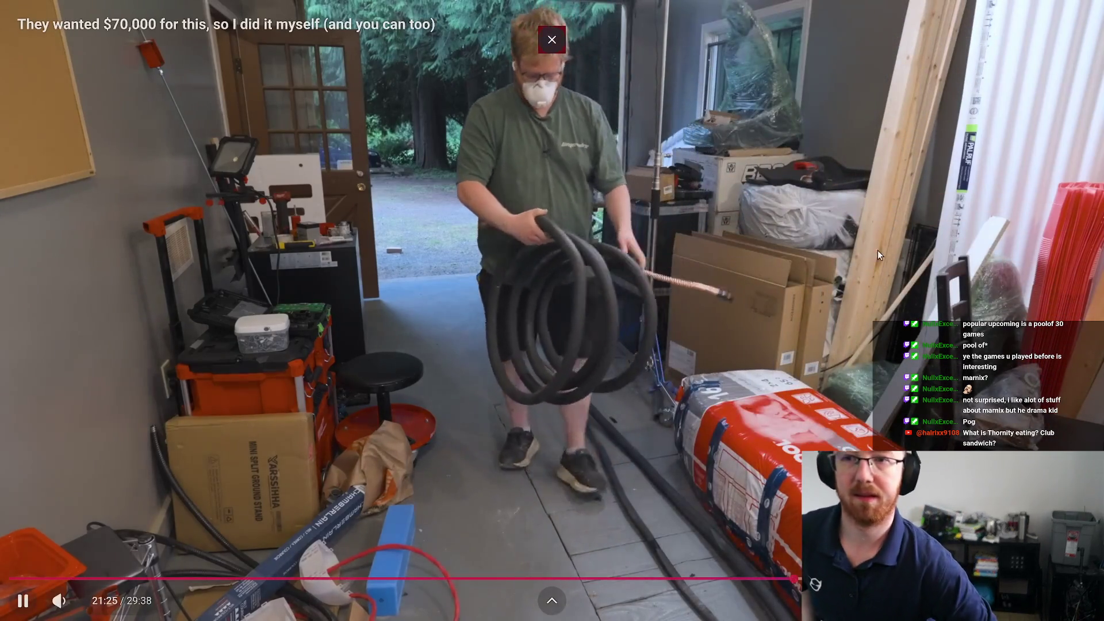
Pause and resume the video a few times and lower its volume slightly
{"action": "left_click", "coordinate": [1068, 139]}
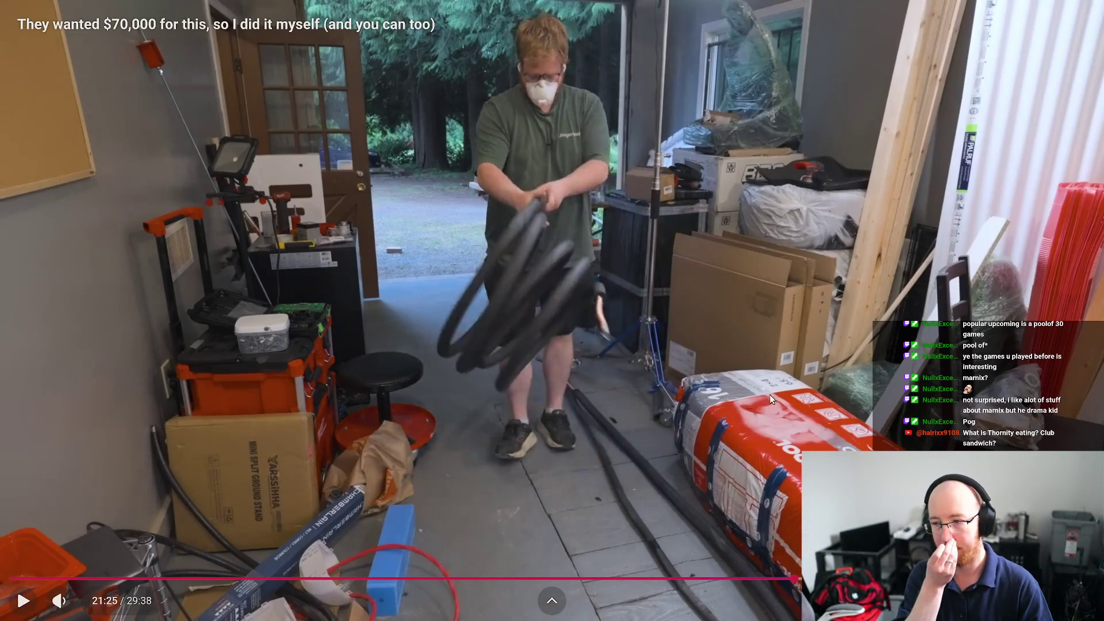
{"action": "left_click", "coordinate": [690, 321]}
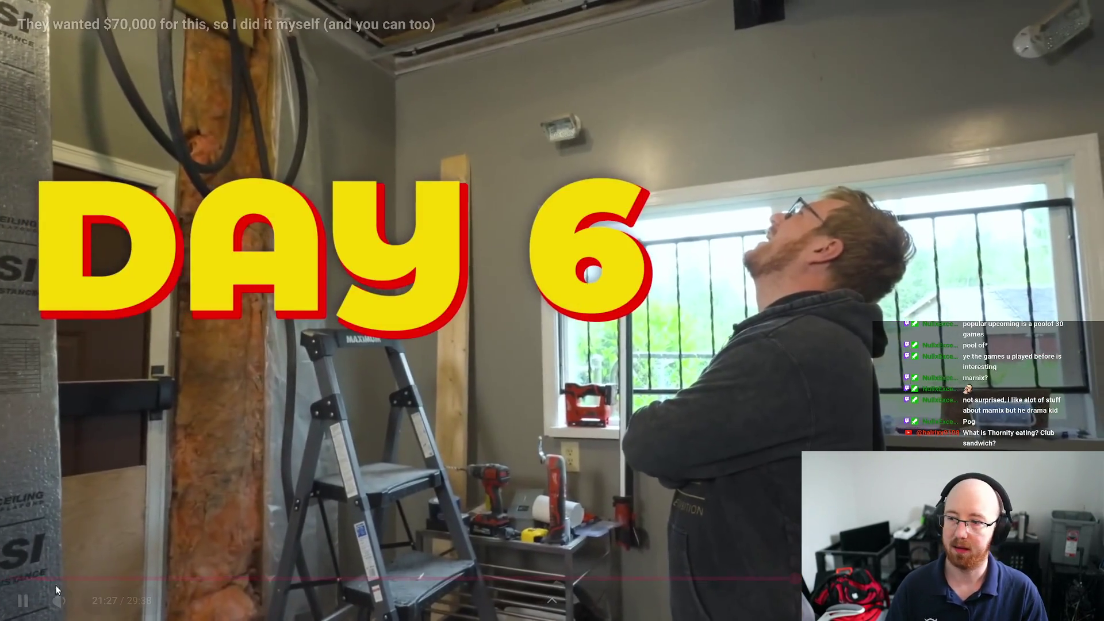
{"action": "left_click", "coordinate": [81, 601]}
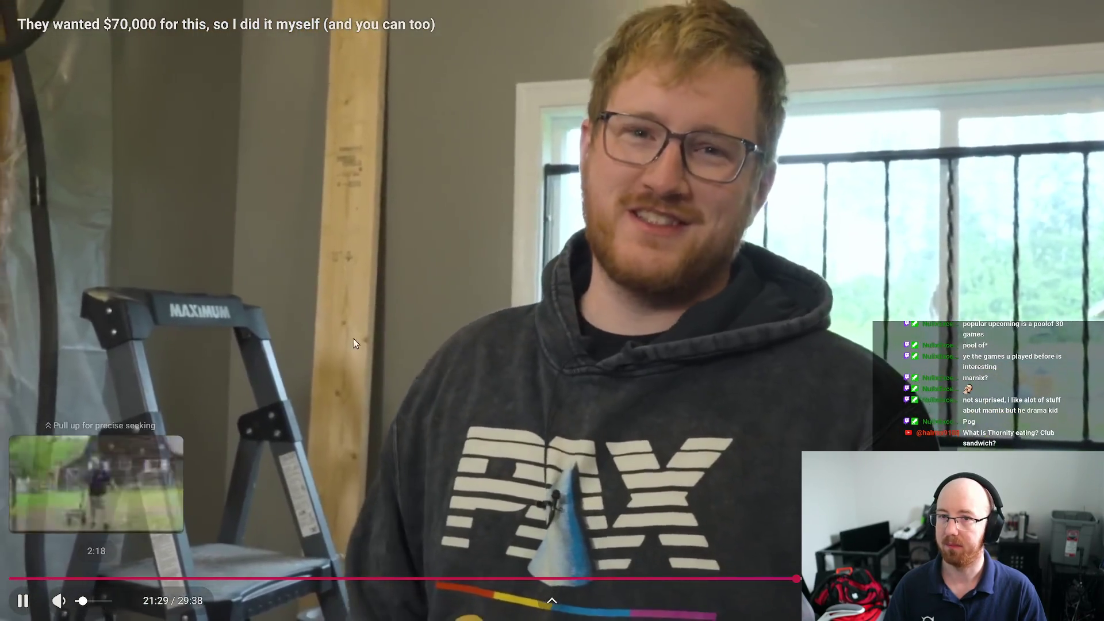
{"action": "left_click", "coordinate": [359, 341]}
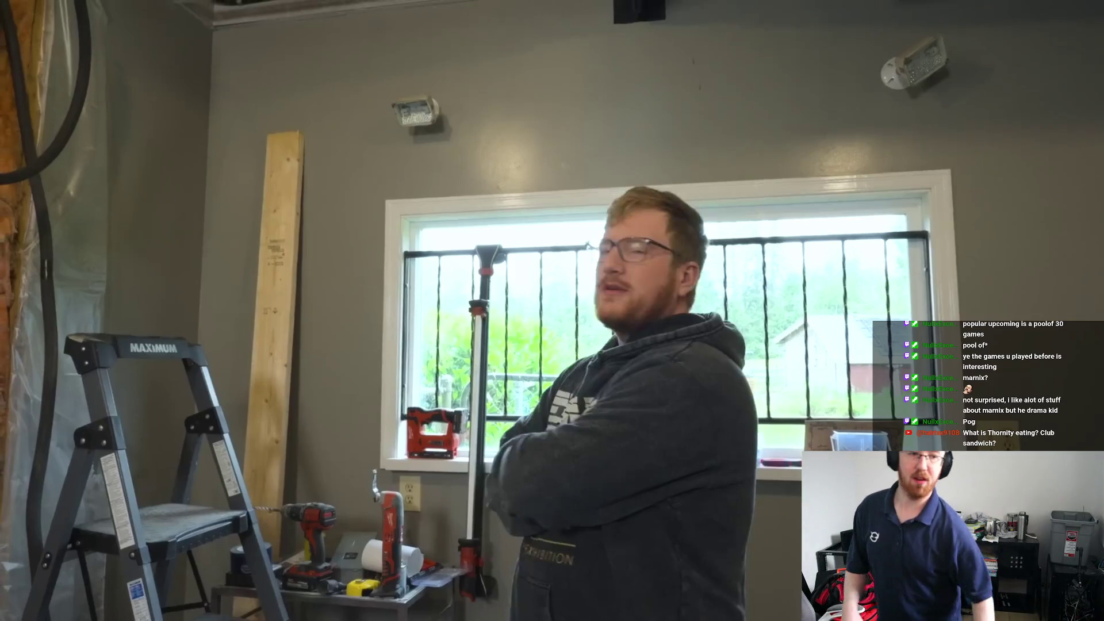
{"action": "mouse_move", "coordinate": [387, 534]}
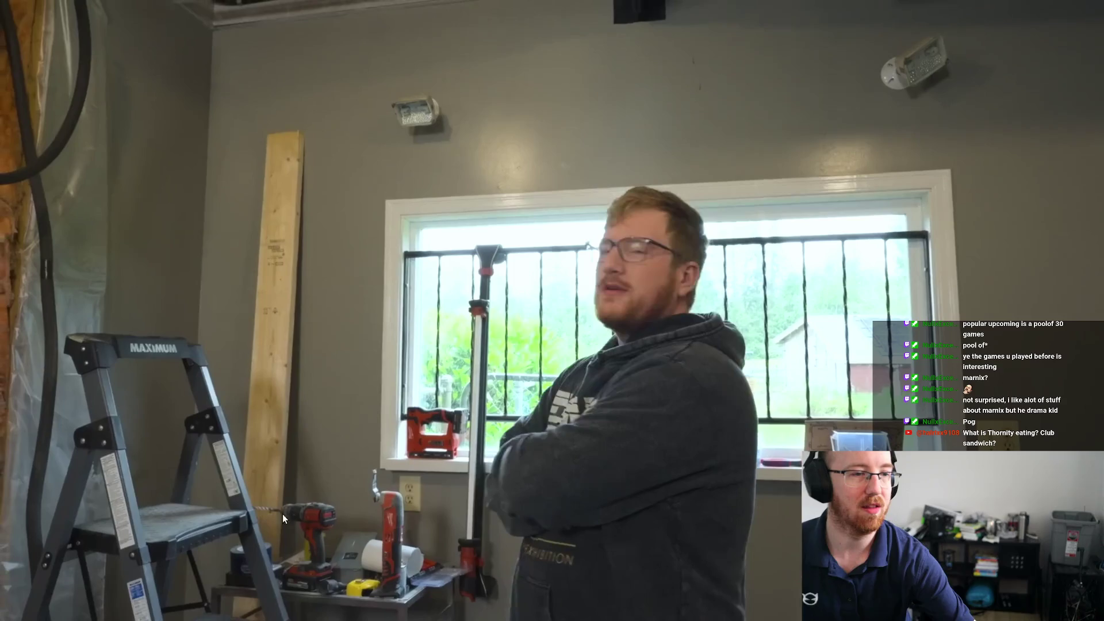
{"action": "left_click", "coordinate": [384, 206]}
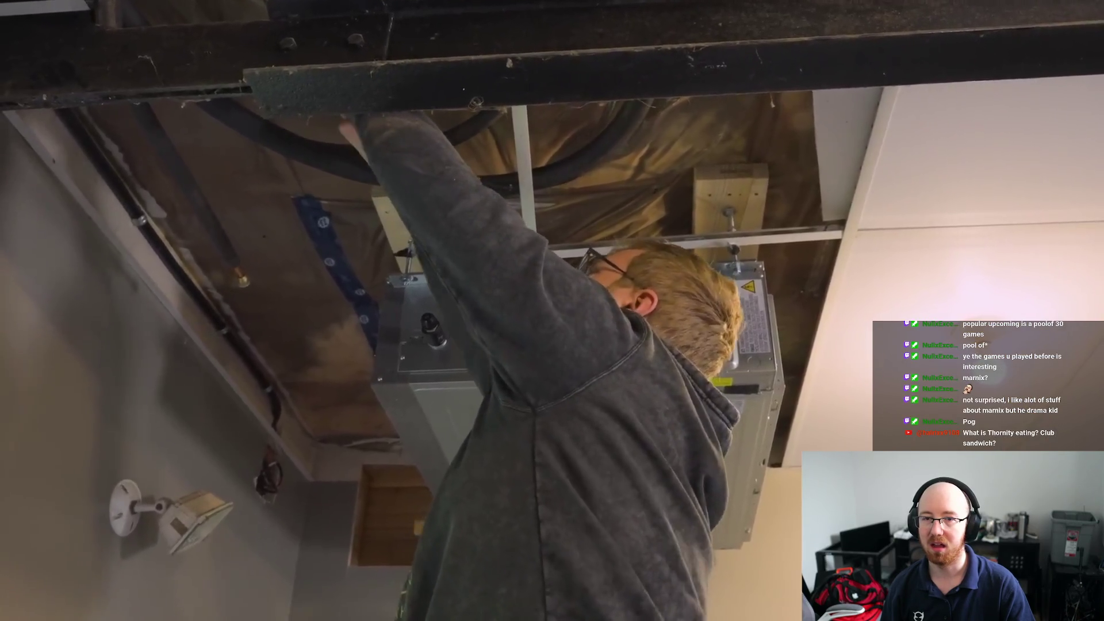
Skip ahead to 22:53 and then about 25:52, jump near the end, and leave full screen
{"action": "mouse_move", "coordinate": [702, 580]}
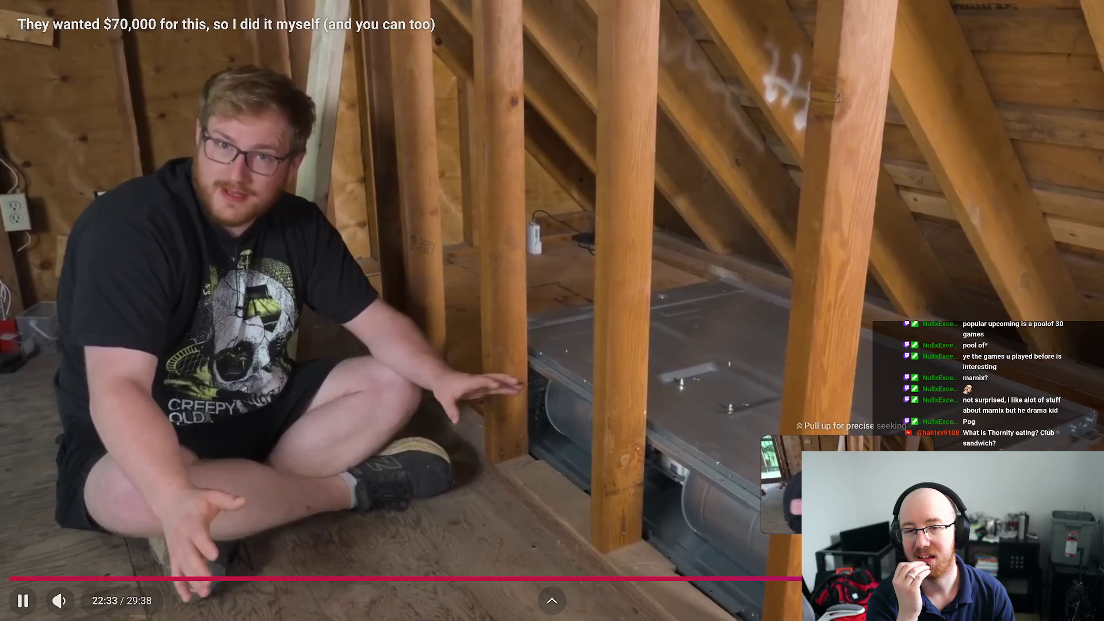
{"action": "left_click_drag", "start_coordinate": [835, 578], "coordinate": [856, 578]}
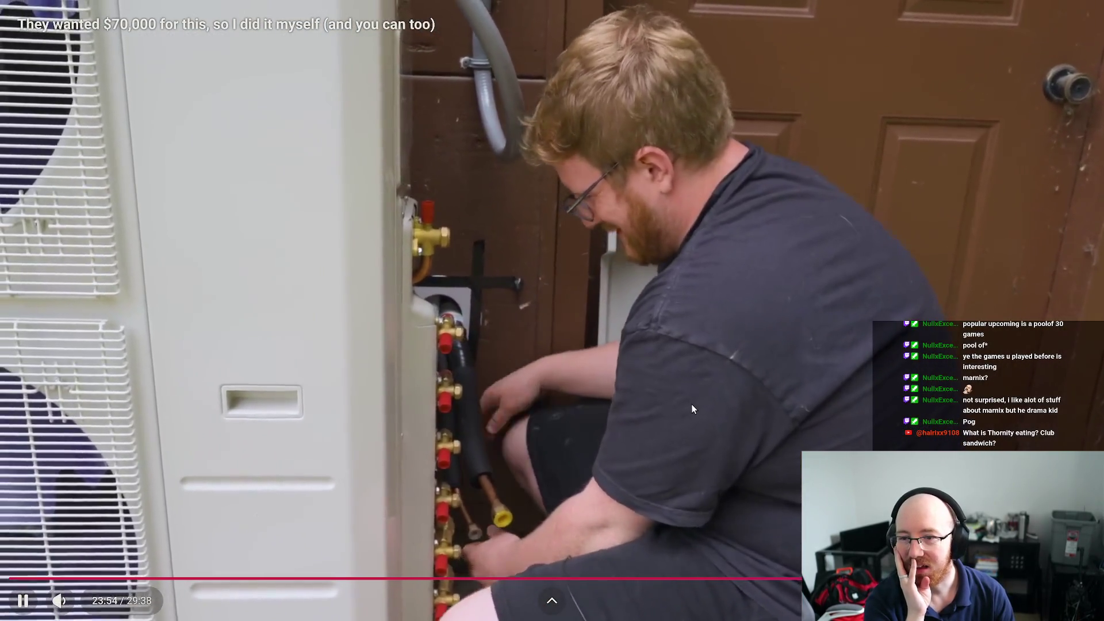
{"action": "left_click", "coordinate": [691, 403]}
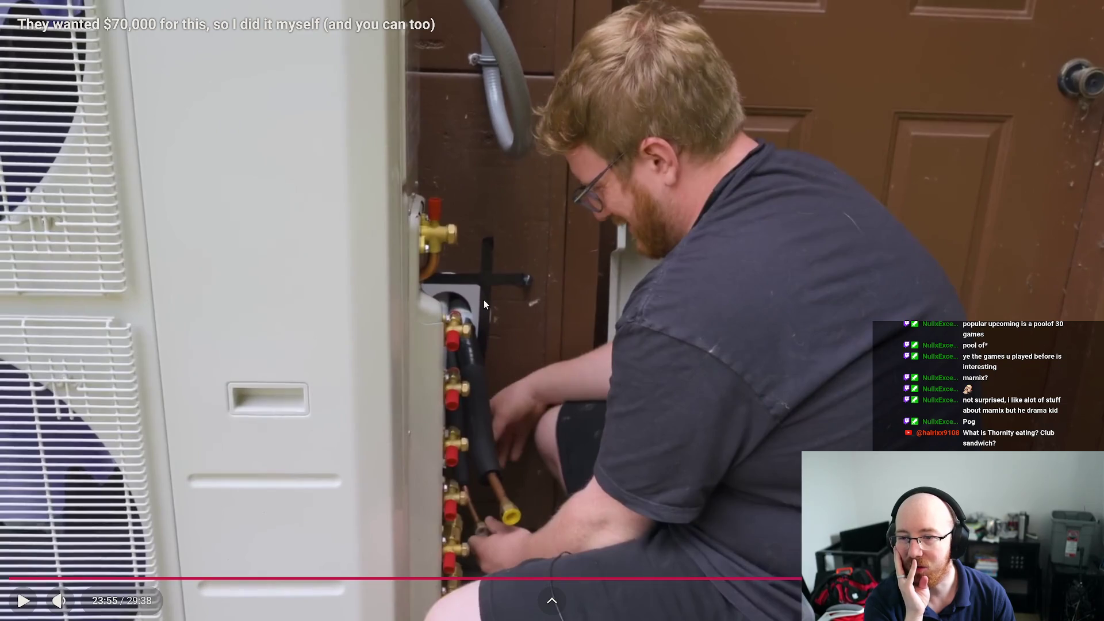
{"action": "left_click", "coordinate": [605, 416]}
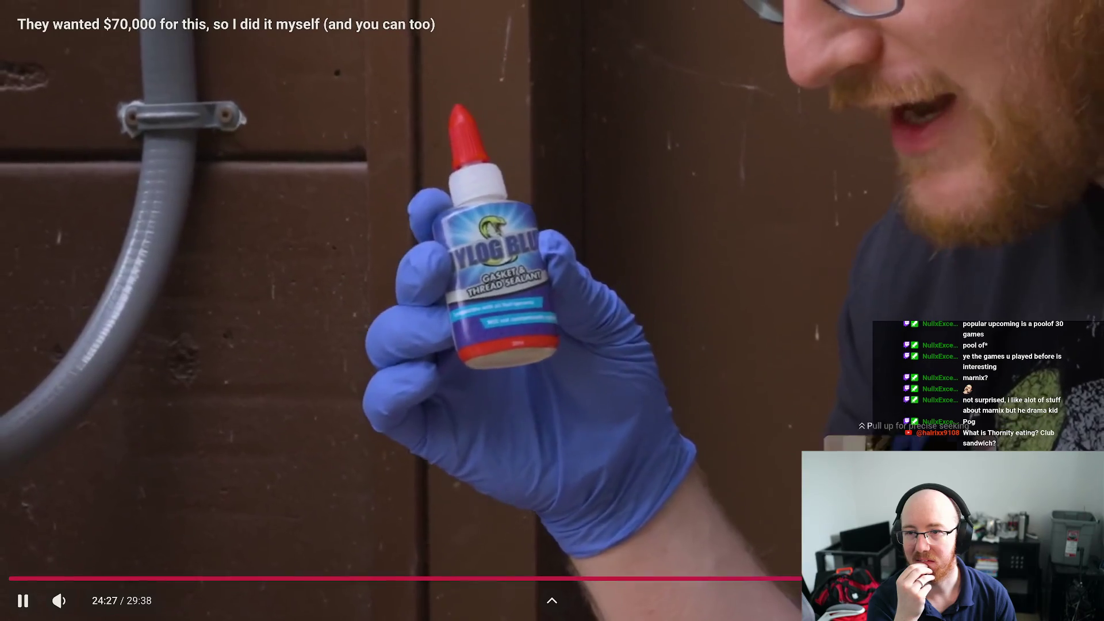
{"action": "left_click_drag", "start_coordinate": [905, 578], "coordinate": [957, 578]}
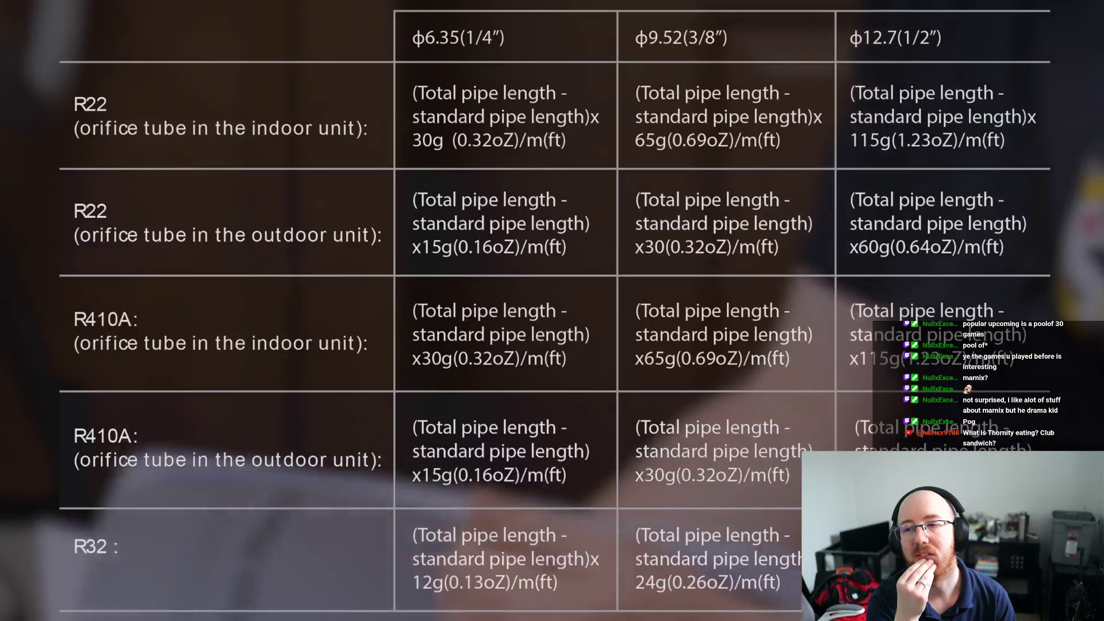
{"action": "mouse_move", "coordinate": [390, 409]}
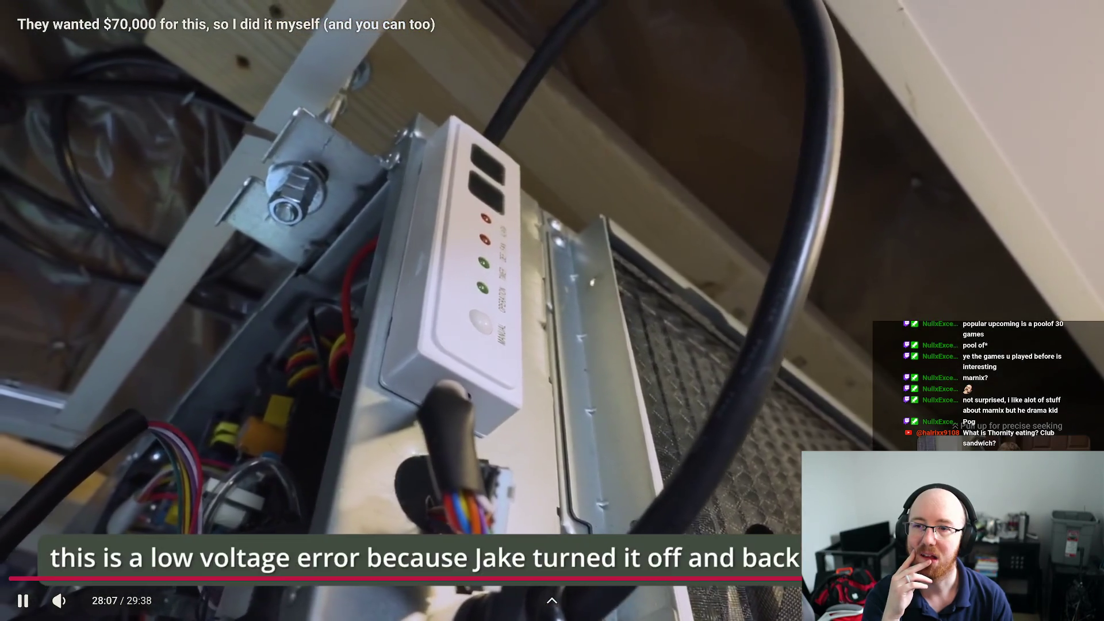
{"action": "left_click", "coordinate": [850, 419]}
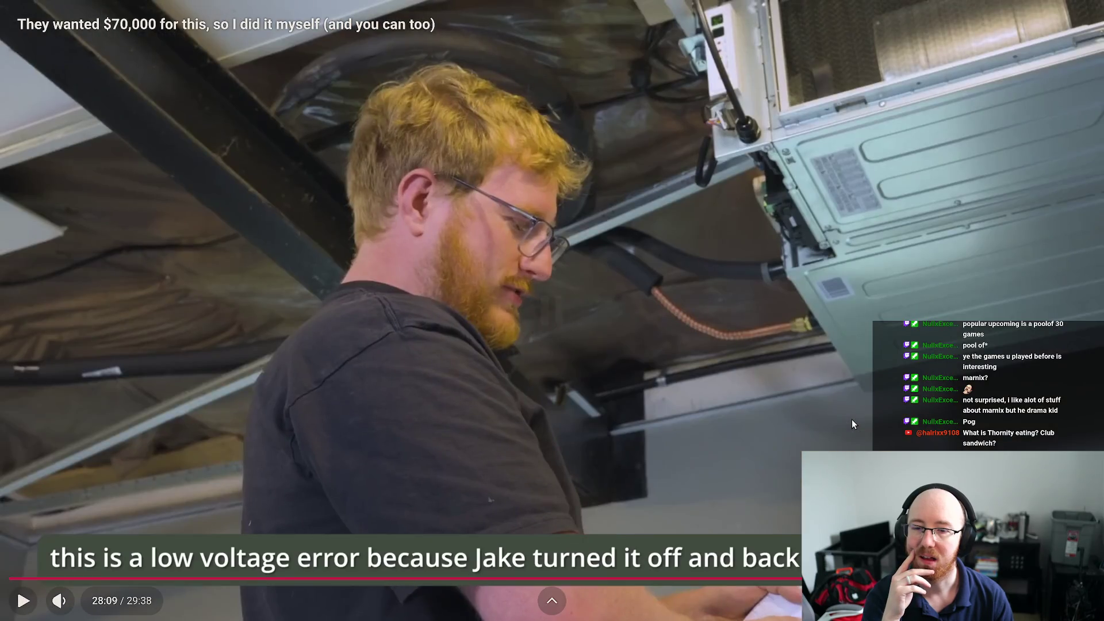
{"action": "left_click", "coordinate": [852, 421]}
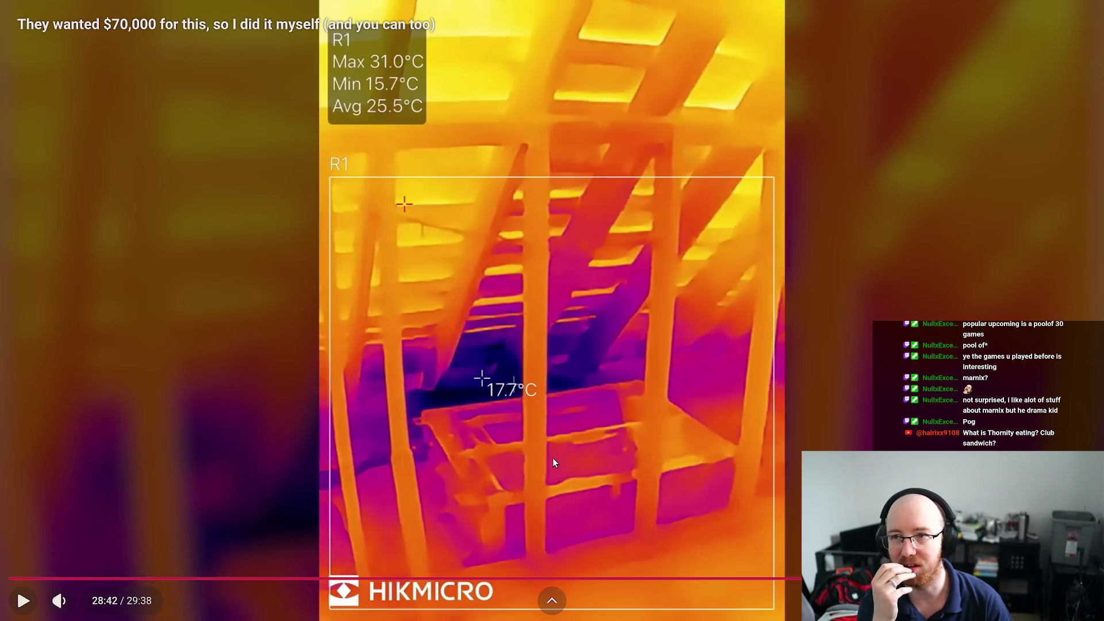
{"action": "left_click", "coordinate": [568, 436]}
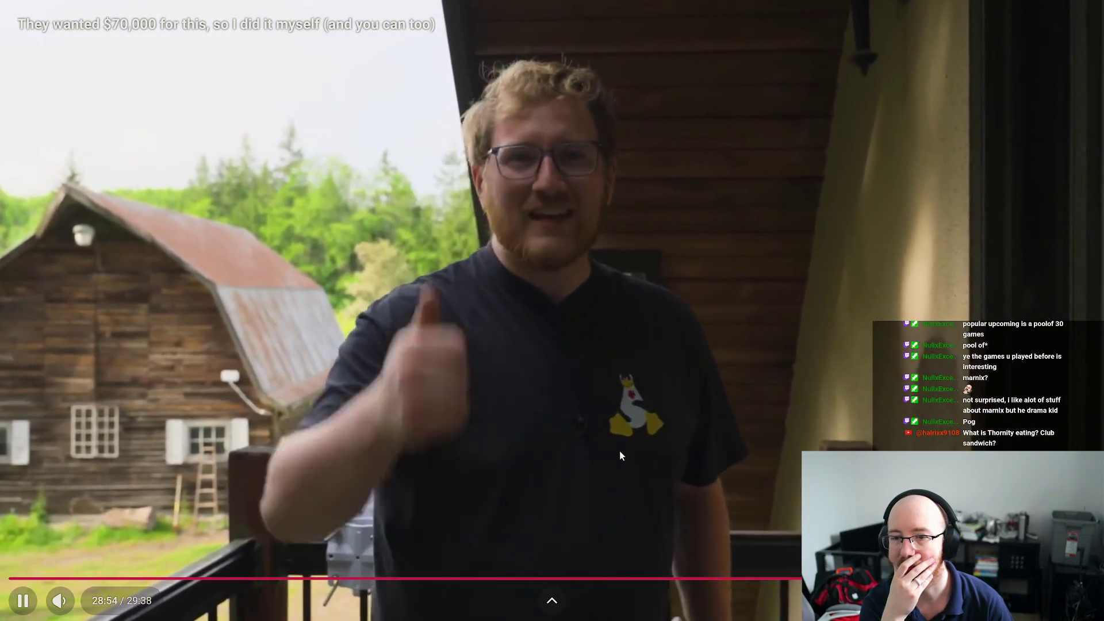
{"action": "left_click", "coordinate": [1081, 578]}
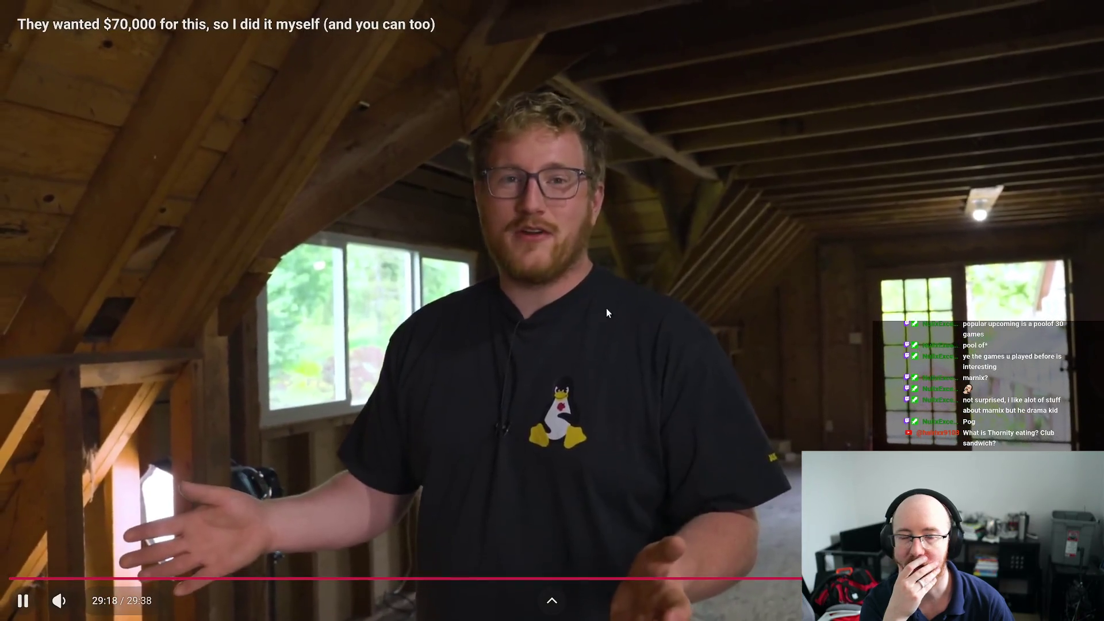
{"action": "left_click", "coordinate": [594, 343]}
{"action": "key", "text": "Escape"}
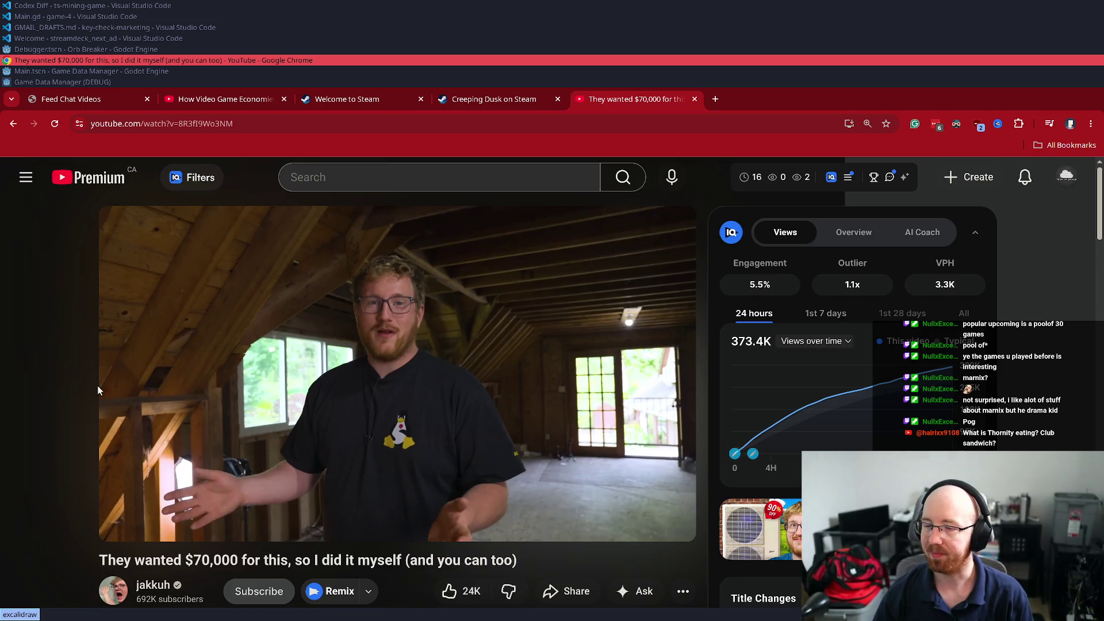
Expand the video's description with '...more' and scroll to the product links
{"action": "scroll", "coordinate": [240, 344], "scroll_direction": "down", "scroll_amount": 2}
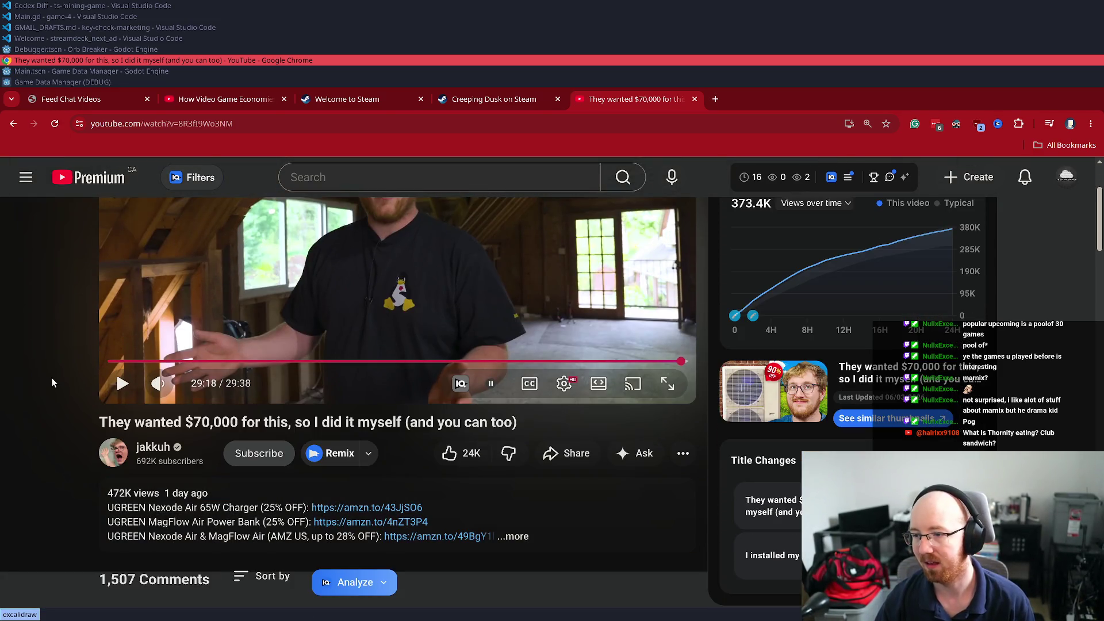
{"action": "scroll", "coordinate": [51, 377], "scroll_direction": "up", "scroll_amount": 2}
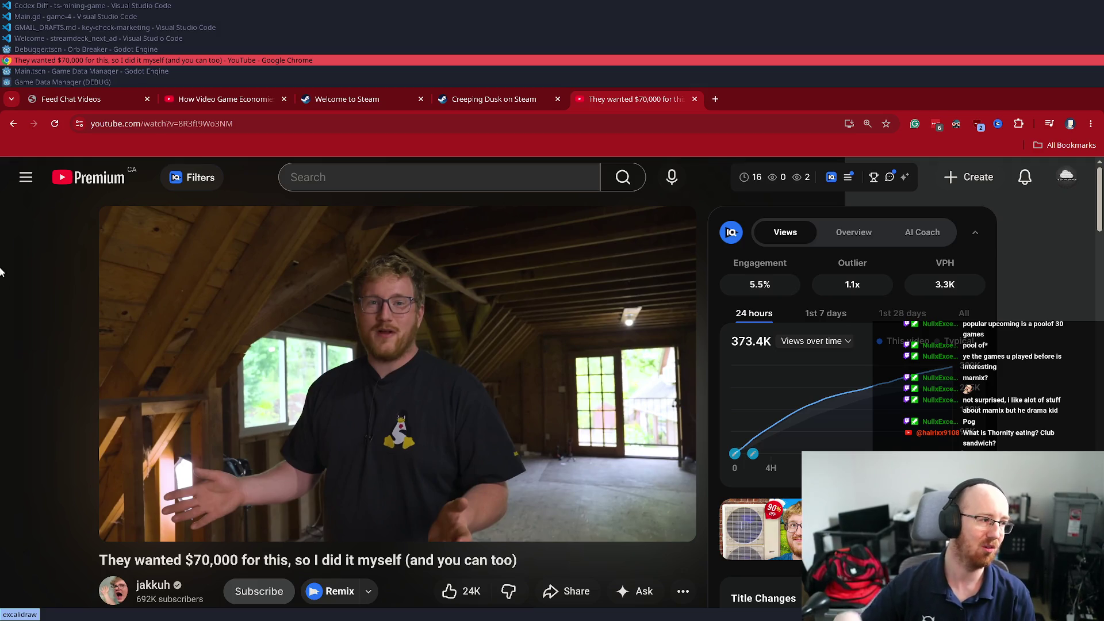
{"action": "scroll", "coordinate": [138, 494], "scroll_direction": "down", "scroll_amount": 5}
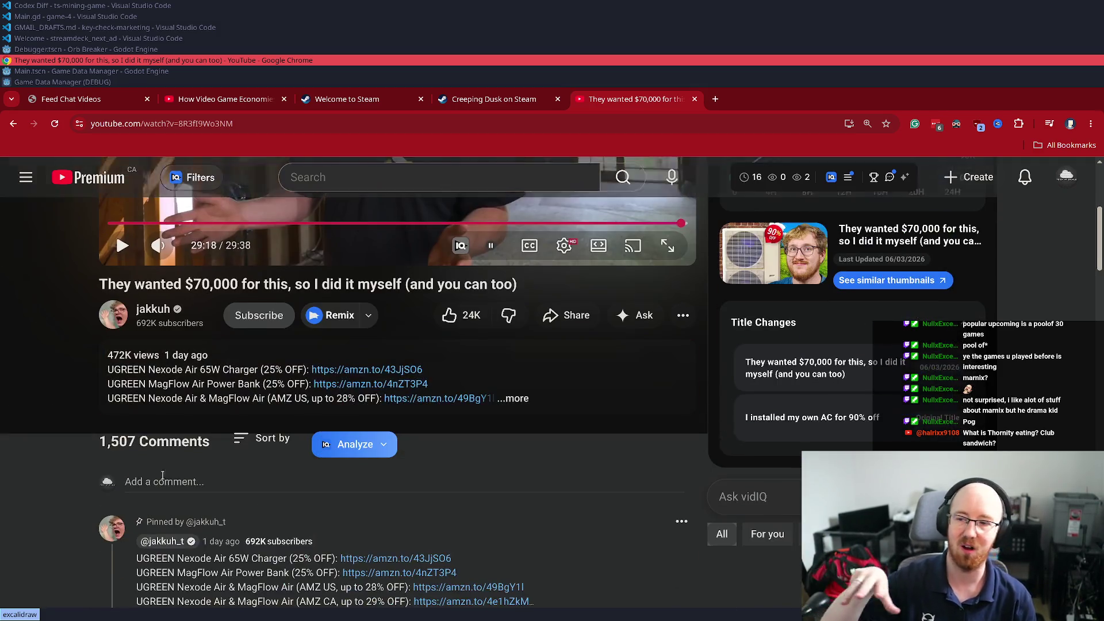
{"action": "left_click", "coordinate": [511, 399]}
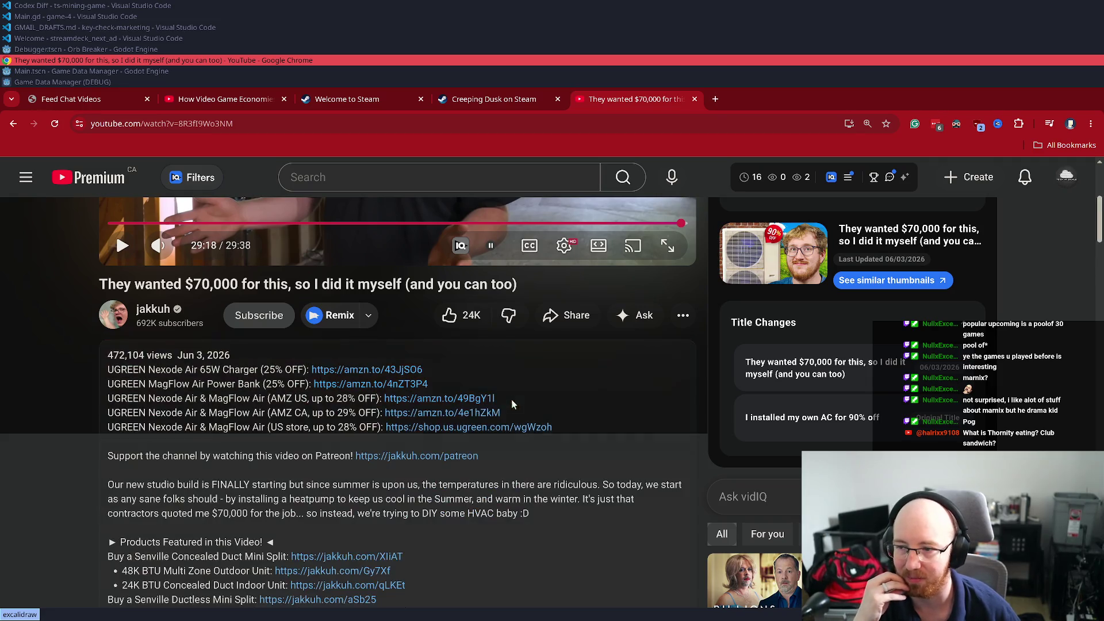
{"action": "scroll", "coordinate": [316, 454], "scroll_direction": "down", "scroll_amount": 2}
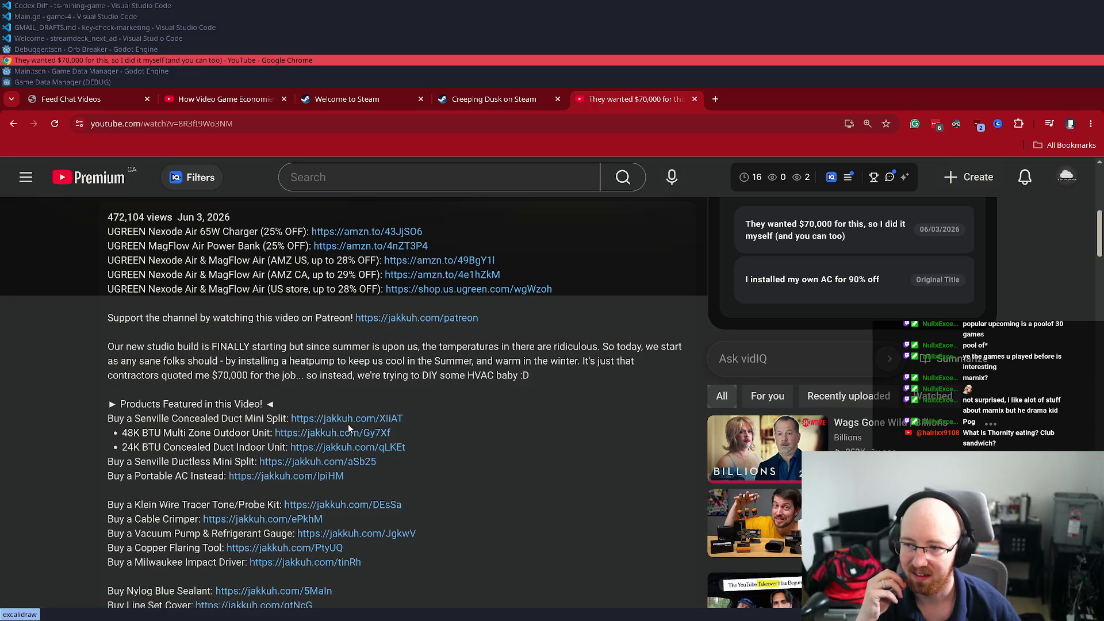
Open the Senville concealed duct link privately and browse the $2,199.99 Amazon listing and specs
{"action": "right_click", "coordinate": [347, 423]}
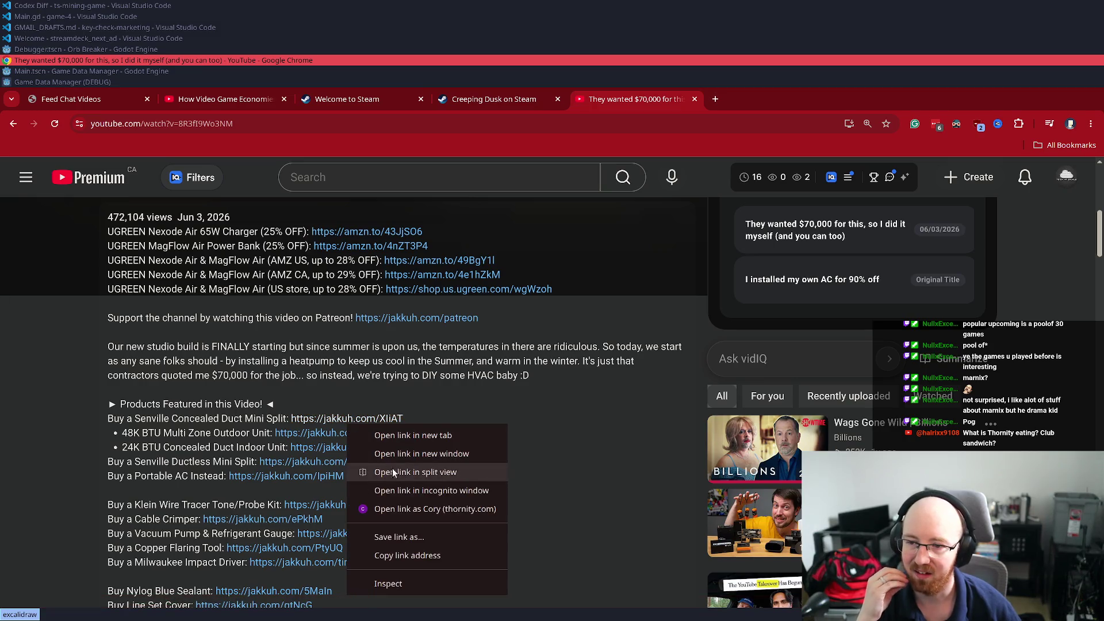
{"action": "left_click", "coordinate": [433, 490]}
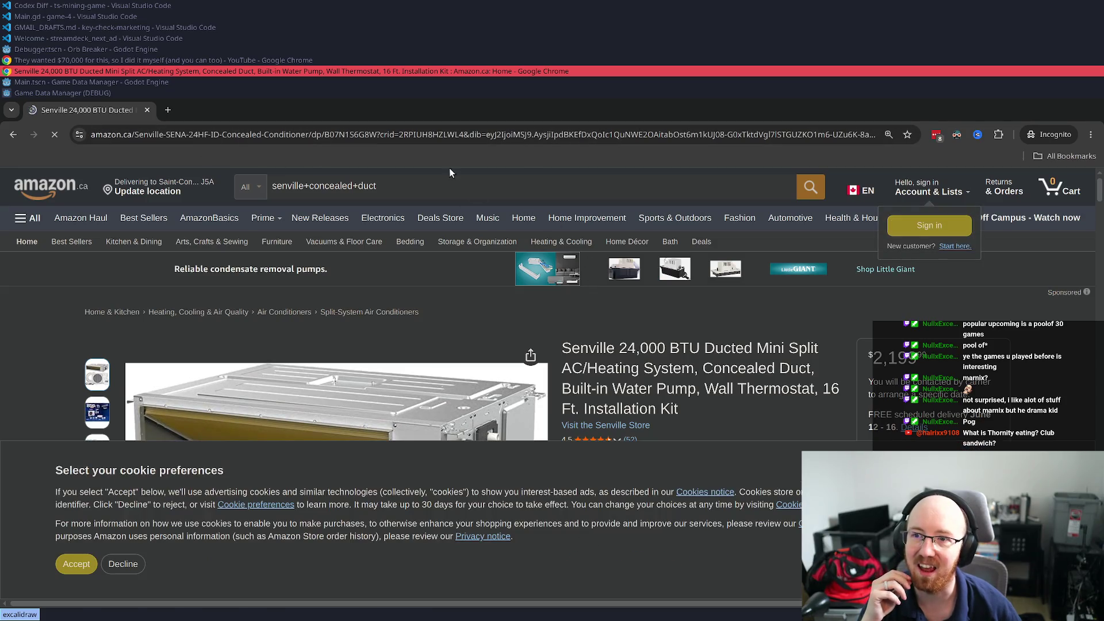
{"action": "left_click", "coordinate": [65, 572]}
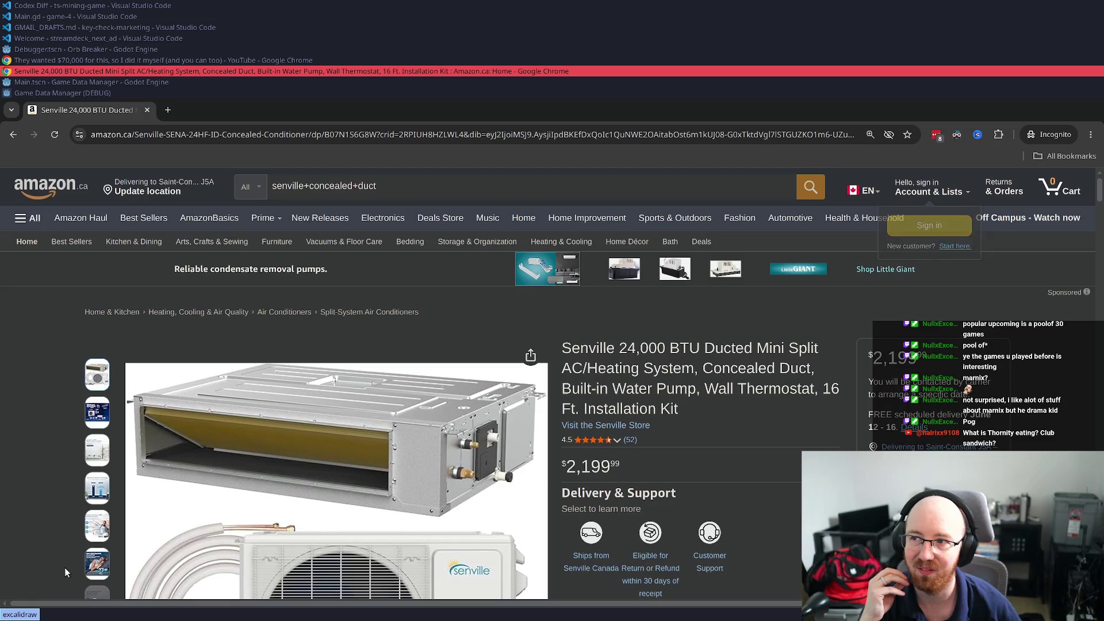
{"action": "scroll", "coordinate": [45, 450], "scroll_direction": "down", "scroll_amount": 3}
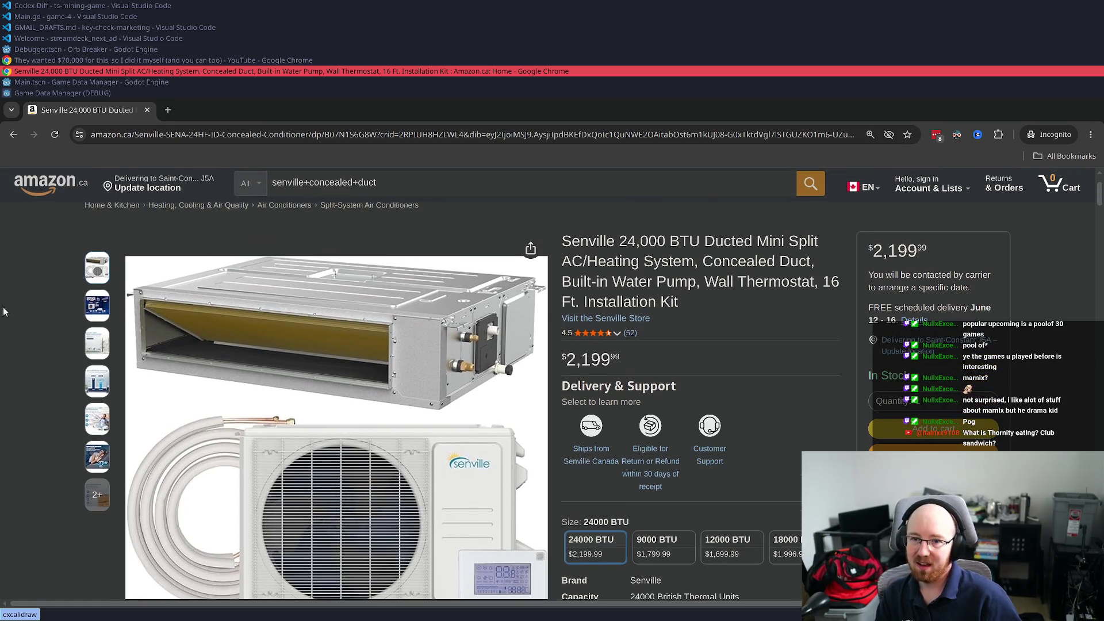
{"action": "scroll", "coordinate": [19, 350], "scroll_direction": "down", "scroll_amount": 1}
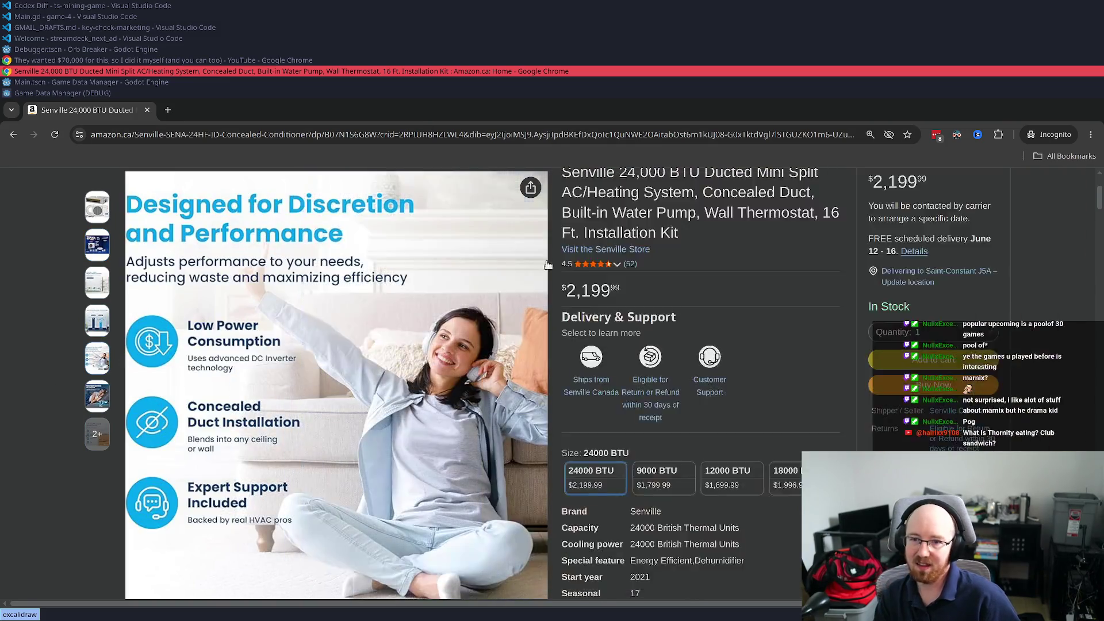
{"action": "scroll", "coordinate": [516, 253], "scroll_direction": "up", "scroll_amount": 1}
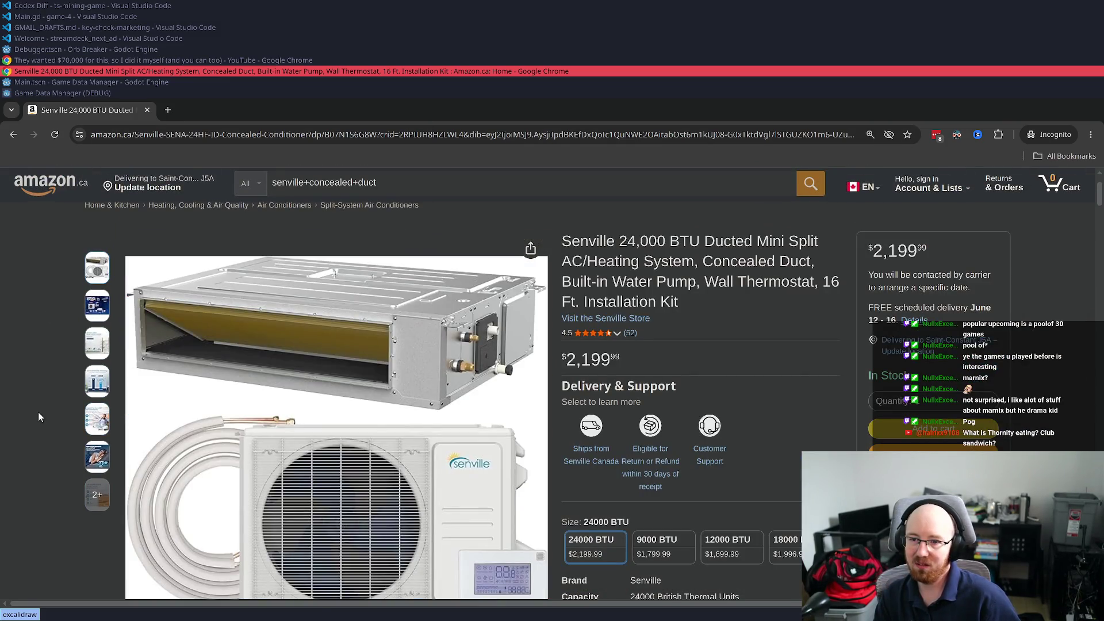
{"action": "scroll", "coordinate": [42, 452], "scroll_direction": "down", "scroll_amount": 1}
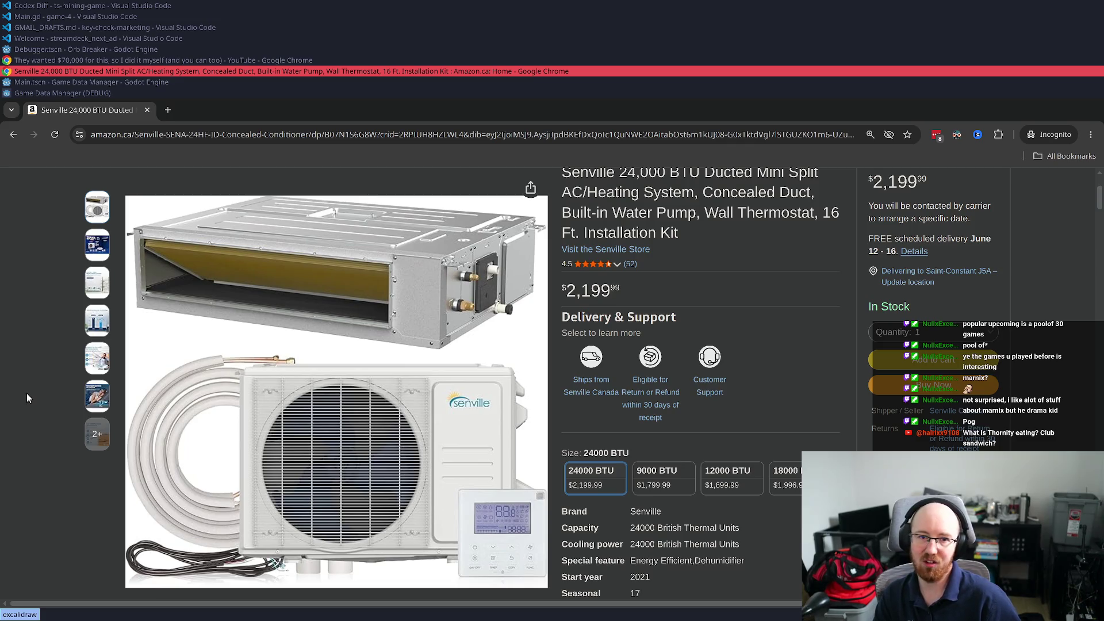
{"action": "key", "text": "super+d"}
In gnome-calculator, compute 150×15 = 2250, then add 2300
{"action": "type", "text": "gnome-calc"}
{"action": "key", "text": "Return"}
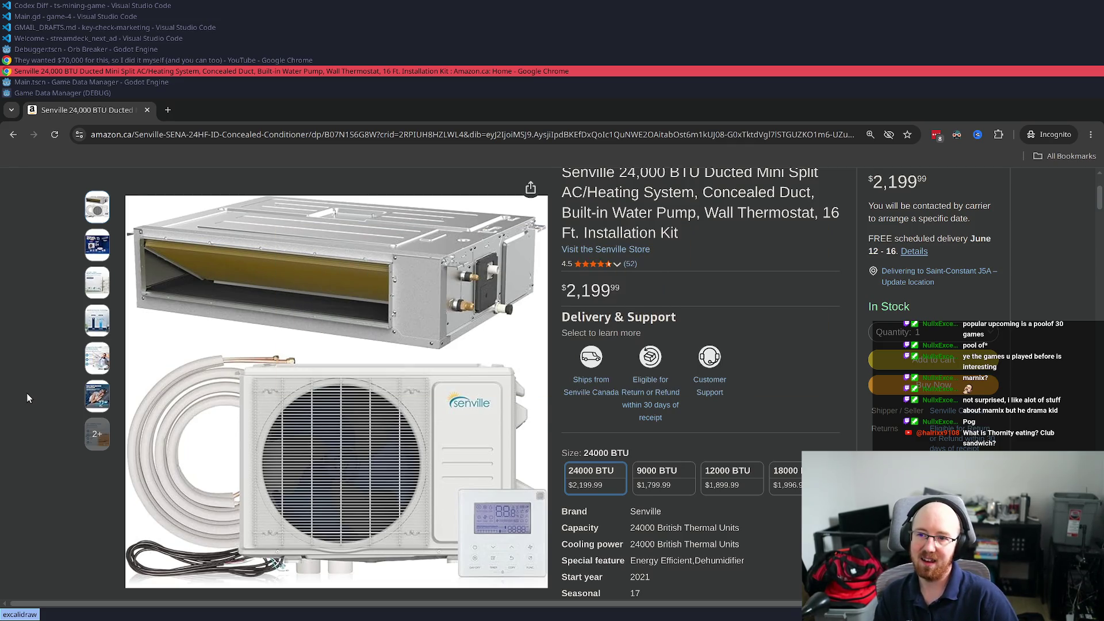
{"action": "type", "text": "150"}
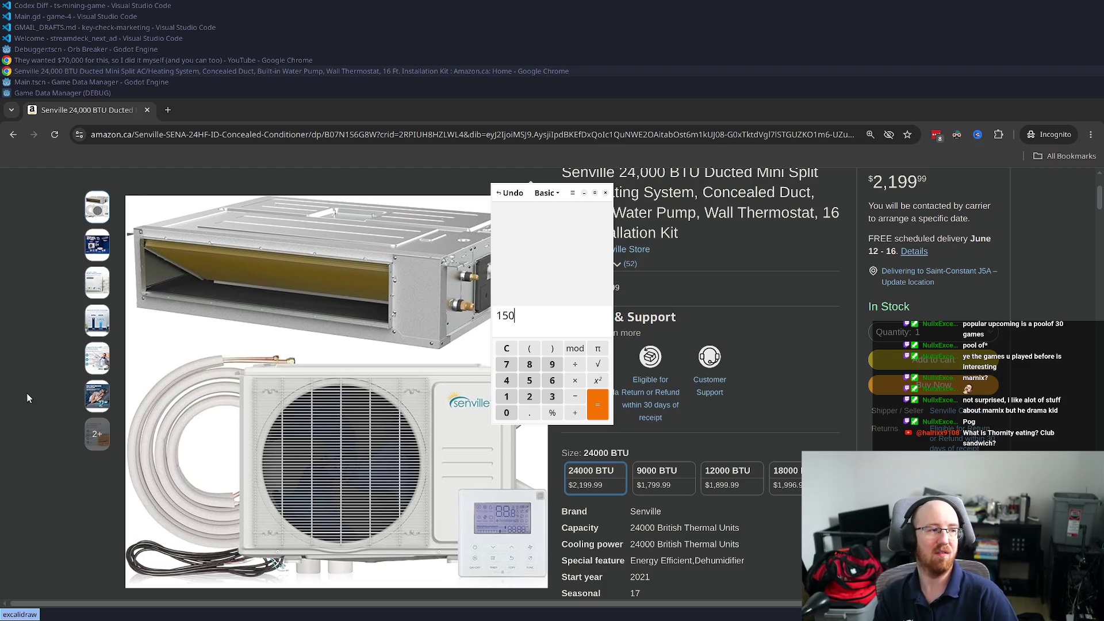
{"action": "type", "text": "*("}
{"action": "type", "text": "15"}
{"action": "key", "text": "Return"}
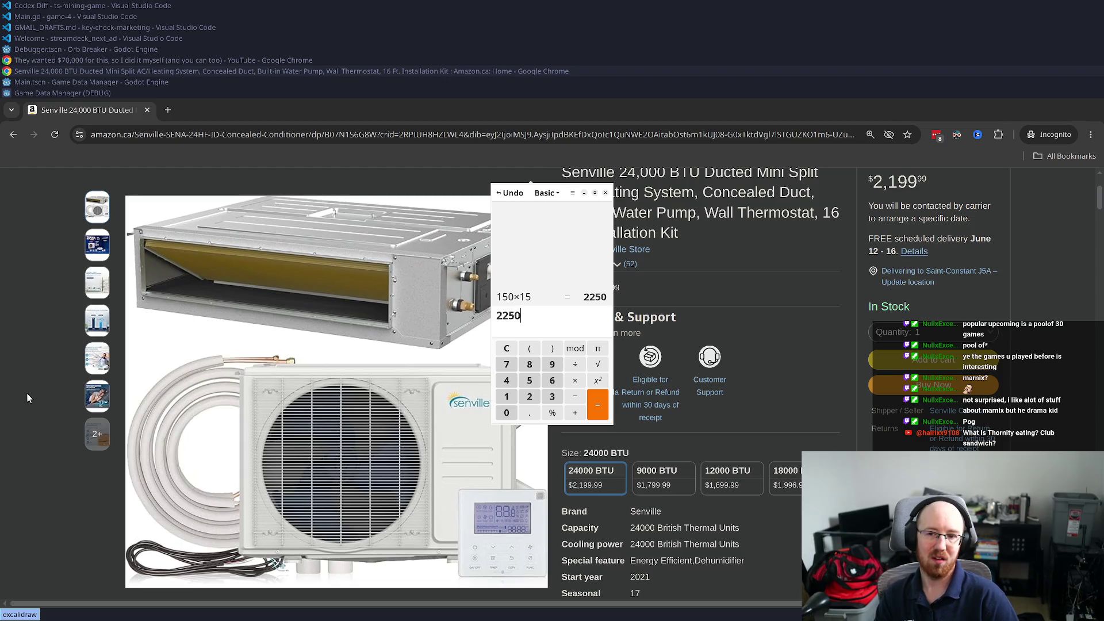
{"action": "type", "text": " +"}
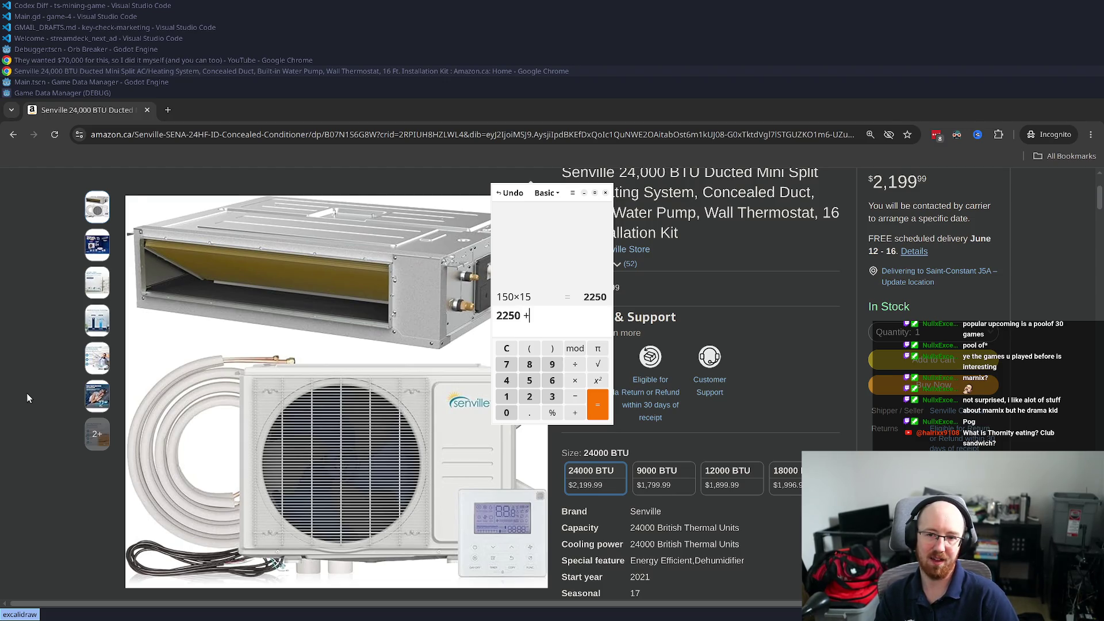
{"action": "type", "text": "2300"}
{"action": "key", "text": "Return"}
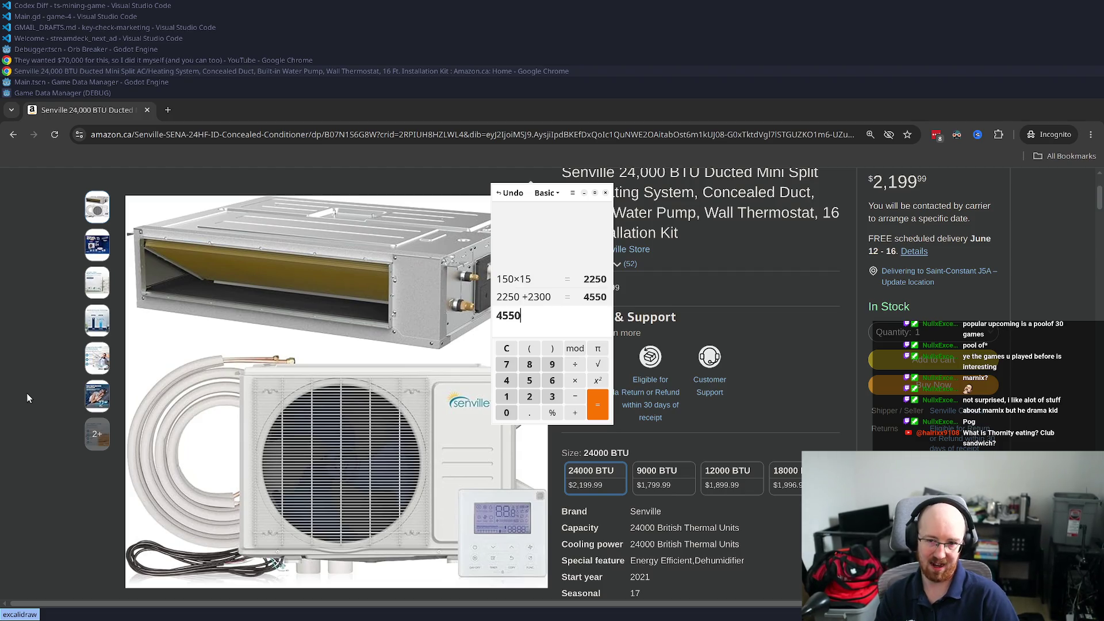
Recompute 2250×1.15 = 2587.5, then add (2100×1.15) for a total of 5002.5
{"action": "key", "text": "ctrl+z"}
{"action": "key", "text": "BackSpace"}
{"action": "key", "text": "BackSpace"}
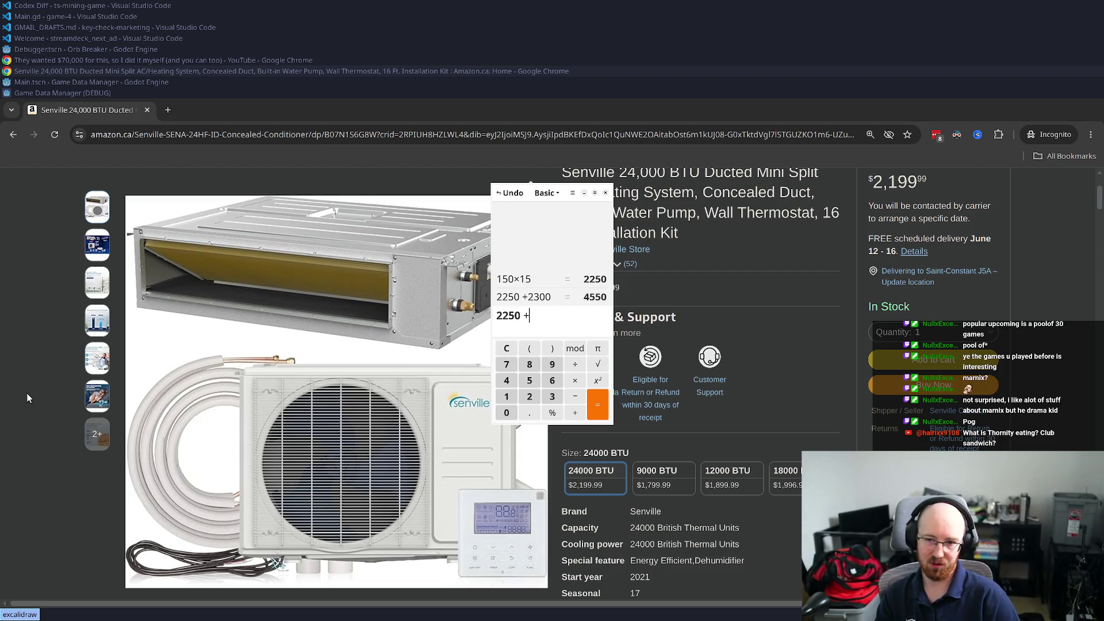
{"action": "key", "text": "BackSpace"}
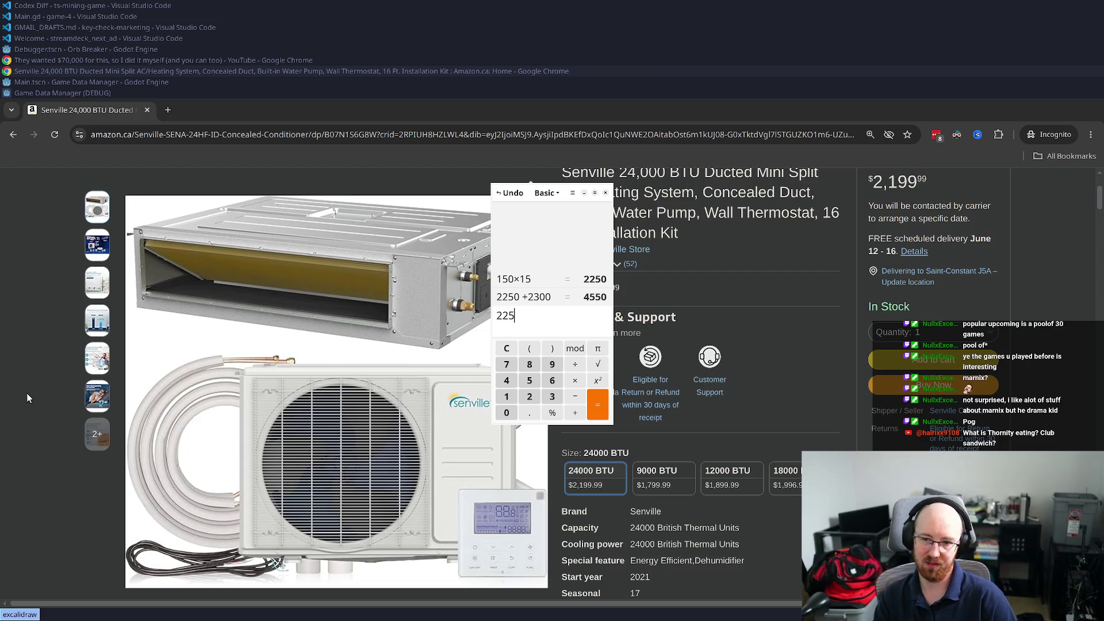
{"action": "type", "text": "0×1.15"}
{"action": "key", "text": "Return"}
{"action": "type", "text": "+"}
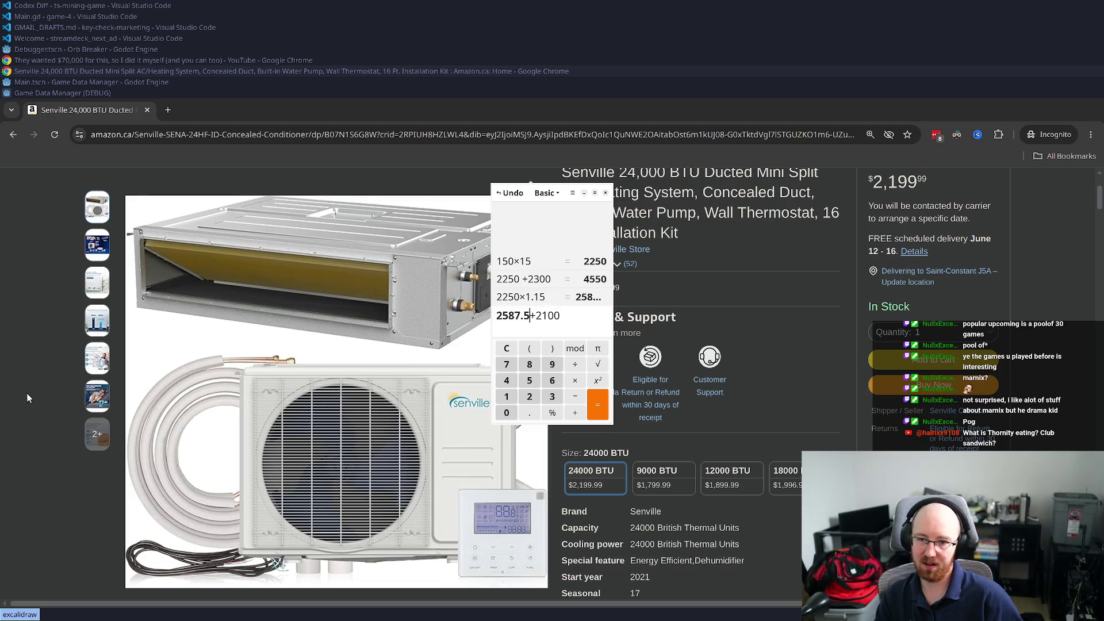
{"action": "type", "text": "("}
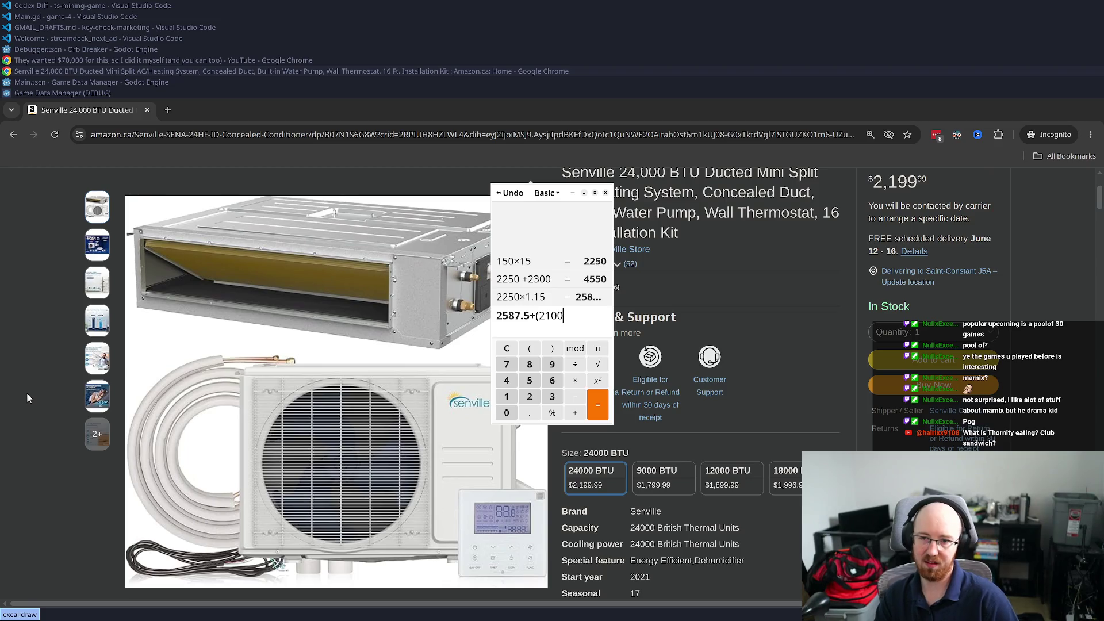
{"action": "key", "text": "Return"}
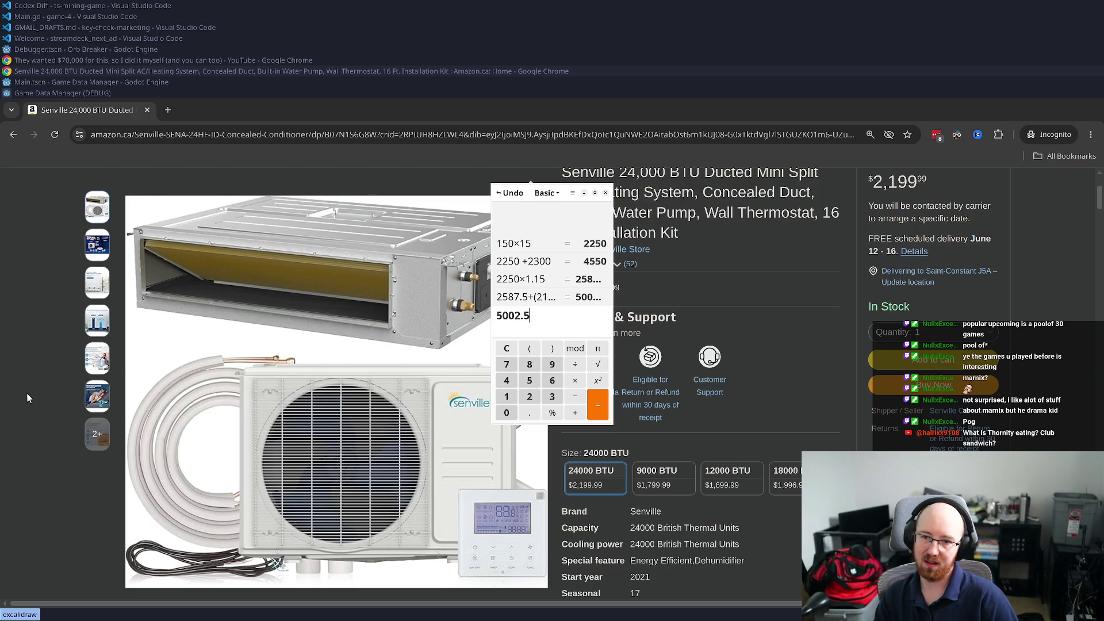
Close the calculator and the Amazon product window
{"action": "key", "text": "alt+Tab"}
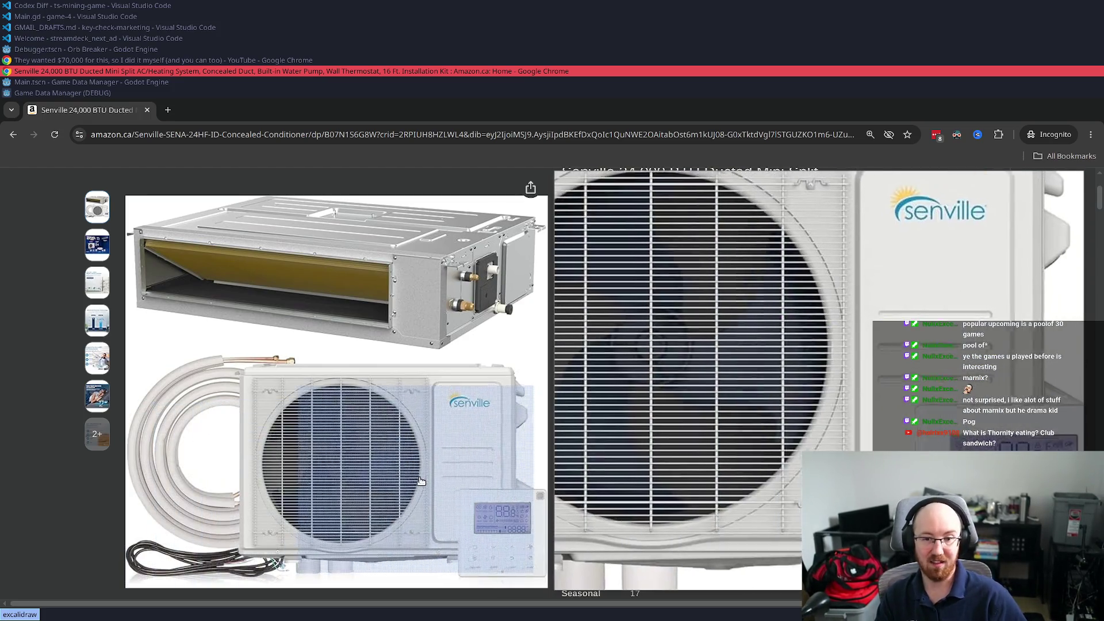
{"action": "scroll", "coordinate": [4, 319], "scroll_direction": "up", "scroll_amount": 3}
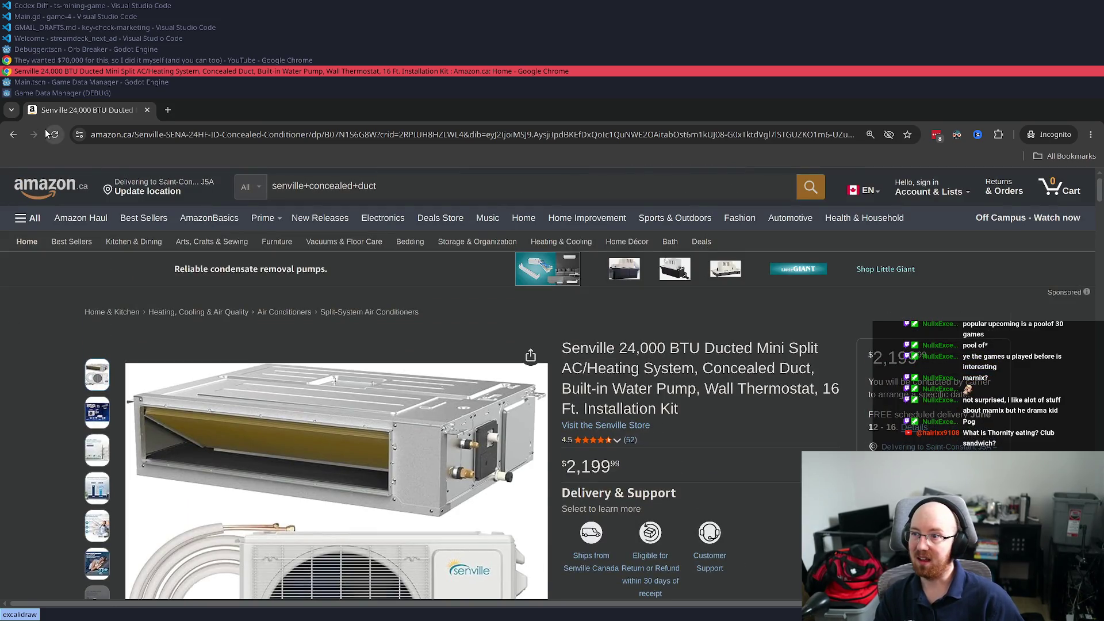
{"action": "key", "text": "ctrl+w"}
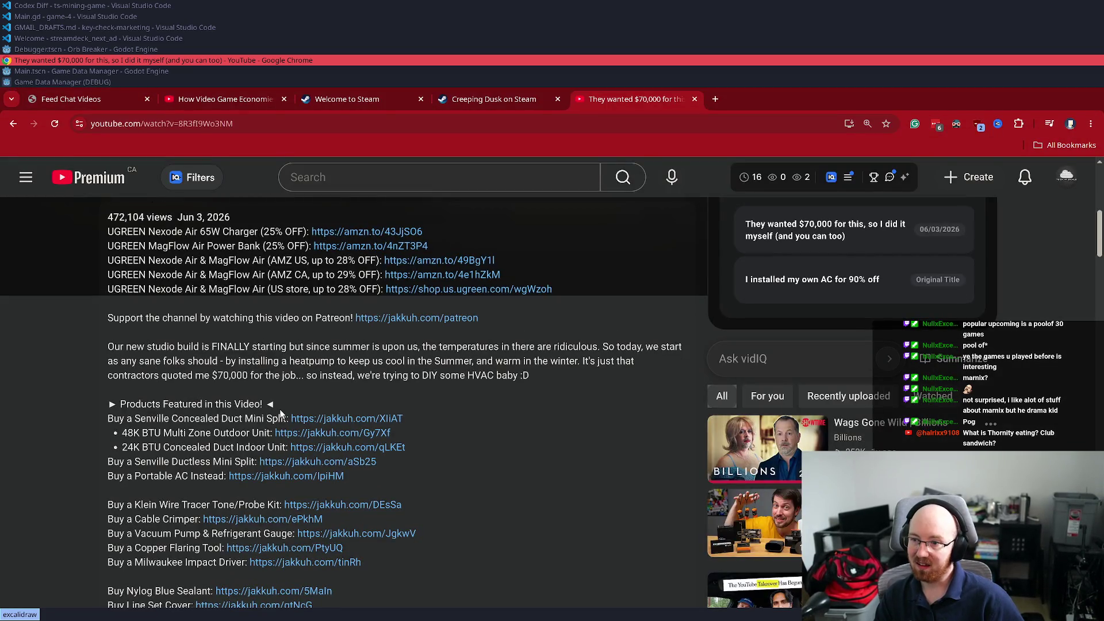
Open the description's 48K BTU Multi Zone Outdoor Unit link in an incognito window
{"action": "right_click", "coordinate": [297, 432]}
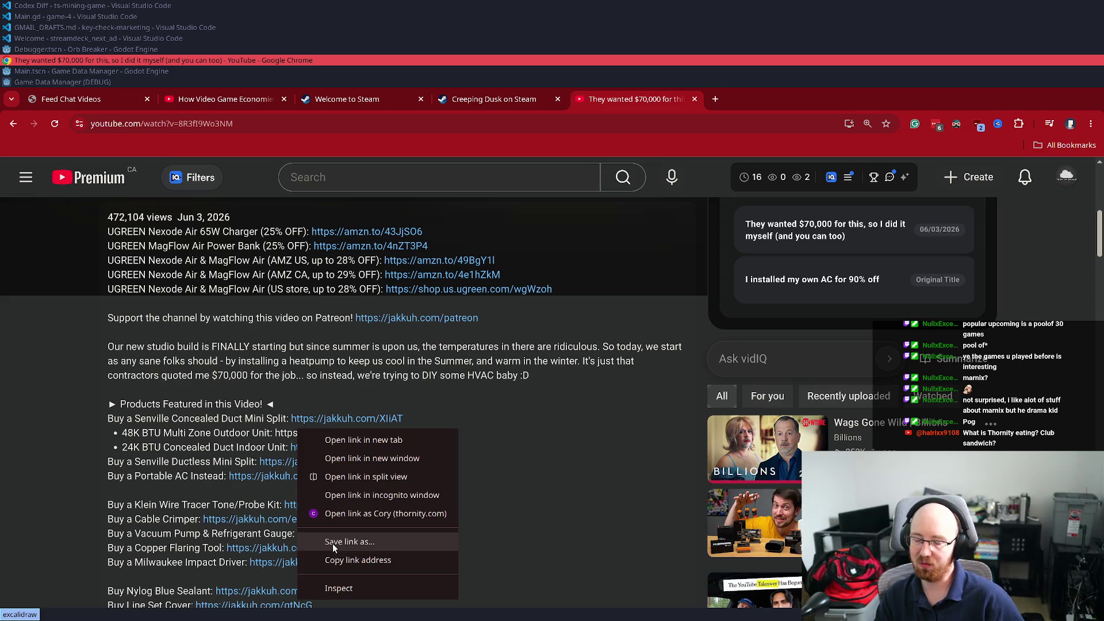
{"action": "left_click", "coordinate": [384, 513]}
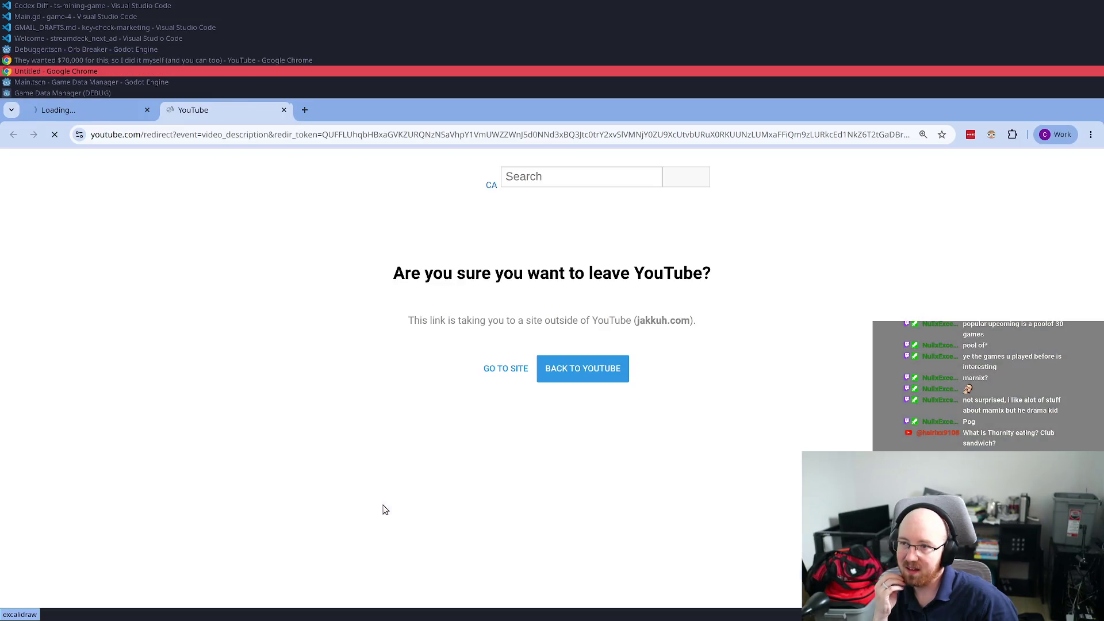
{"action": "left_click", "coordinate": [585, 370]}
{"action": "left_click", "coordinate": [36, 60]}
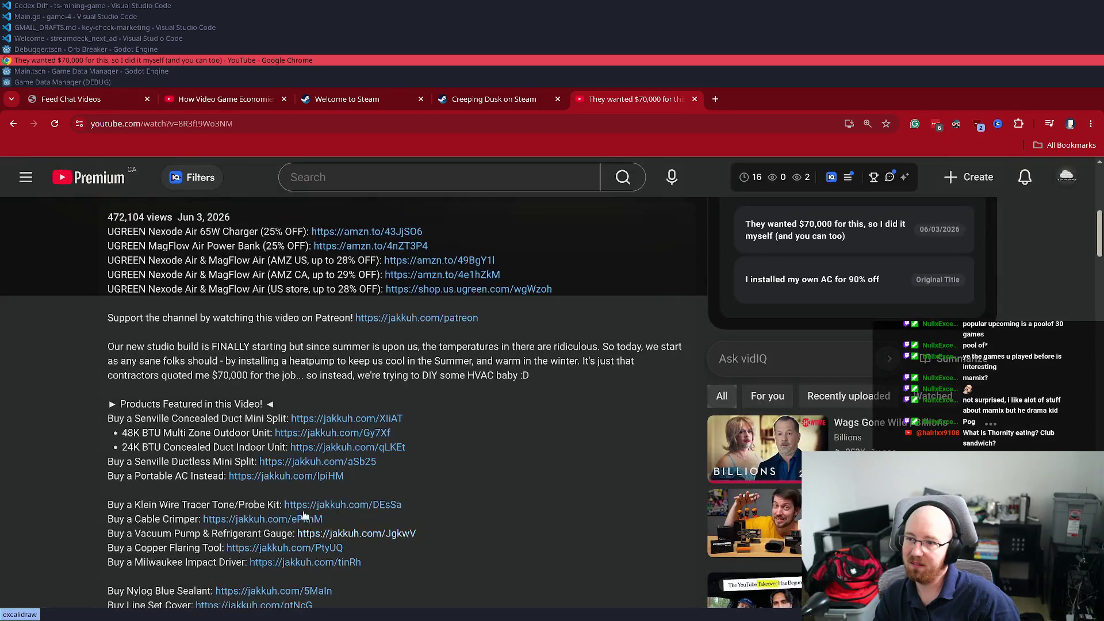
{"action": "right_click", "coordinate": [325, 434]}
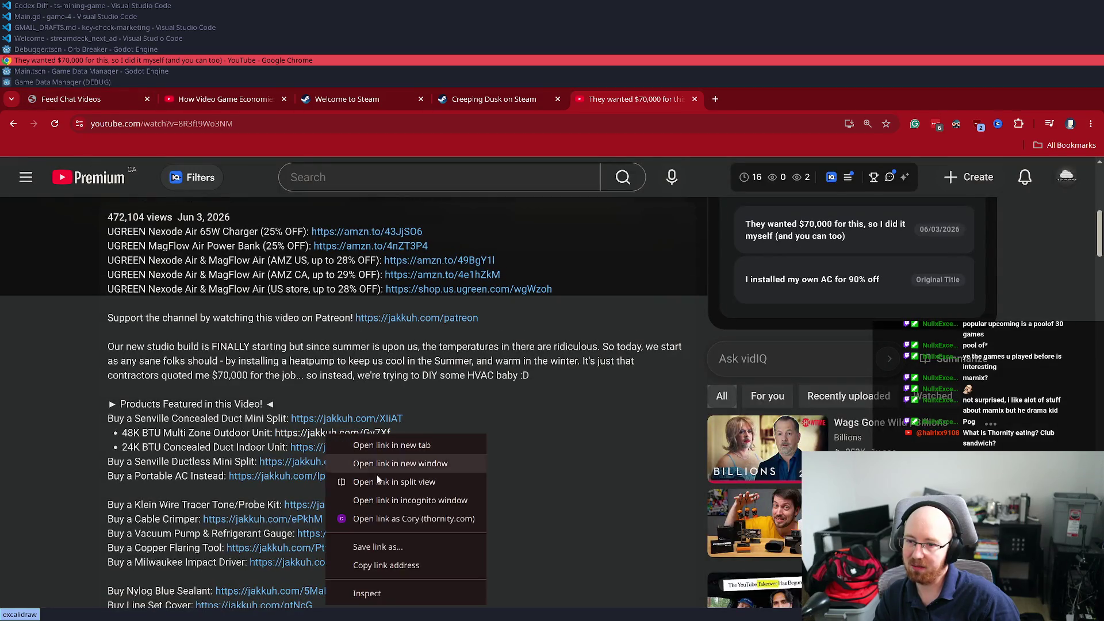
{"action": "left_click", "coordinate": [413, 501]}
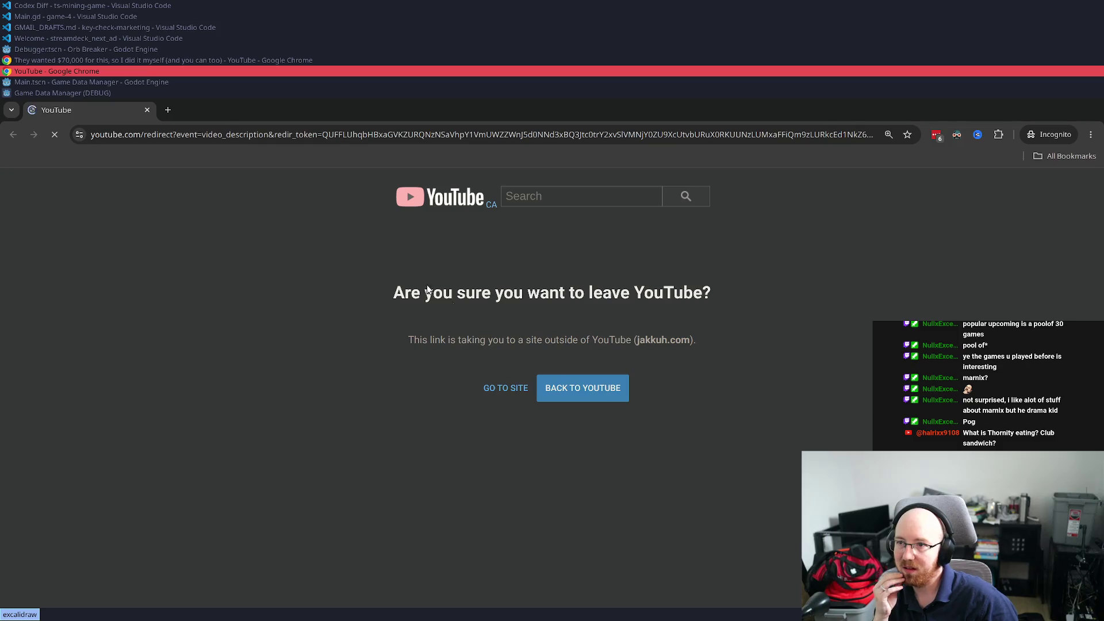
Continue to the Senville 48000 BTU outdoor unit page ($2,899.99), browse it, then close it
{"action": "left_click", "coordinate": [517, 390]}
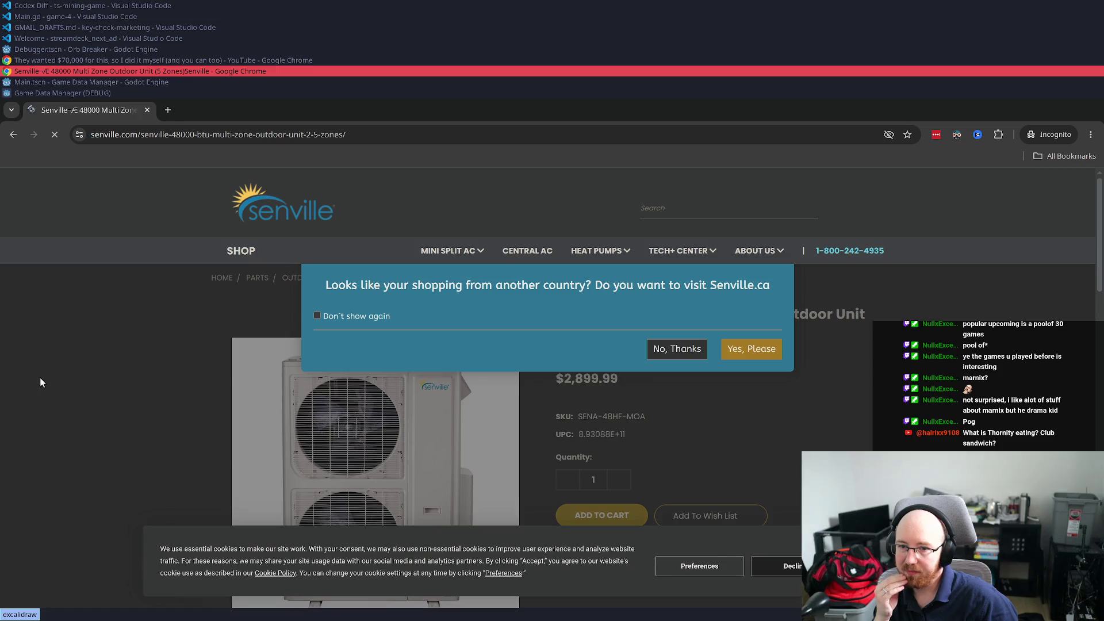
{"action": "left_click", "coordinate": [508, 415]}
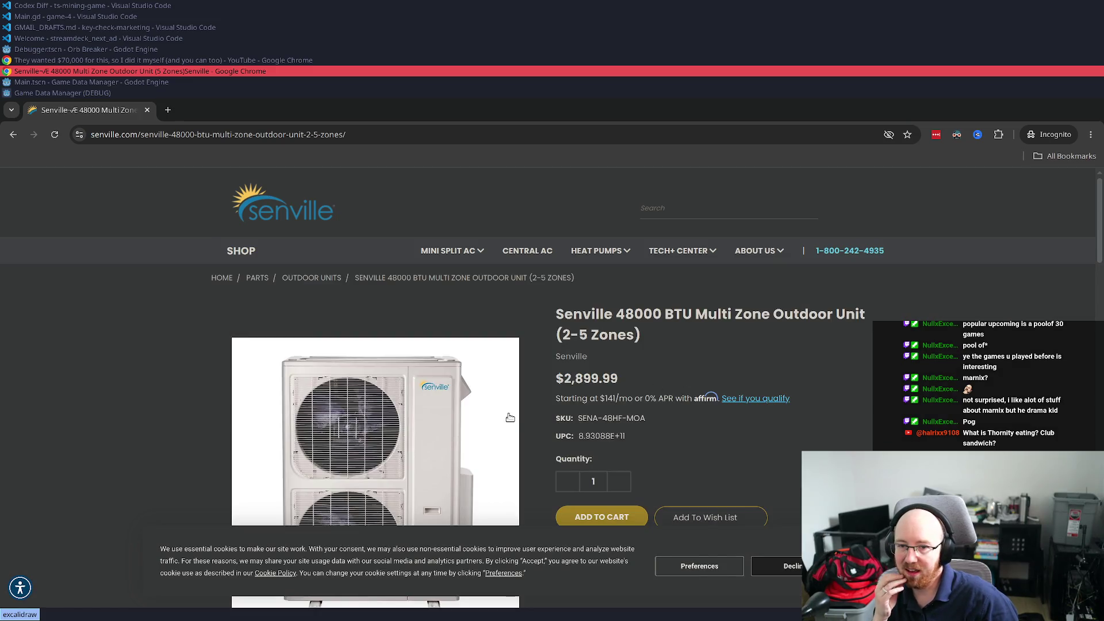
{"action": "left_click_drag", "start_coordinate": [624, 316], "coordinate": [742, 318]}
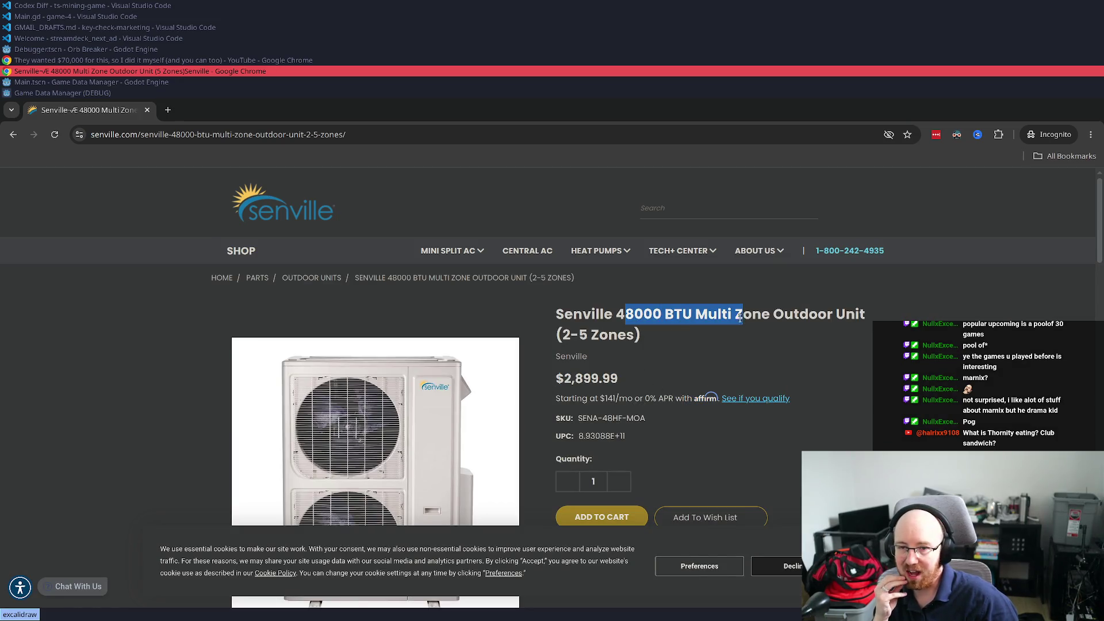
{"action": "left_click", "coordinate": [683, 367]}
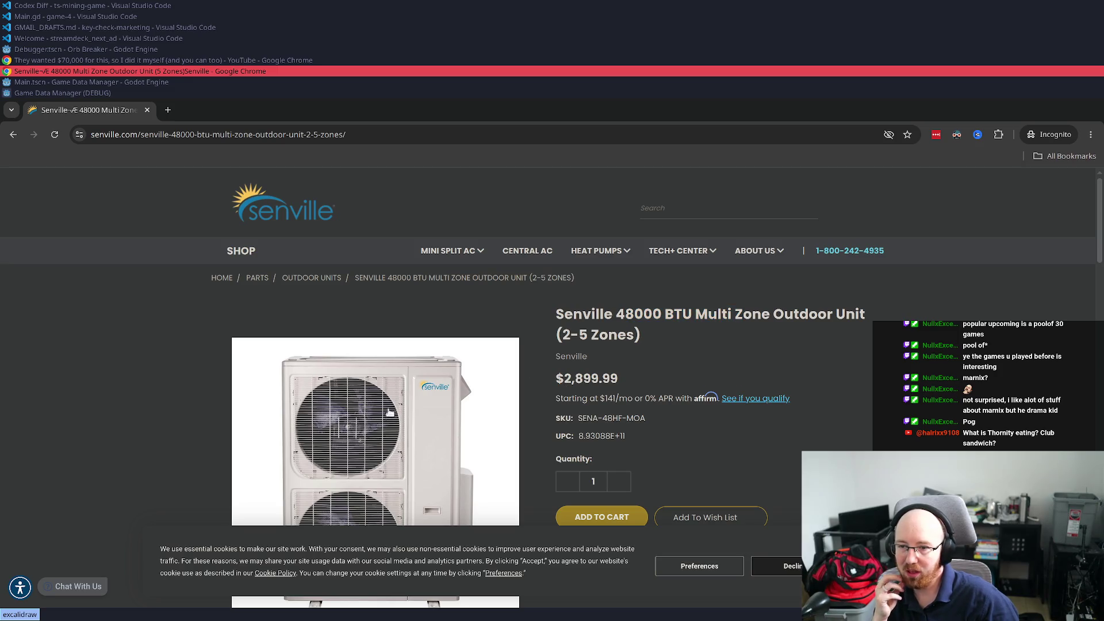
{"action": "scroll", "coordinate": [389, 416], "scroll_direction": "down", "scroll_amount": 1}
{"action": "scroll", "coordinate": [393, 413], "scroll_direction": "down", "scroll_amount": 1}
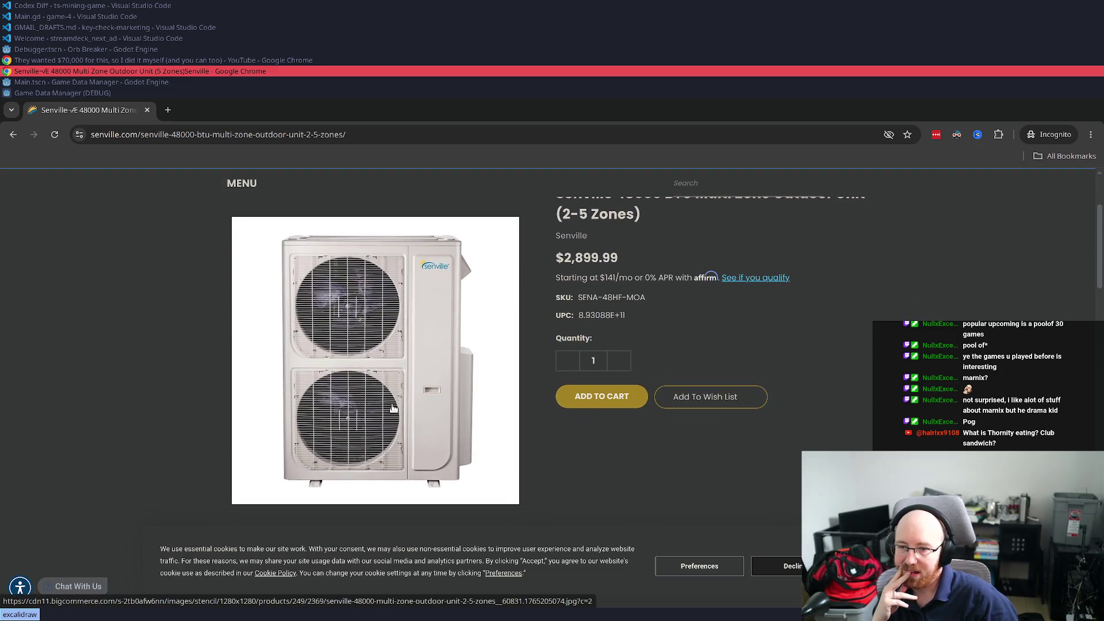
{"action": "scroll", "coordinate": [393, 403], "scroll_direction": "up", "scroll_amount": 1}
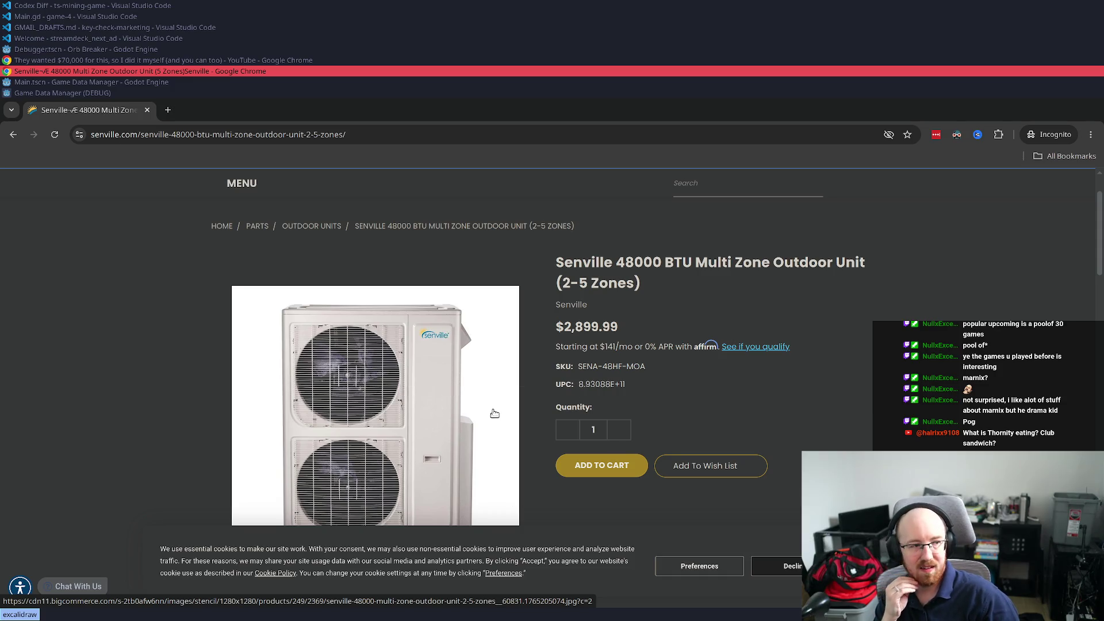
{"action": "scroll", "coordinate": [442, 421], "scroll_direction": "down", "scroll_amount": 1}
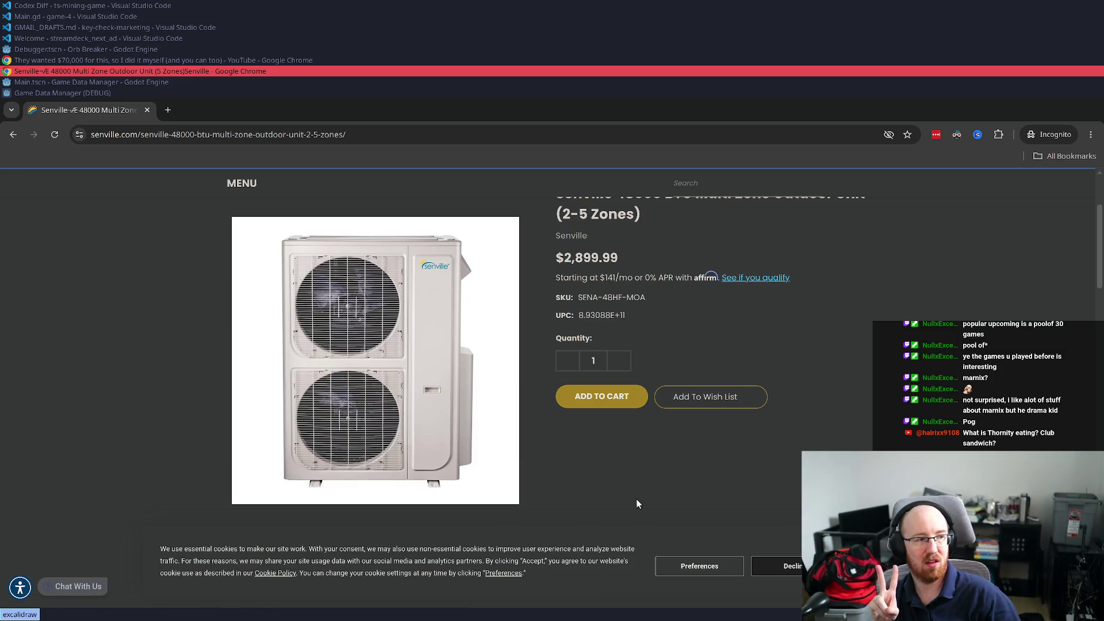
{"action": "scroll", "coordinate": [613, 497], "scroll_direction": "up", "scroll_amount": 2}
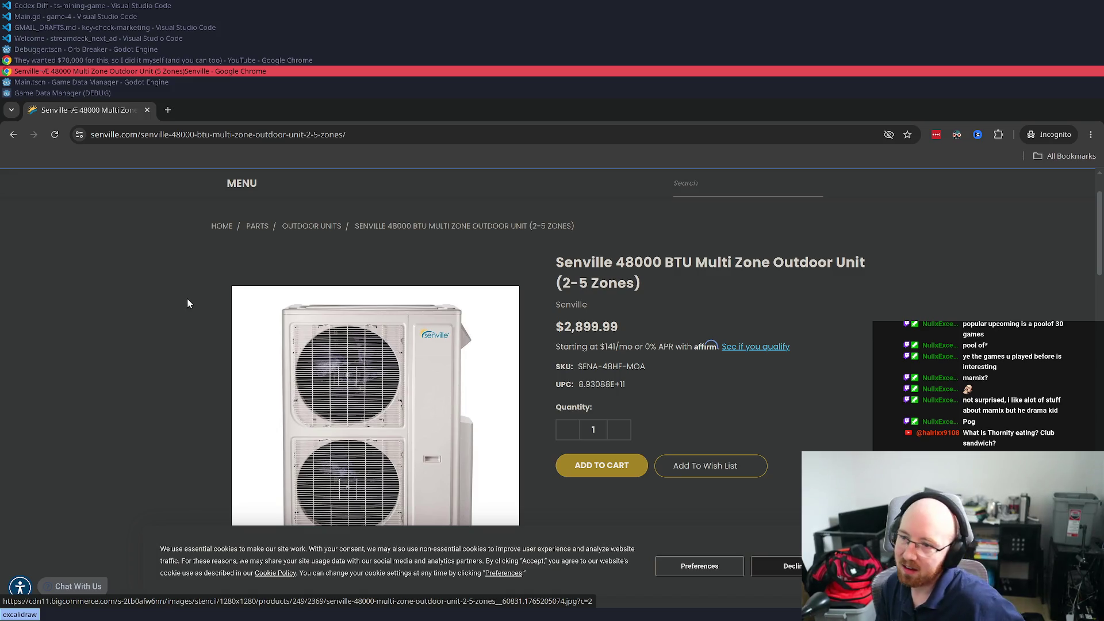
{"action": "key", "text": "ctrl+w"}
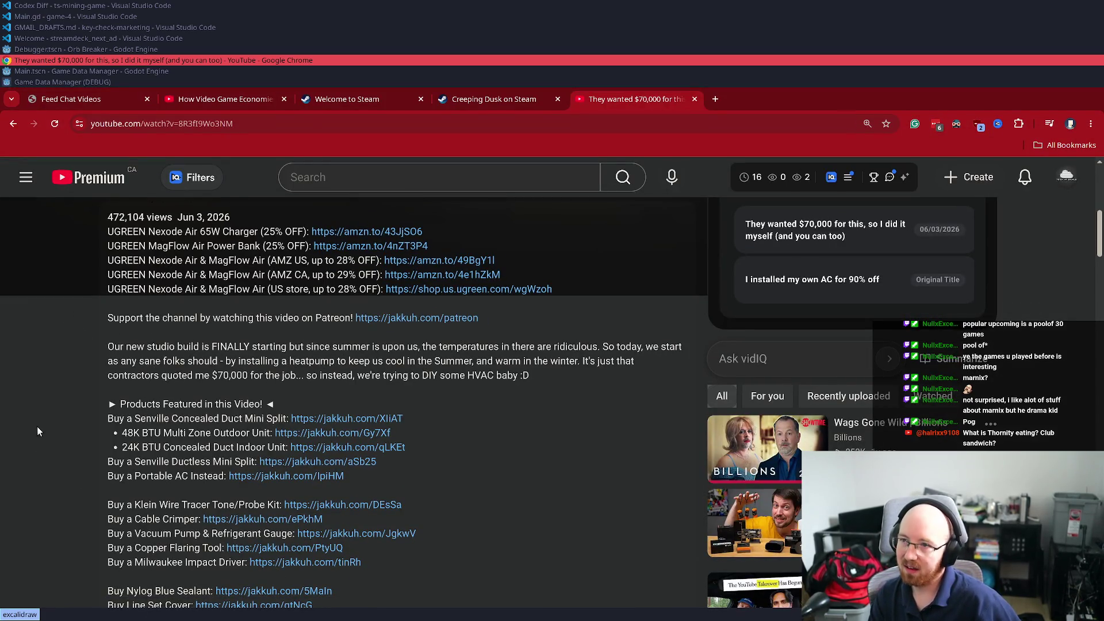
Close the YouTube tab and watch Creeping Dusk's trailer unmuted, briefly full screen, then pause it
{"action": "key", "text": "ctrl+w"}
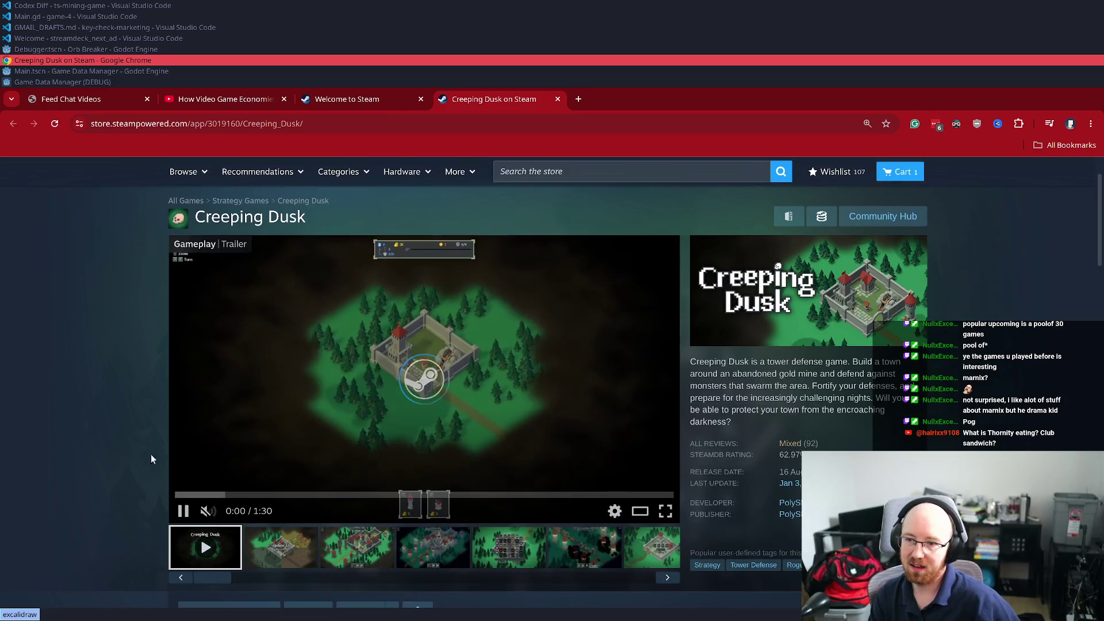
{"action": "left_click", "coordinate": [208, 510]}
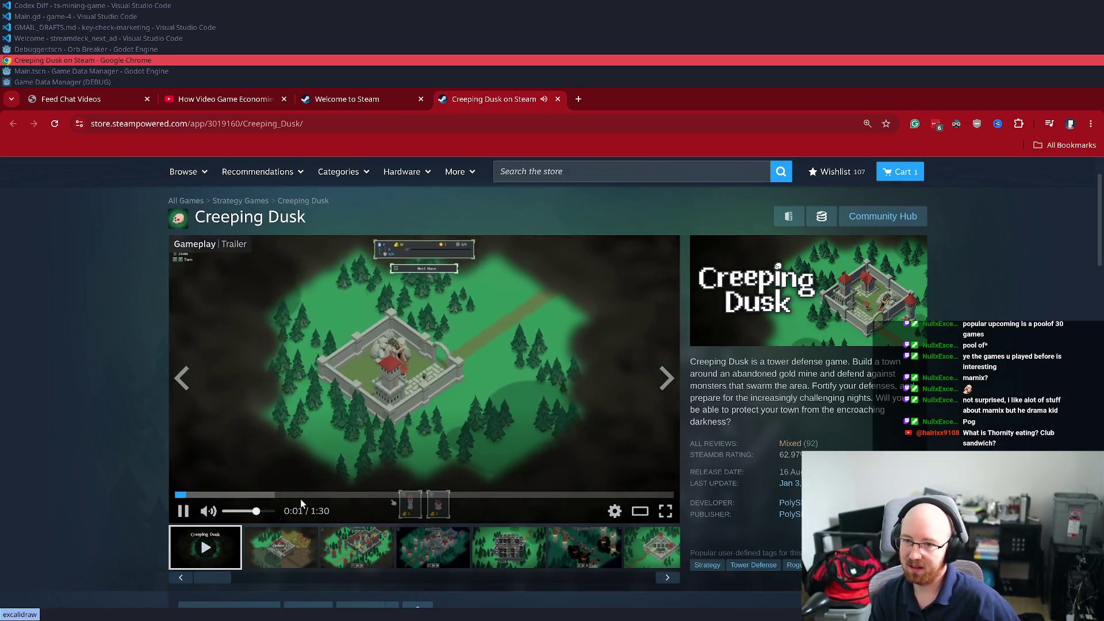
{"action": "left_click", "coordinate": [229, 511]}
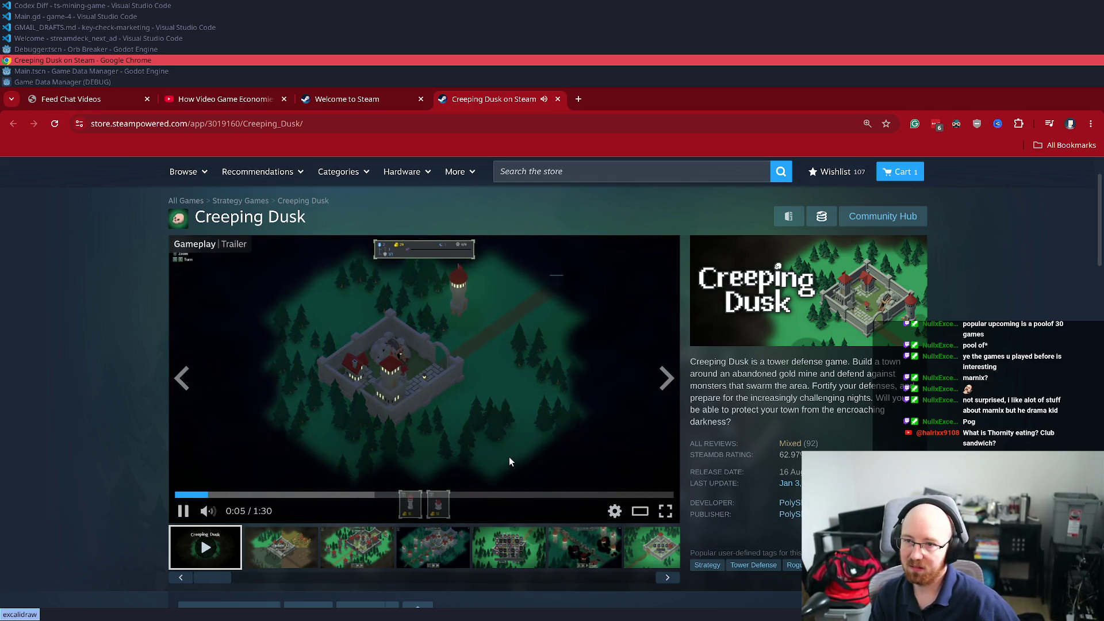
{"action": "left_click", "coordinate": [665, 511]}
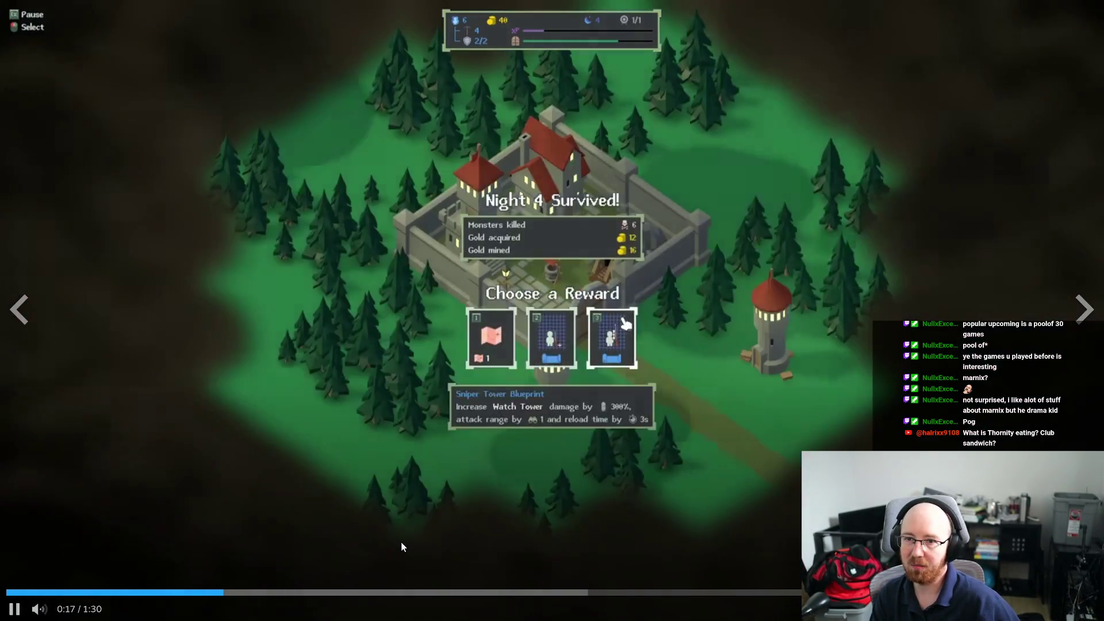
{"action": "key", "text": "Escape"}
{"action": "left_click", "coordinate": [435, 310]}
Look over Creeping Dusk's price and screenshots, including Upgrades and the castle role-choice shot
{"action": "mouse_move", "coordinate": [791, 440]}
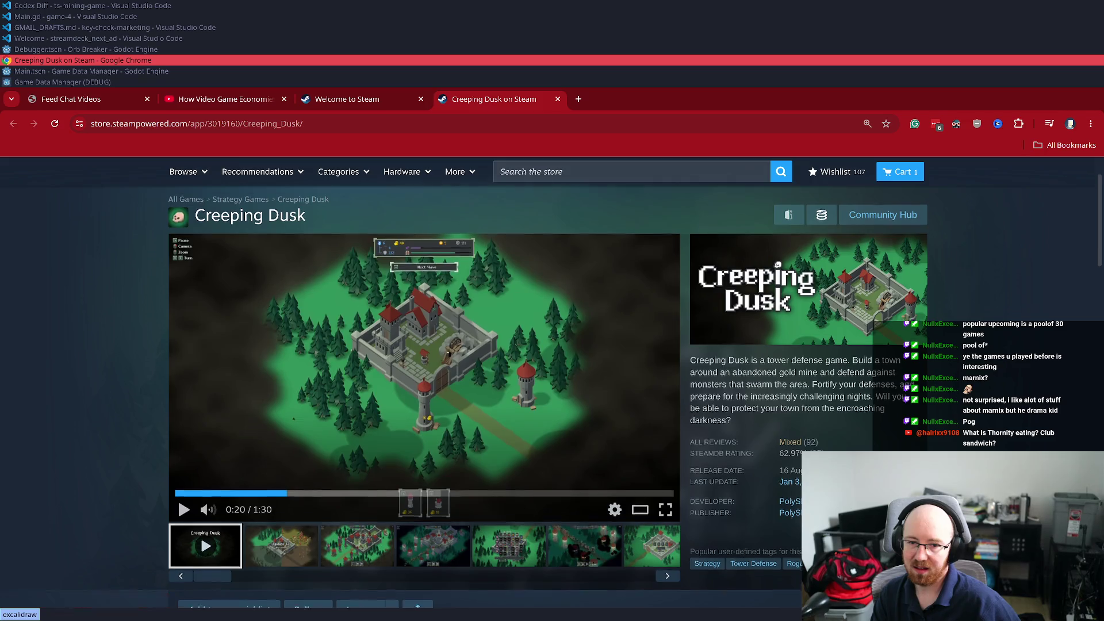
{"action": "scroll", "coordinate": [469, 326], "scroll_direction": "down", "scroll_amount": 7}
{"action": "left_click_drag", "start_coordinate": [513, 323], "coordinate": [565, 323]}
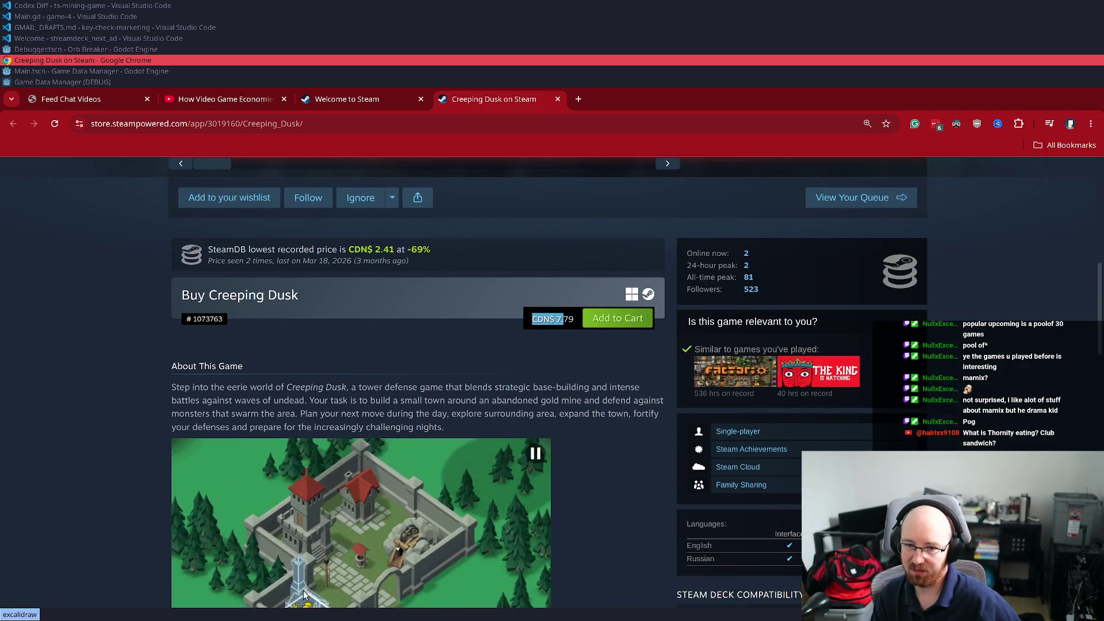
{"action": "scroll", "coordinate": [130, 450], "scroll_direction": "down", "scroll_amount": 6}
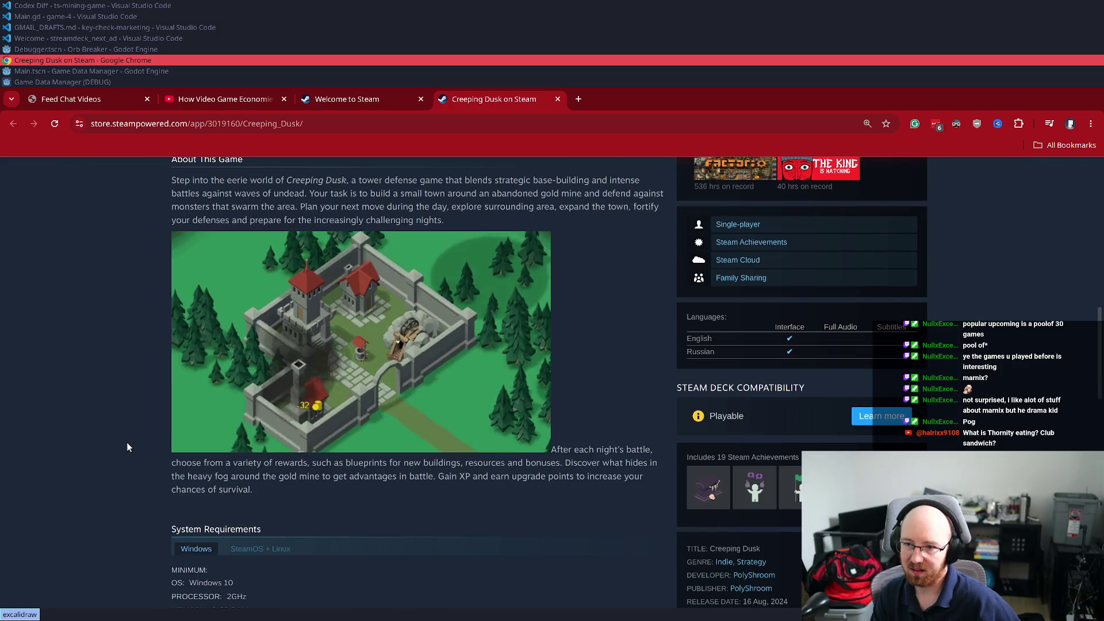
{"action": "scroll", "coordinate": [127, 442], "scroll_direction": "up", "scroll_amount": 13}
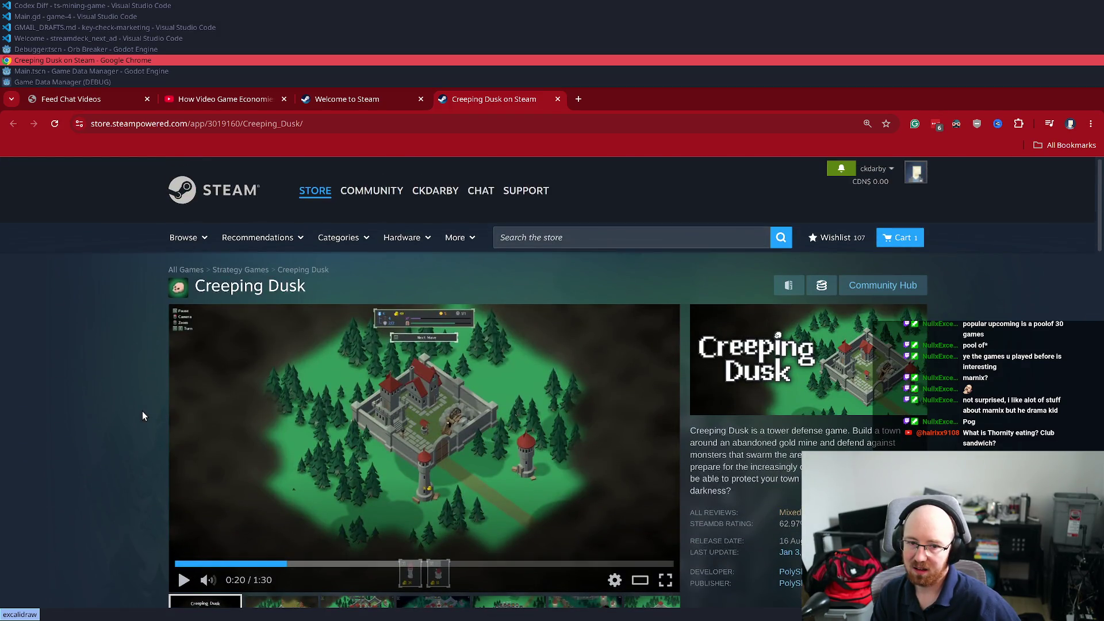
{"action": "scroll", "coordinate": [142, 416], "scroll_direction": "down", "scroll_amount": 2}
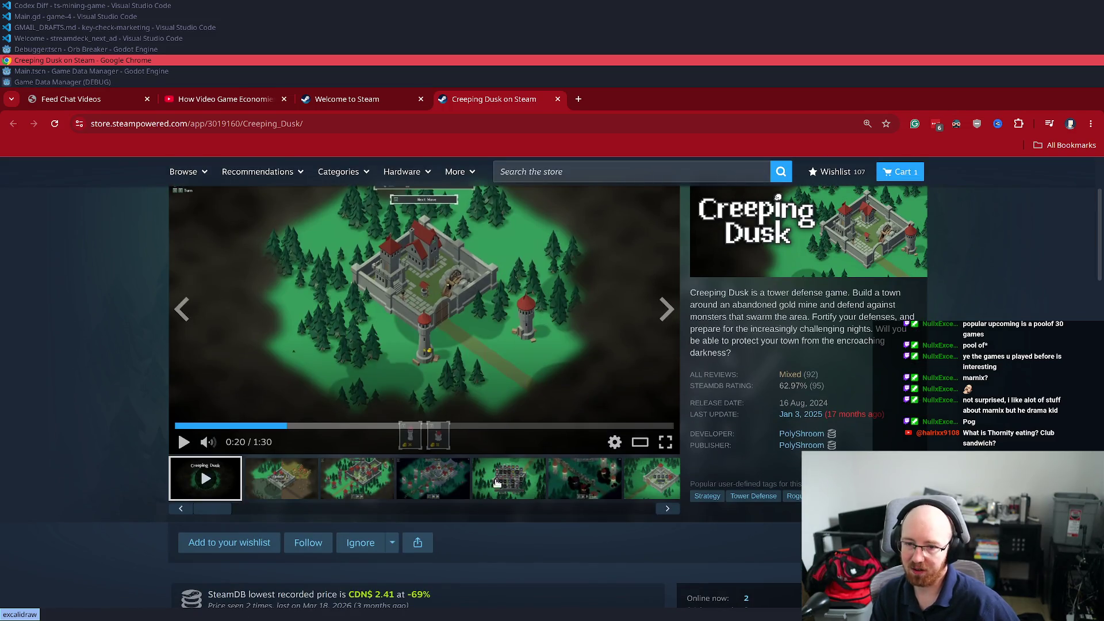
{"action": "left_click", "coordinate": [509, 480]}
{"action": "left_click", "coordinate": [586, 483]}
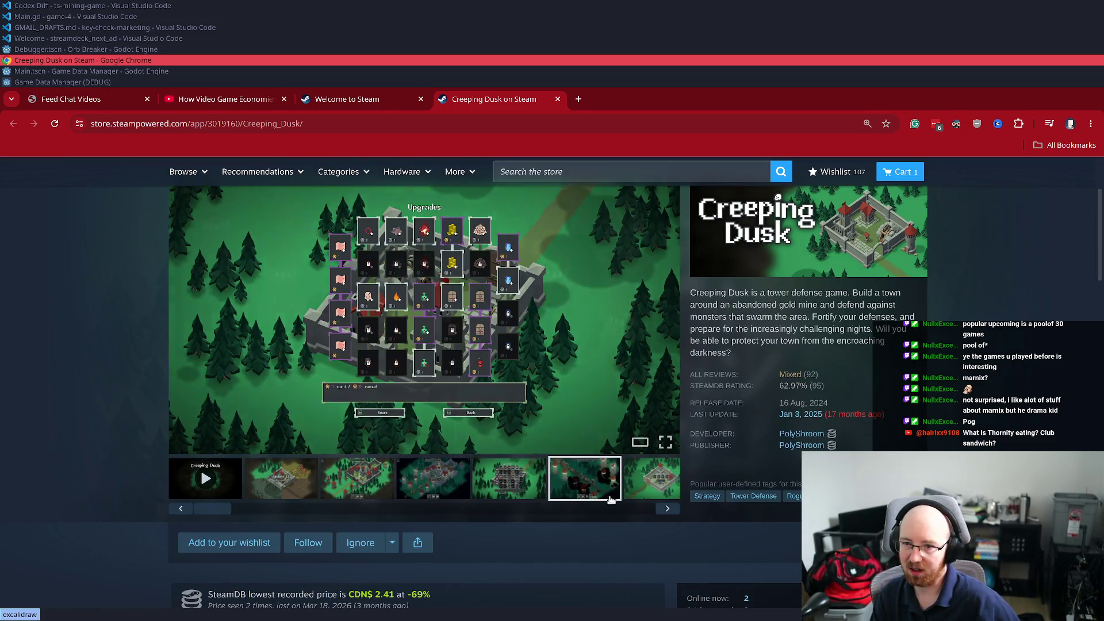
{"action": "left_click", "coordinate": [675, 489]}
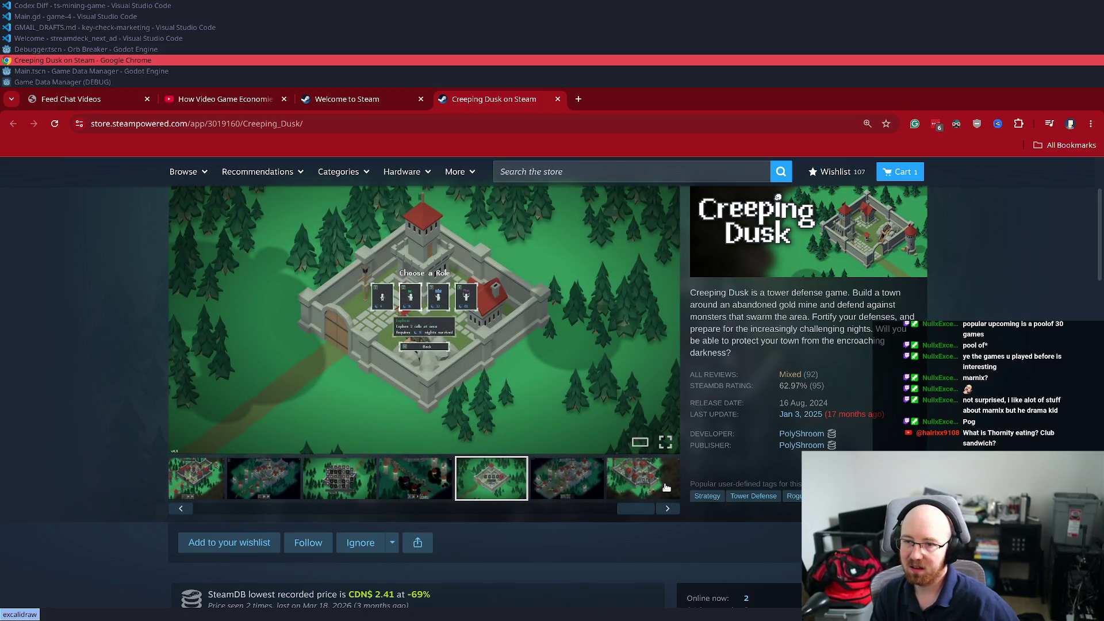
Open the Mixed customer reviews, expand a recent review, and select the reviews page address
{"action": "mouse_move", "coordinate": [840, 378]}
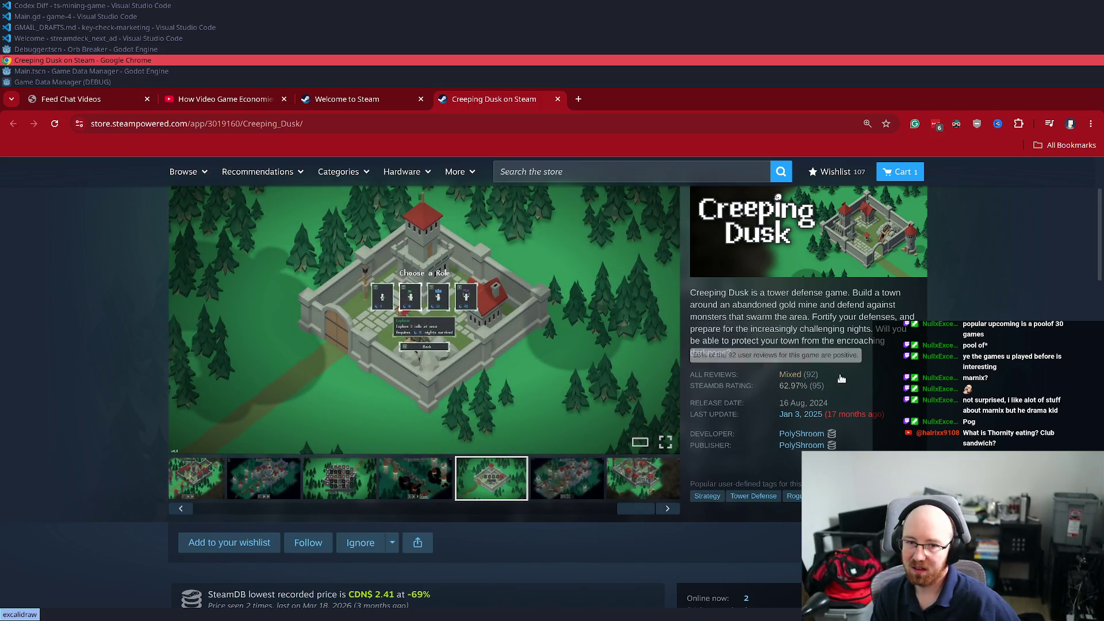
{"action": "left_click", "coordinate": [794, 376]}
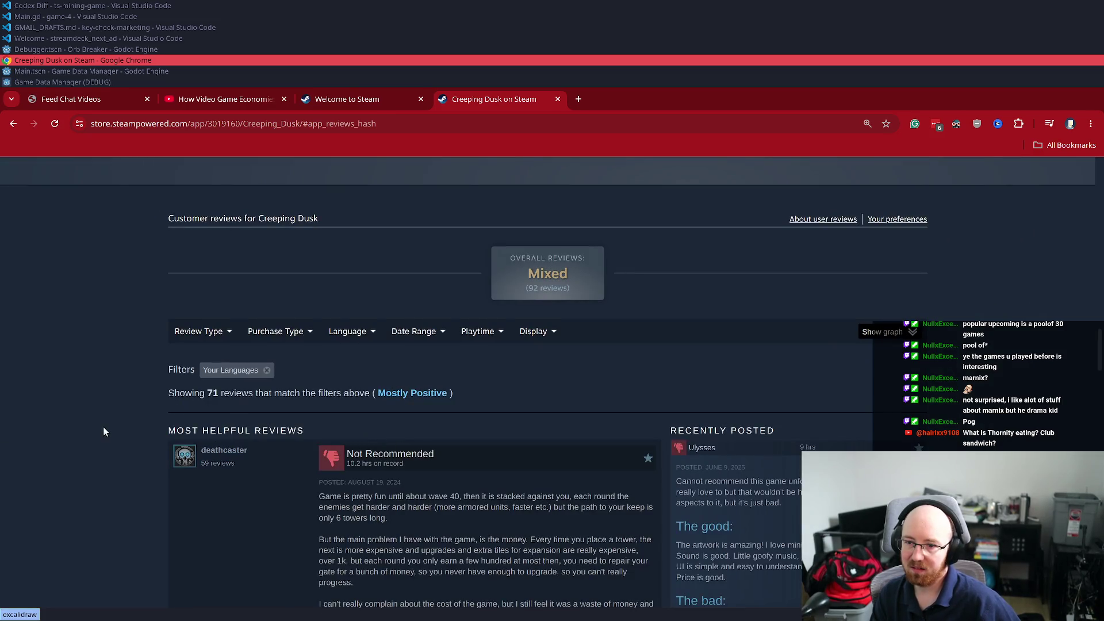
{"action": "mouse_move", "coordinate": [470, 359]}
{"action": "left_mouse_down"}
{"action": "mouse_move", "coordinate": [403, 360]}
{"action": "mouse_move", "coordinate": [518, 370]}
{"action": "mouse_move", "coordinate": [528, 393]}
{"action": "left_mouse_up"}
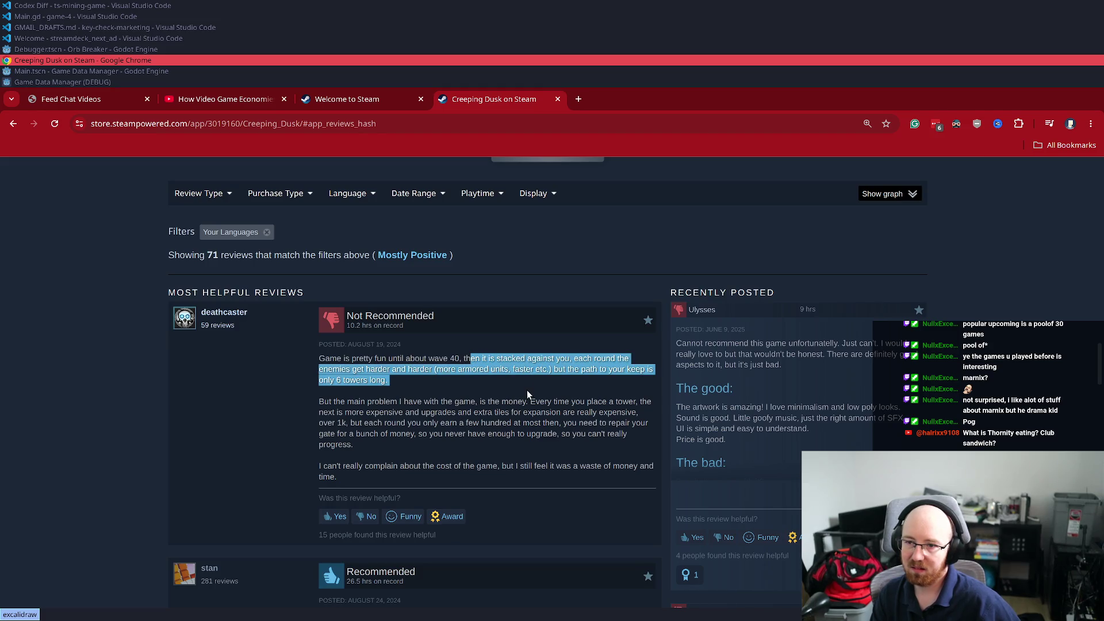
{"action": "left_click", "coordinate": [386, 433]}
{"action": "scroll", "coordinate": [392, 415], "scroll_direction": "down", "scroll_amount": 1}
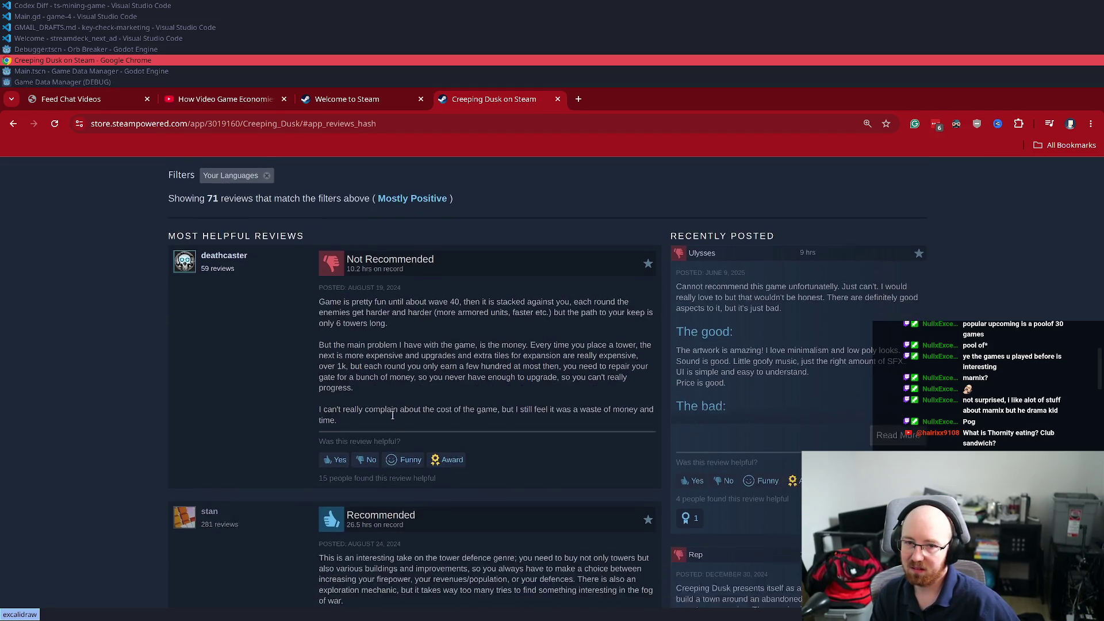
{"action": "left_click", "coordinate": [899, 424]}
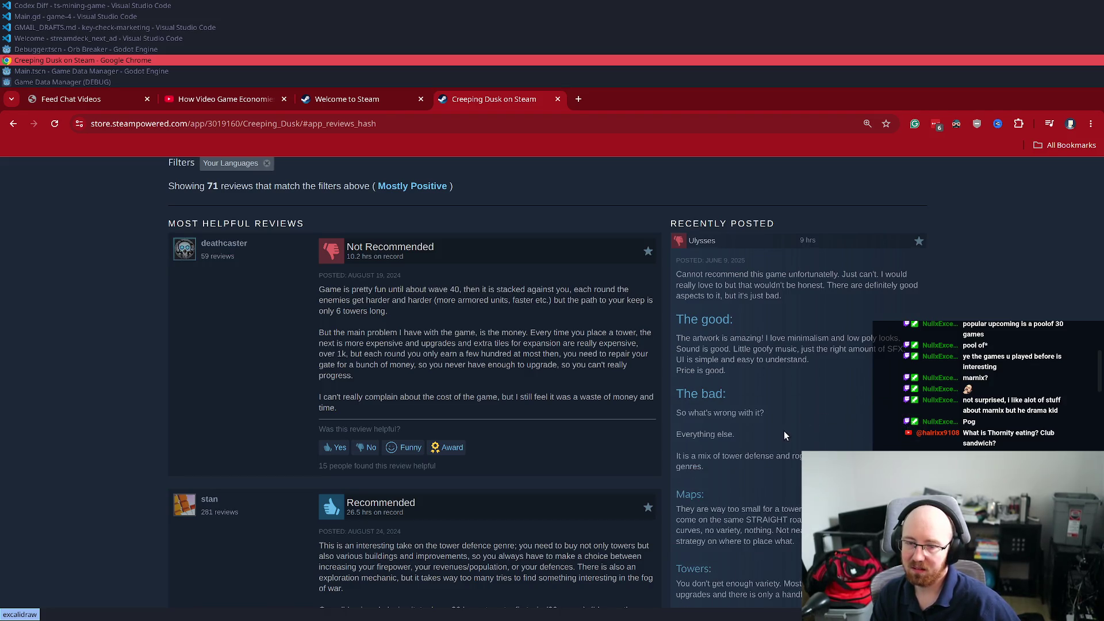
{"action": "left_click", "coordinate": [236, 124]}
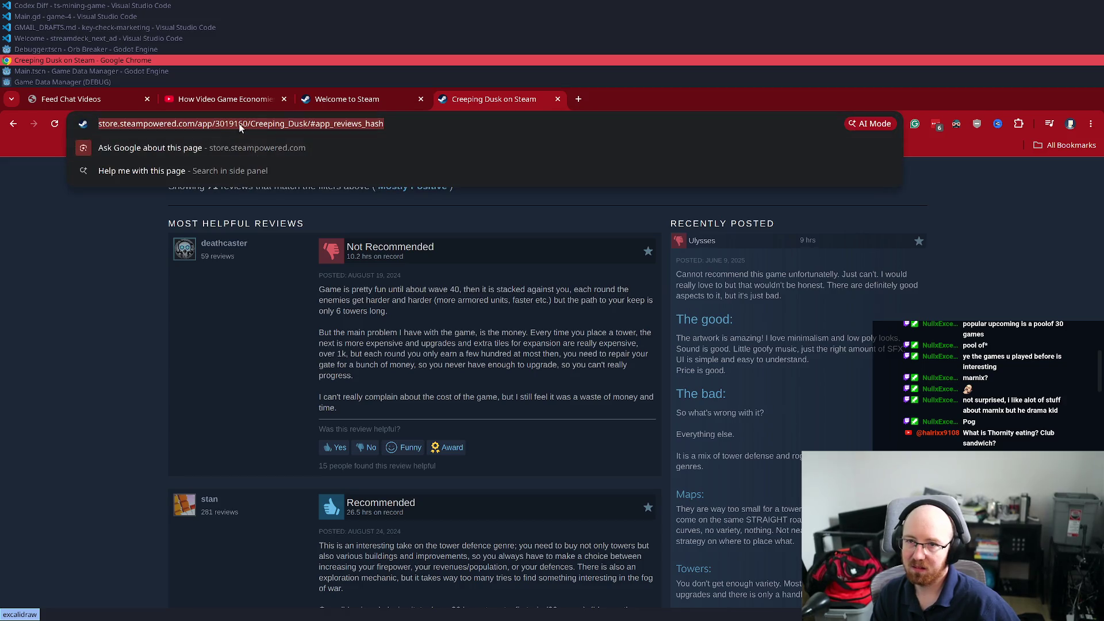
Paste the Creeping Dusk store link into TODO.md under the Orb Breaker notes, trimming the reviews anchor
{"action": "key", "text": "ctrl+w"}
{"action": "scroll", "coordinate": [433, 388], "scroll_direction": "down", "scroll_amount": 3}
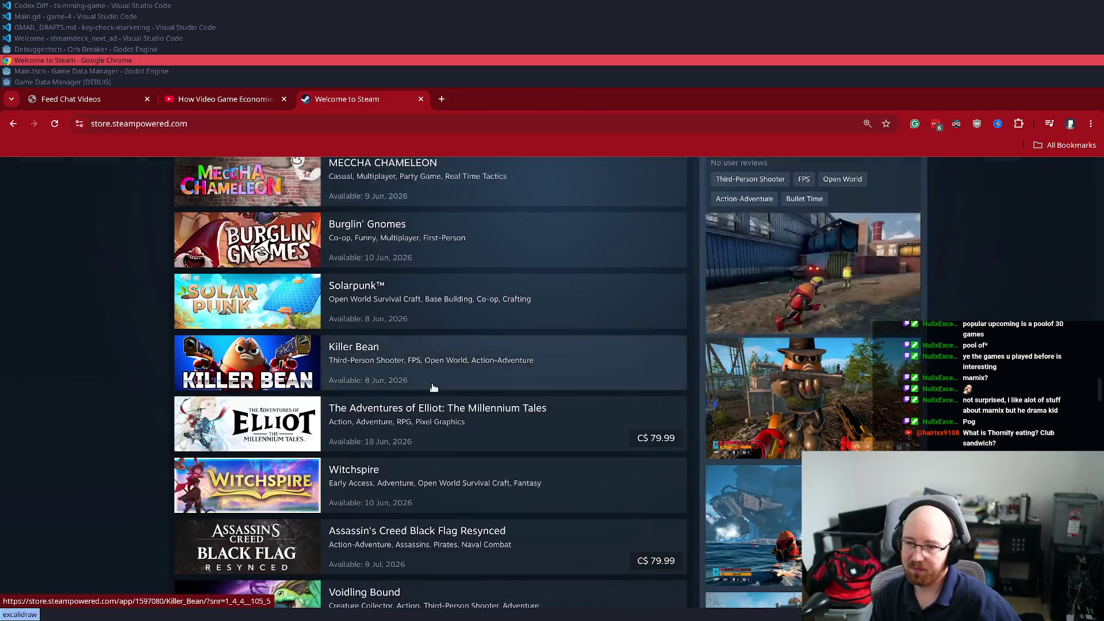
{"action": "scroll", "coordinate": [433, 388], "scroll_direction": "down", "scroll_amount": 5}
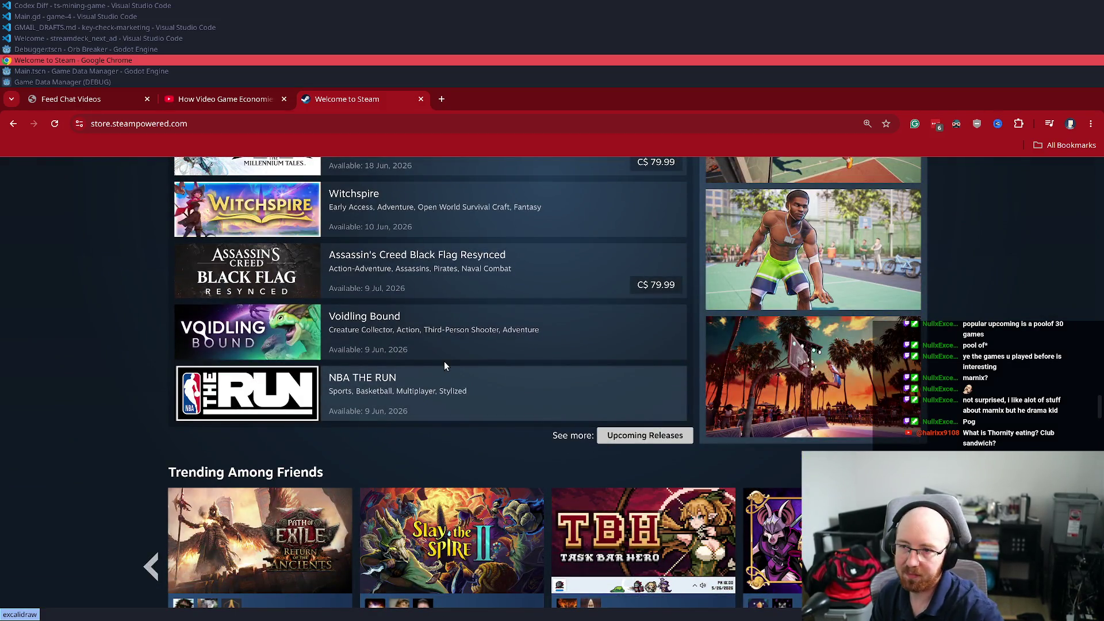
{"action": "key", "text": "super+minus"}
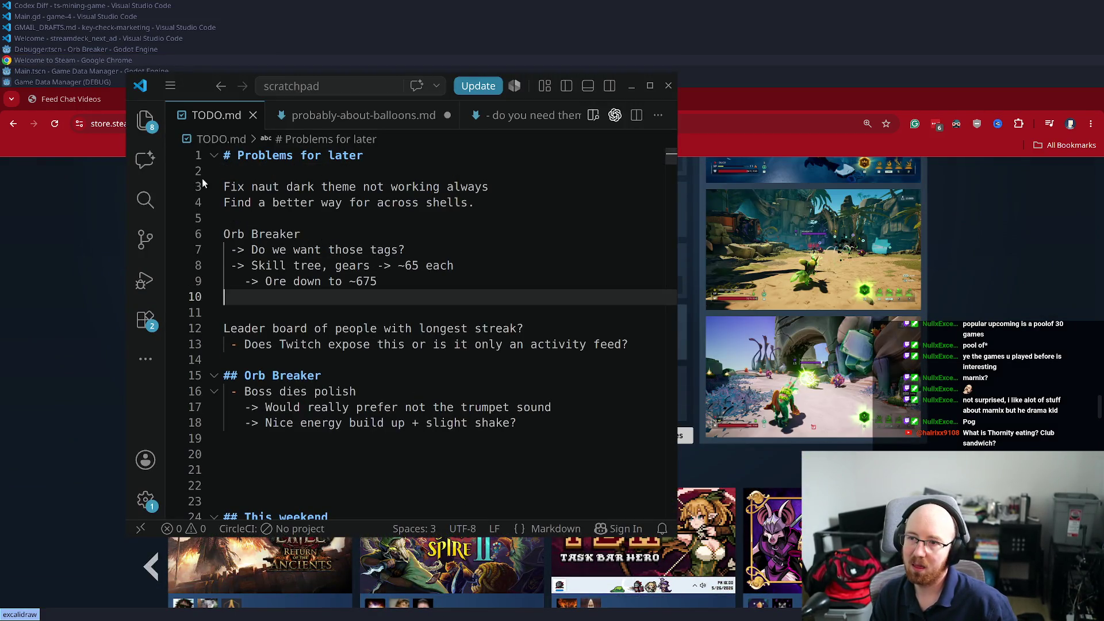
{"action": "left_click", "coordinate": [235, 454]}
{"action": "key", "text": "Return"}
{"action": "key", "text": "Return"}
{"action": "type", "text": "https://store.steampowered.com/app/3019160/Creeping_Dusk/#app_reviews_hash"}
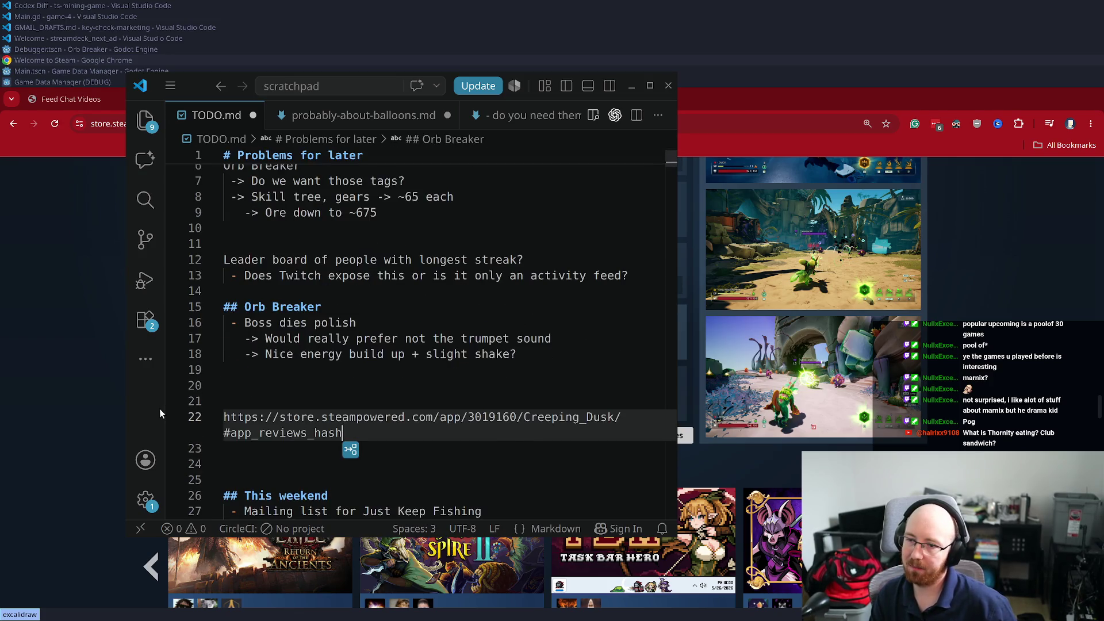
{"action": "key", "text": "ctrl+shift+Left"}
{"action": "key", "text": "ctrl+shift+Left"}
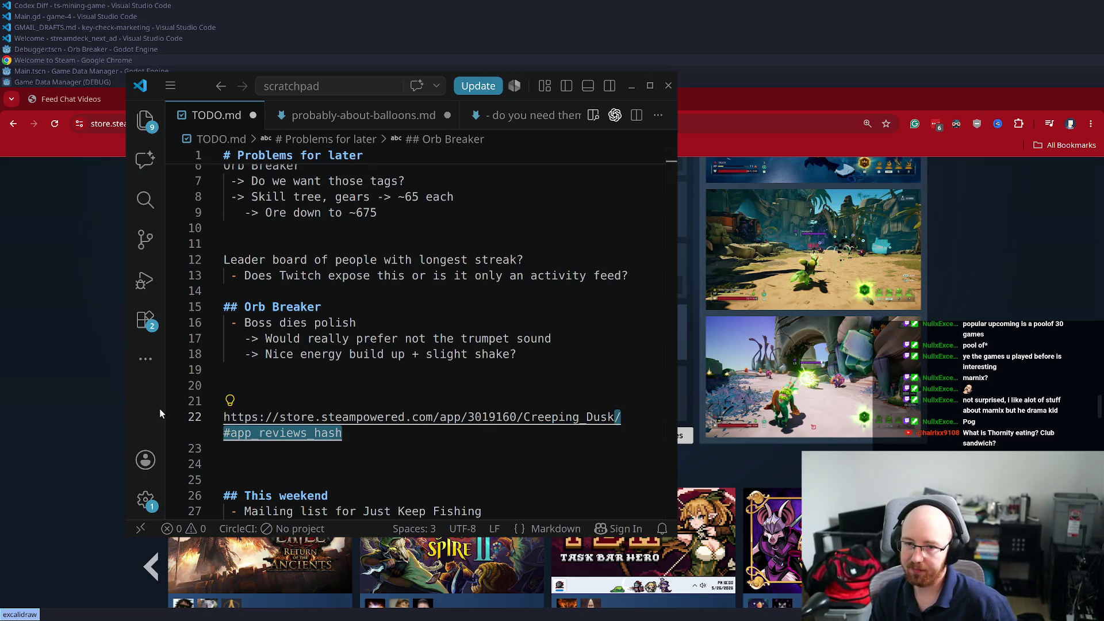
{"action": "key", "text": "BackSpace"}
Switch back to Steam, open the Voidling Bound page, and return to the store home page
{"action": "left_click", "coordinate": [66, 350]}
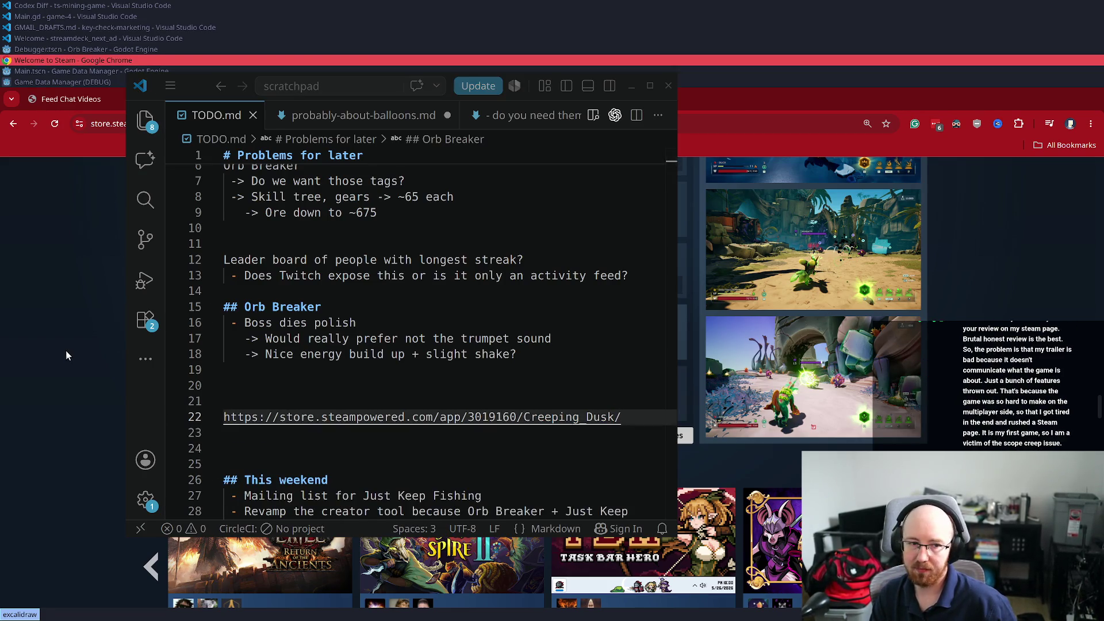
{"action": "left_click", "coordinate": [432, 369]}
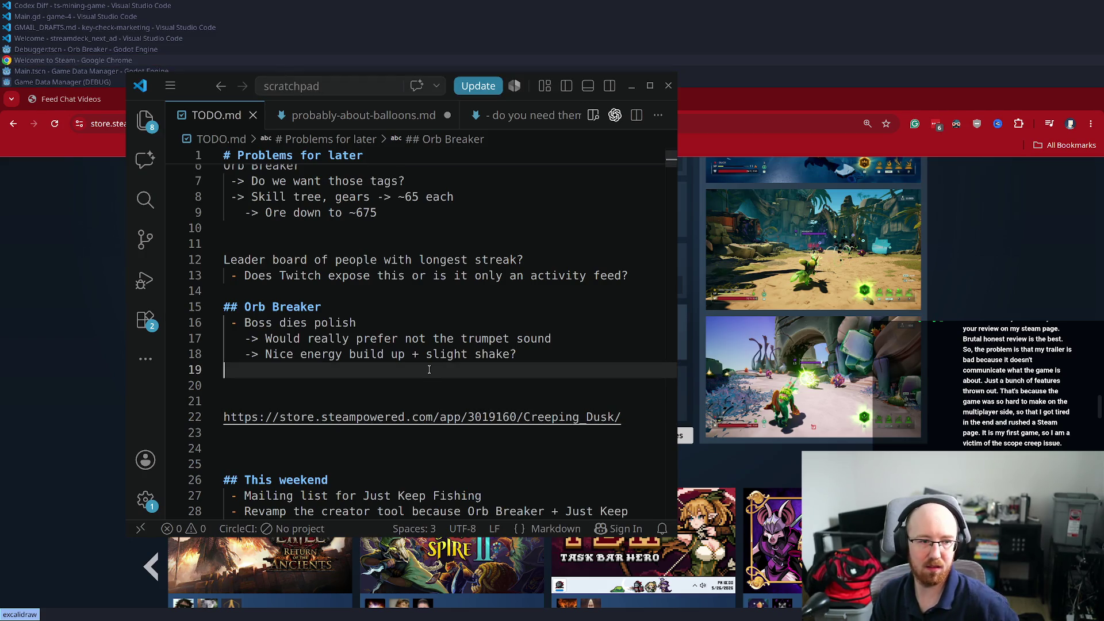
{"action": "key", "text": "alt+Tab"}
{"action": "left_click", "coordinate": [365, 345]}
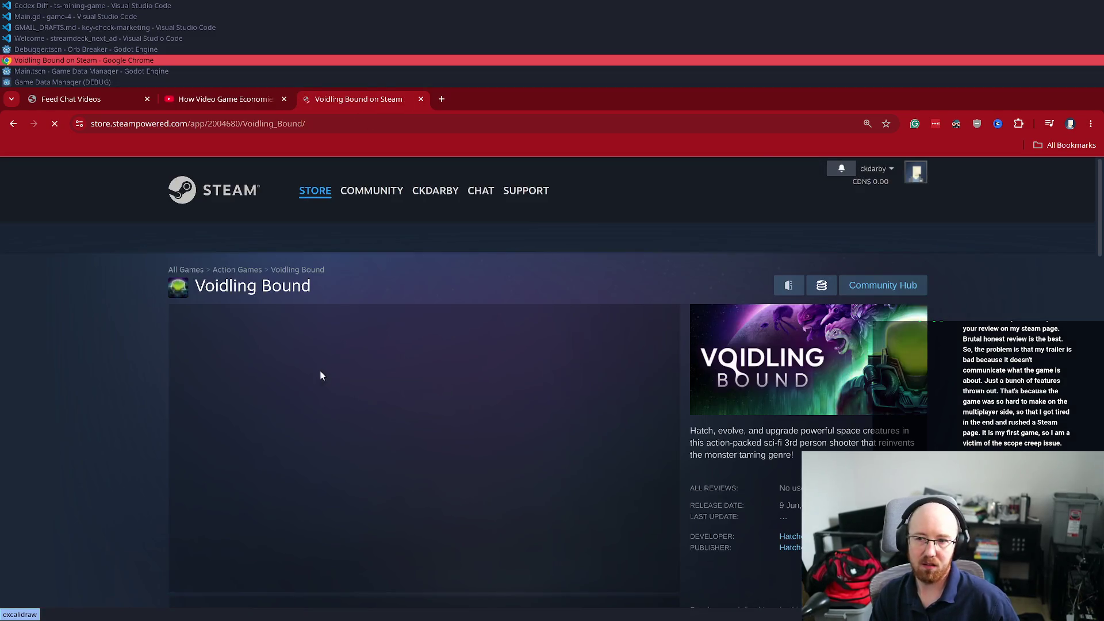
{"action": "key", "text": "alt+Left"}
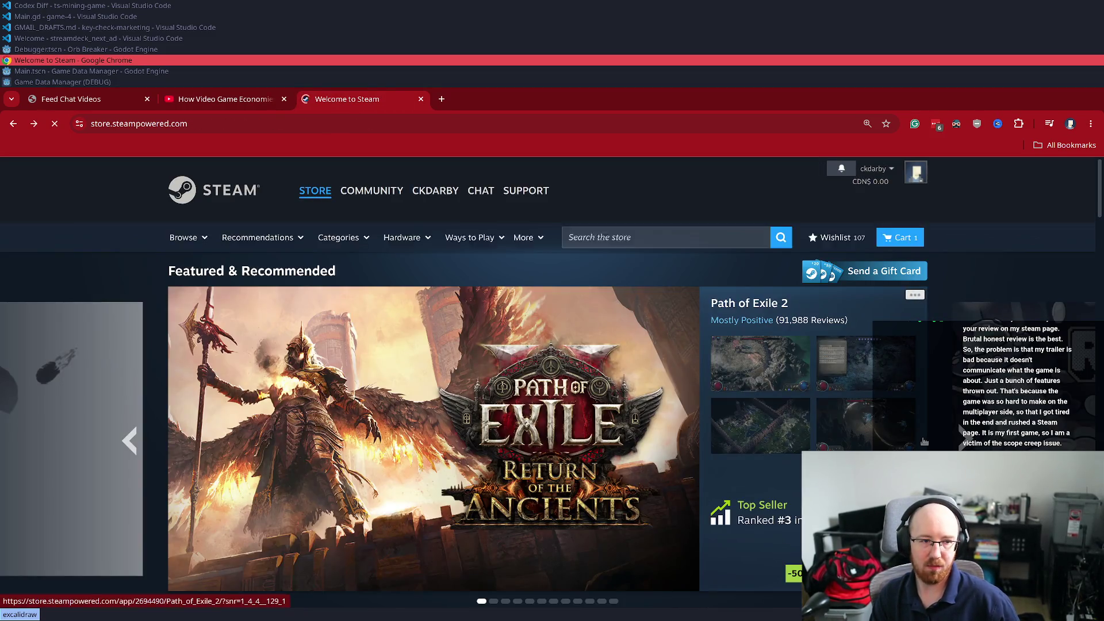
Scroll back up the Steam Store front page
{"action": "scroll", "coordinate": [901, 400], "scroll_direction": "up", "scroll_amount": 10}
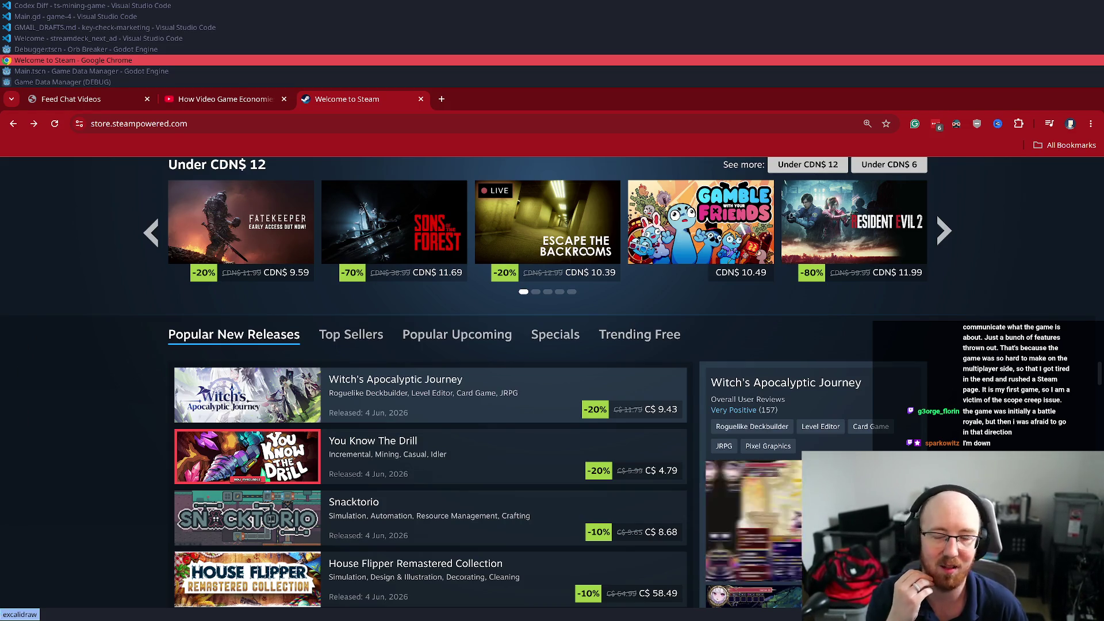
{"action": "scroll", "coordinate": [80, 498], "scroll_direction": "up", "scroll_amount": 8}
{"action": "scroll", "coordinate": [80, 497], "scroll_direction": "up", "scroll_amount": 15}
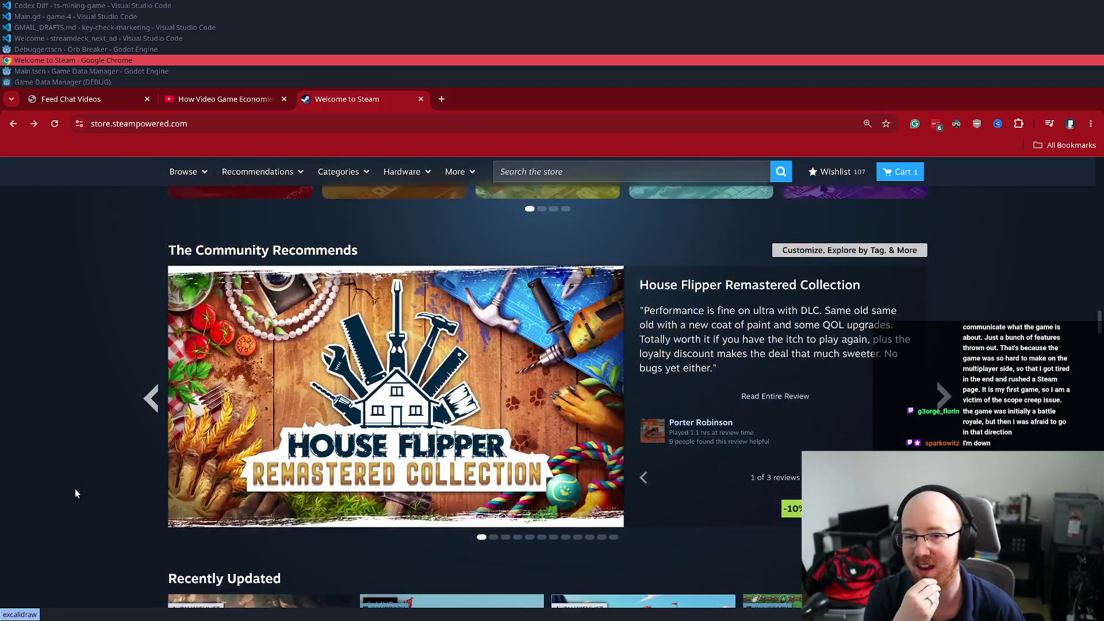
{"action": "scroll", "coordinate": [82, 509], "scroll_direction": "up", "scroll_amount": 10}
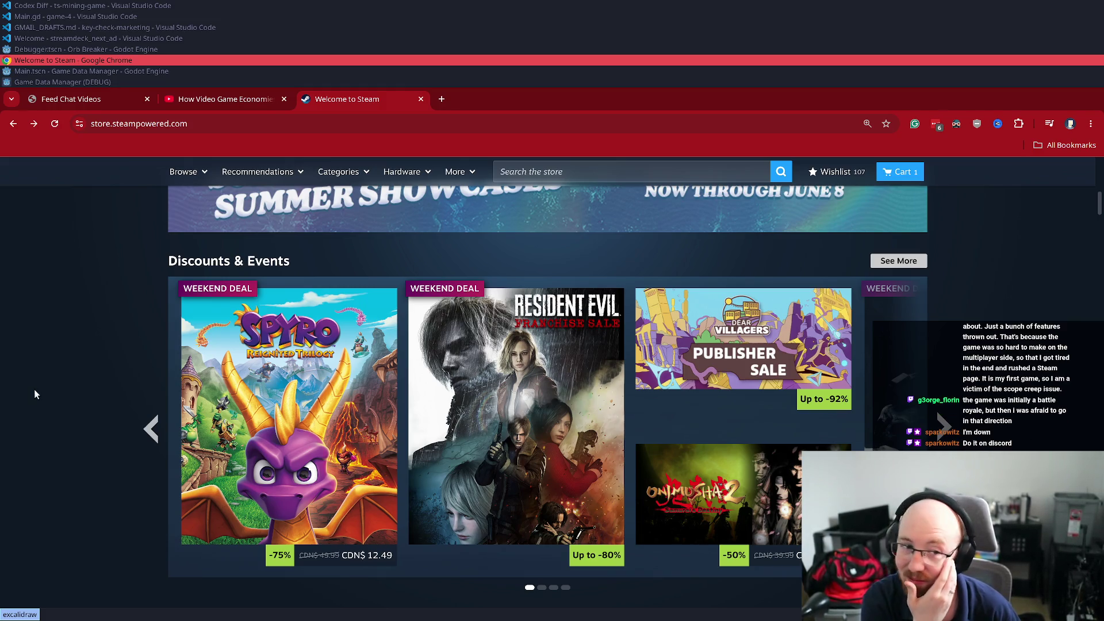
{"action": "scroll", "coordinate": [14, 409], "scroll_direction": "up", "scroll_amount": 5}
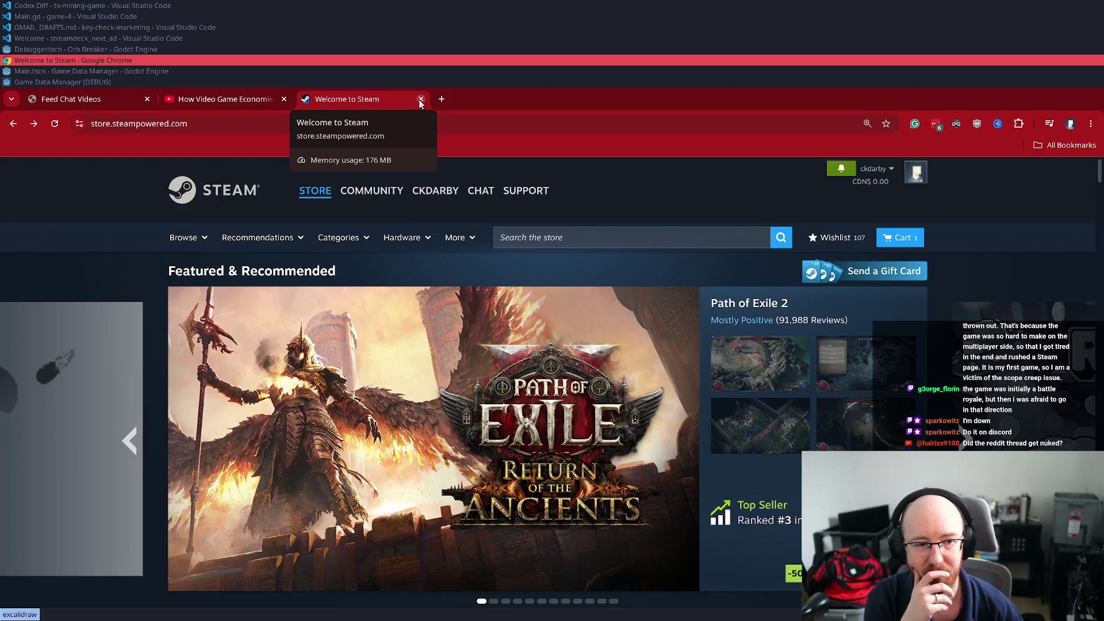
Go to reddit.com and open the timee_bot notification's r/IndieDev AMA post, selecting its address query
{"action": "left_click", "coordinate": [294, 129]}
{"action": "type", "text": "red"}
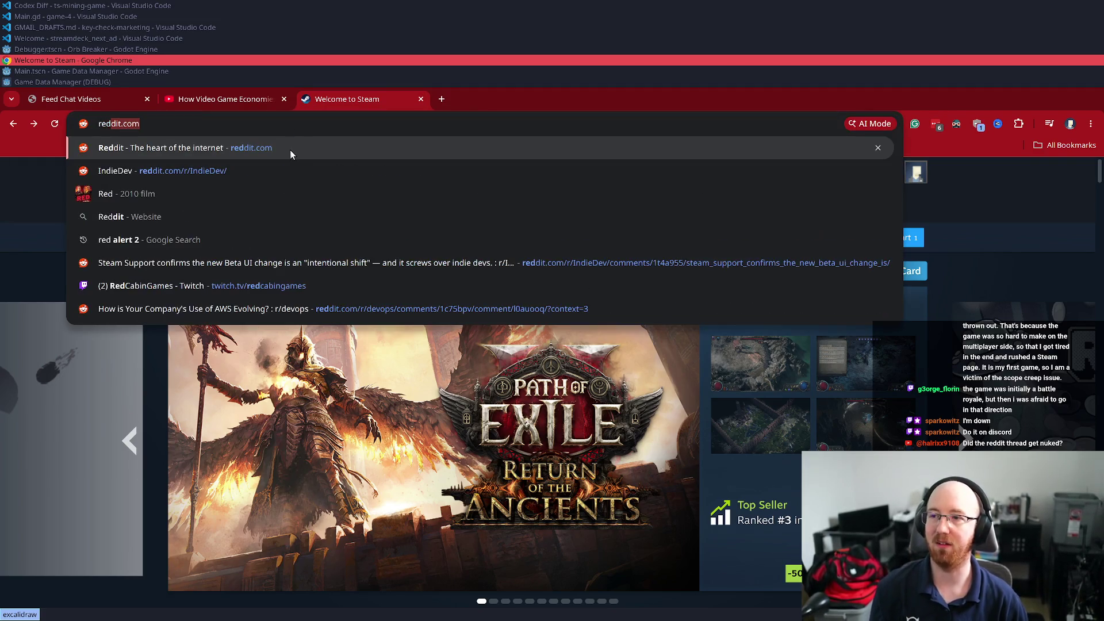
{"action": "key", "text": "Return"}
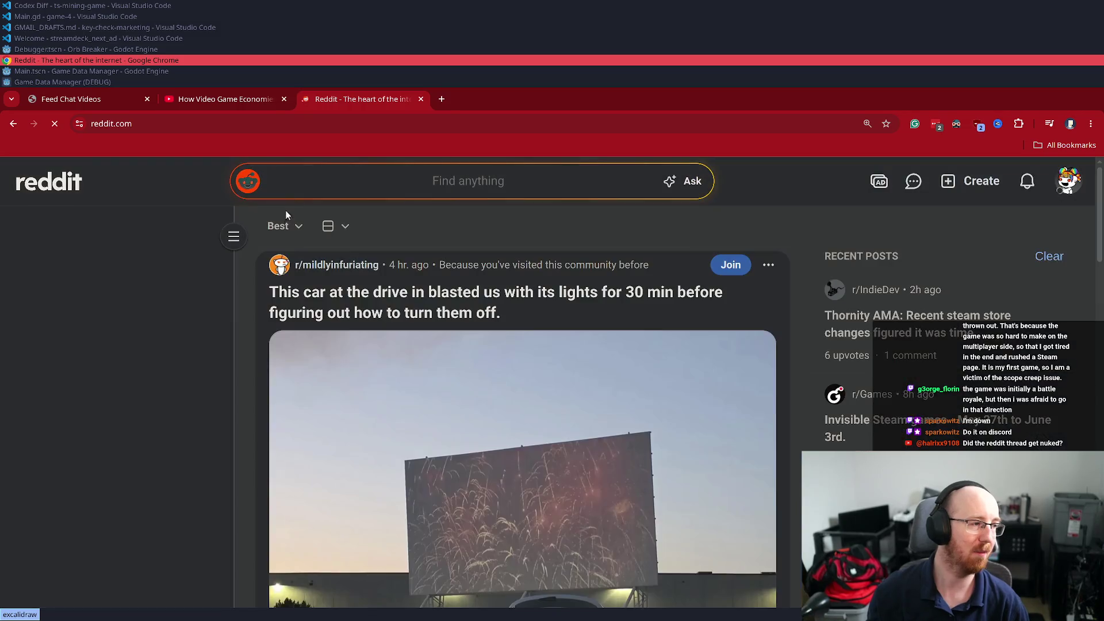
{"action": "left_click", "coordinate": [1027, 183]}
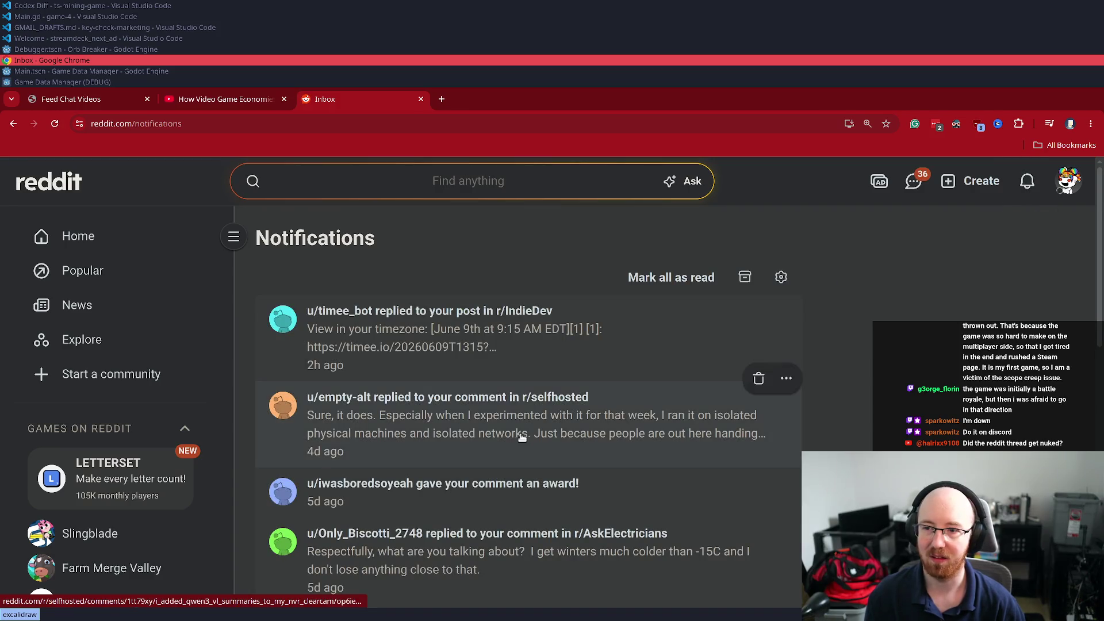
{"action": "left_click", "coordinate": [590, 331]}
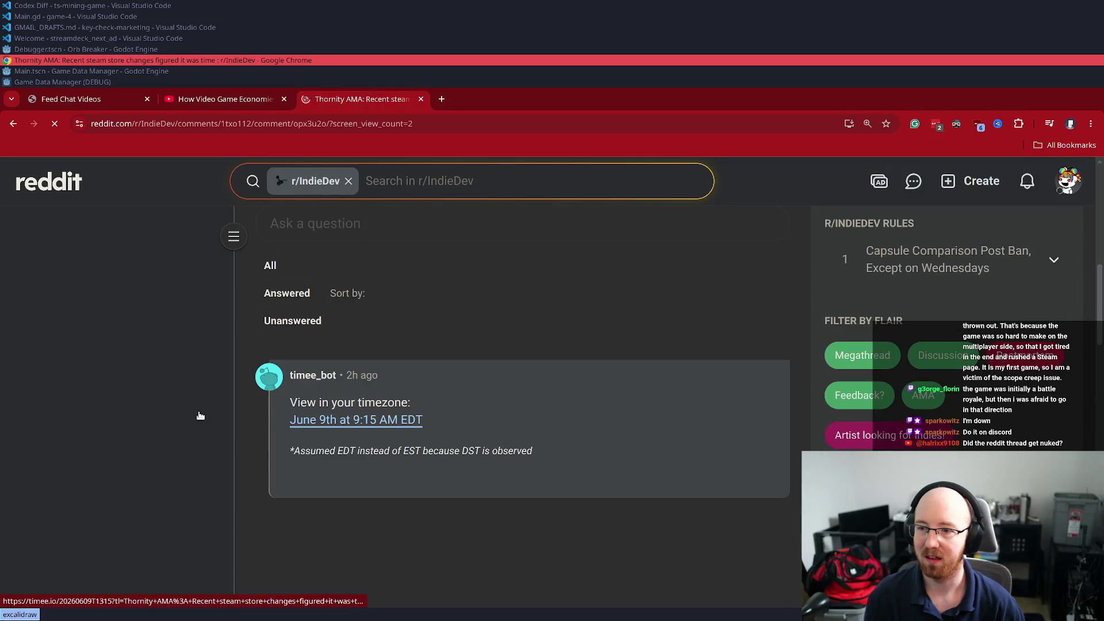
{"action": "scroll", "coordinate": [426, 420], "scroll_direction": "up", "scroll_amount": 3}
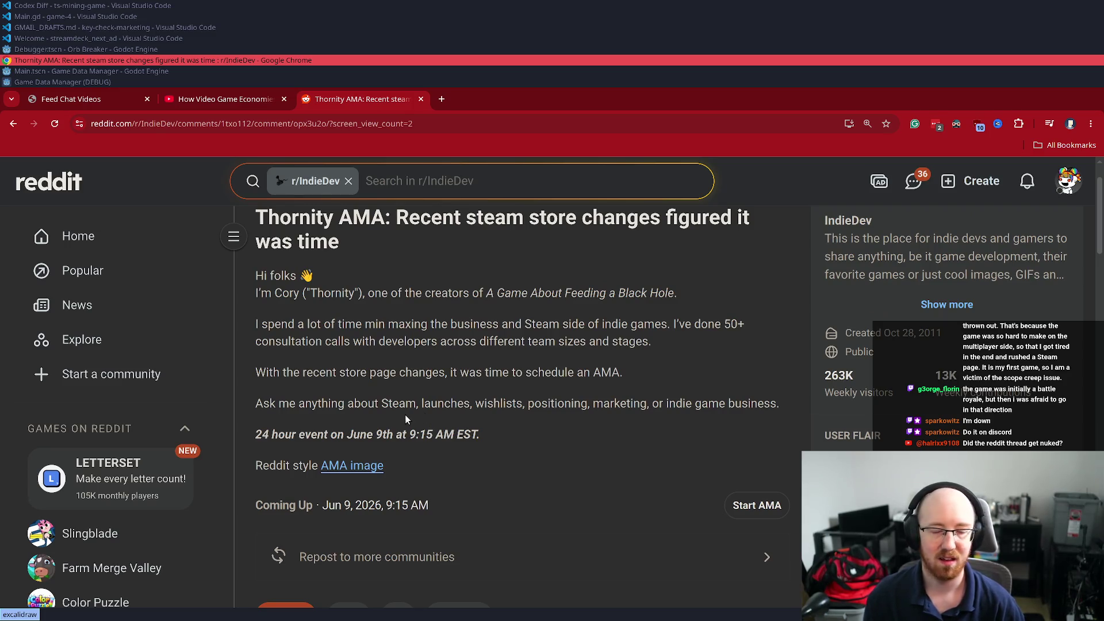
{"action": "scroll", "coordinate": [404, 415], "scroll_direction": "down", "scroll_amount": 1}
{"action": "scroll", "coordinate": [404, 415], "scroll_direction": "up", "scroll_amount": 3}
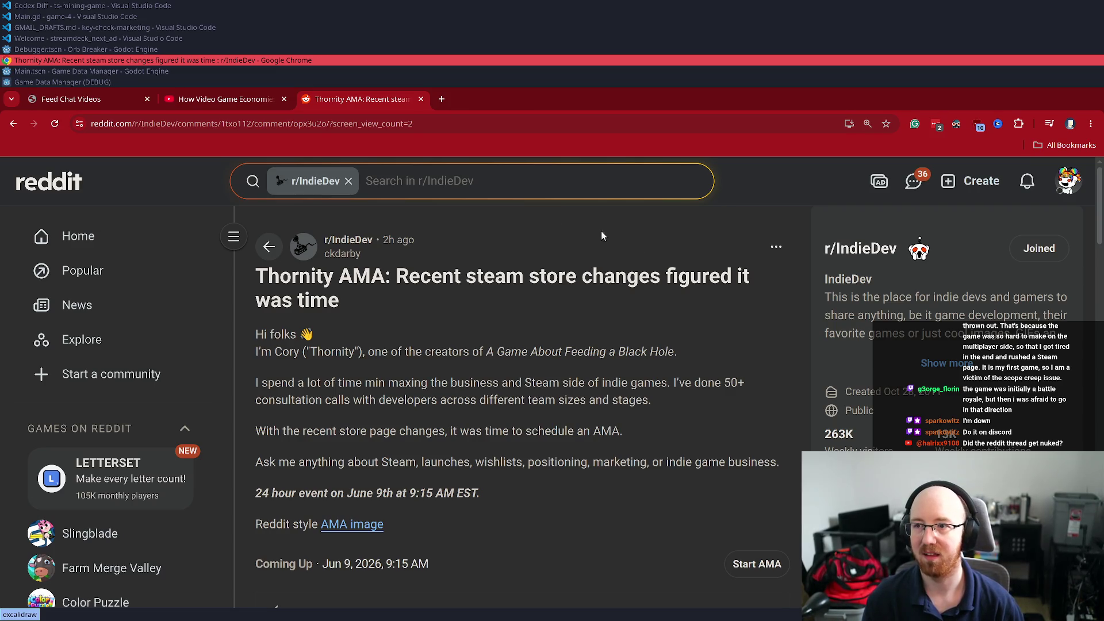
{"action": "left_click_drag", "start_coordinate": [325, 123], "coordinate": [592, 163]}
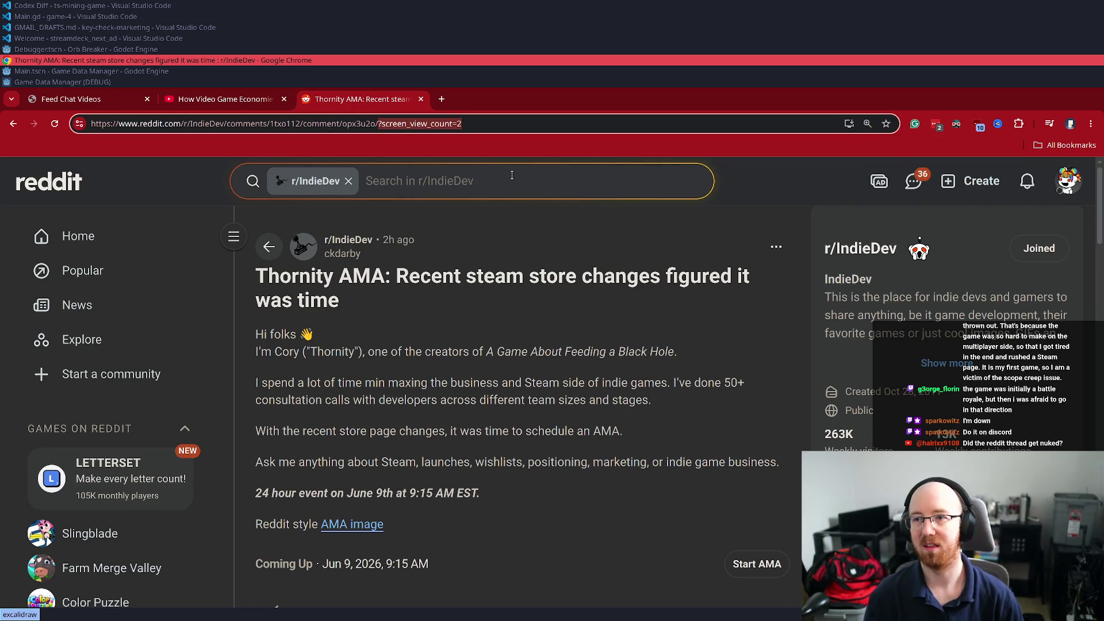
Delete ?screen_view_count=2 from the post address and copy the clean link
{"action": "key", "text": "BackSpace"}
{"action": "key", "text": "ctrl+a"}
{"action": "key", "text": "ctrl+c"}
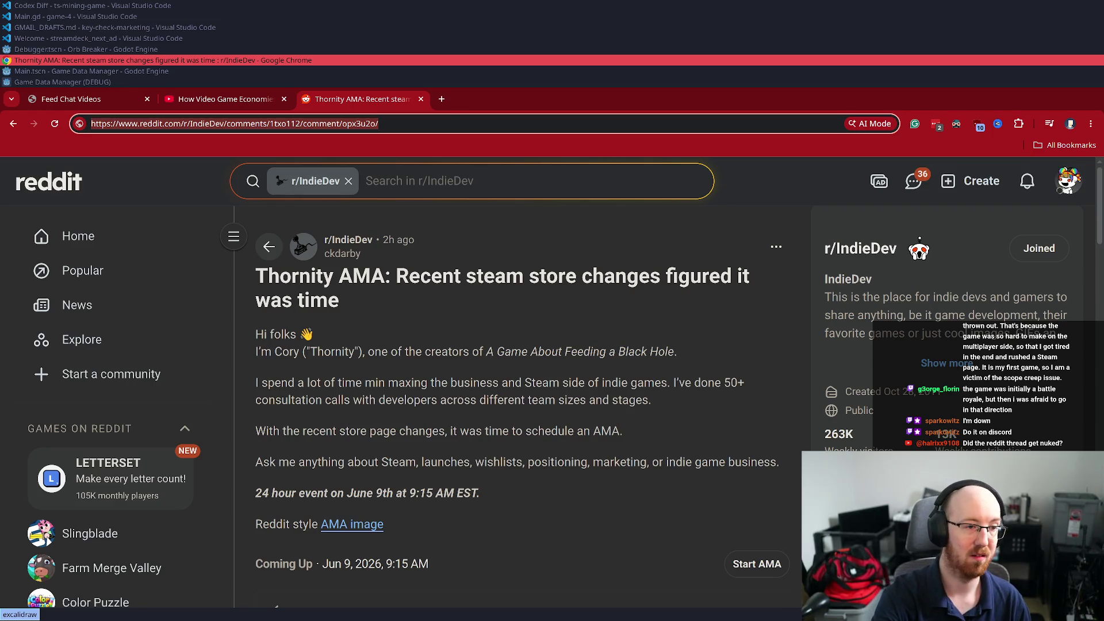
{"action": "key", "text": "ctrl+n"}
{"action": "key", "text": "ctrl+w"}
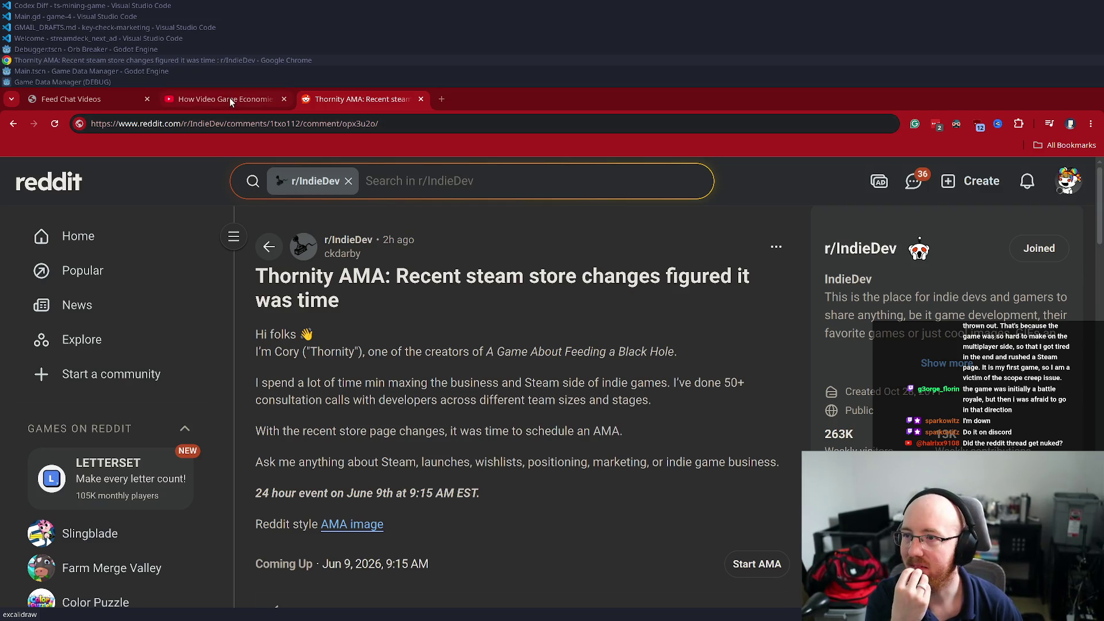
{"action": "left_click", "coordinate": [403, 102]}
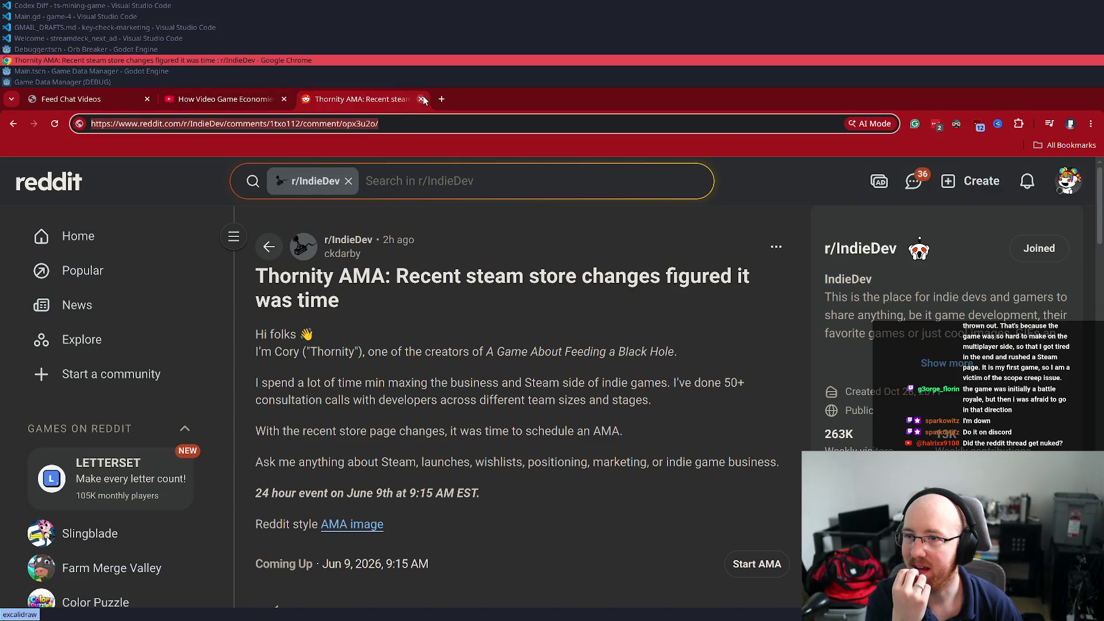
Close the Reddit AMA, How Video Game Economies video, and Feed Chat Videos tabs in Chrome
{"action": "left_click", "coordinate": [422, 100]}
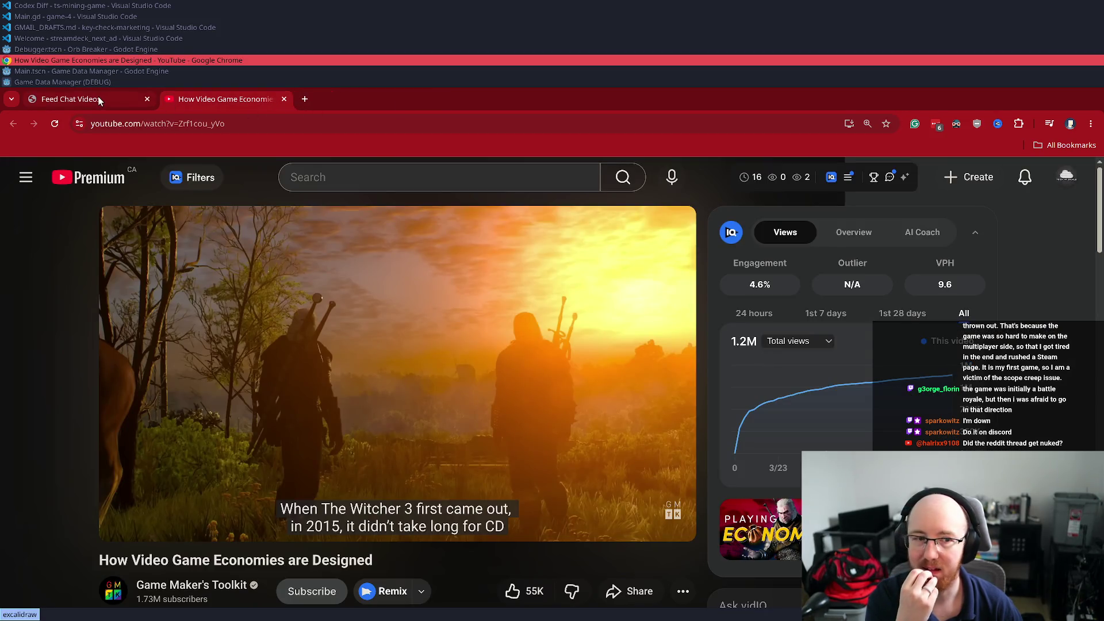
{"action": "mouse_move", "coordinate": [99, 101]}
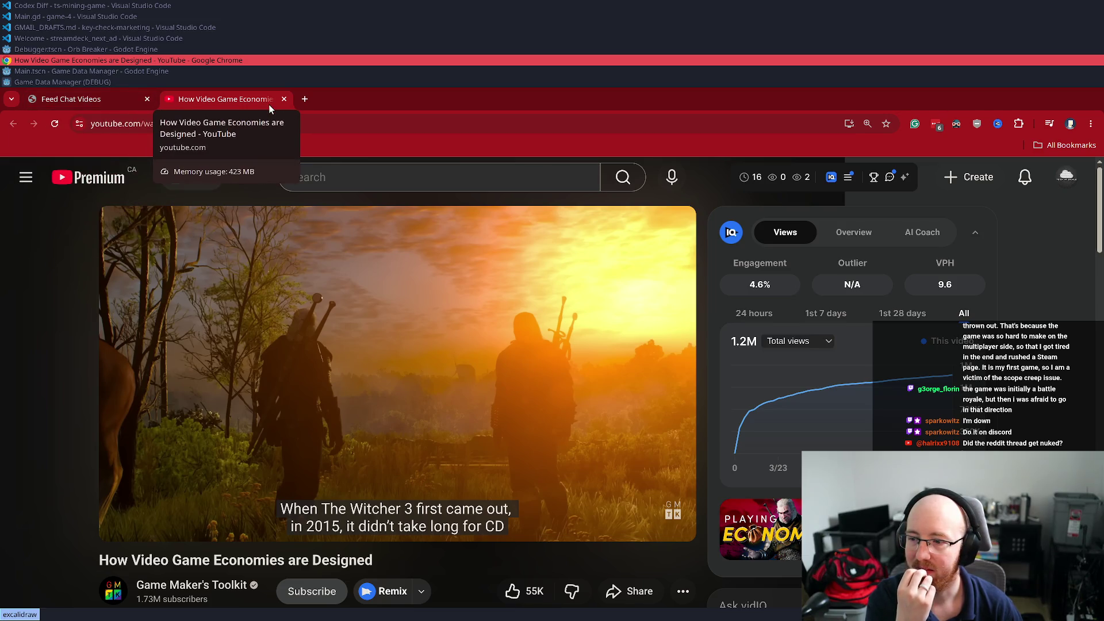
{"action": "left_click", "coordinate": [283, 101]}
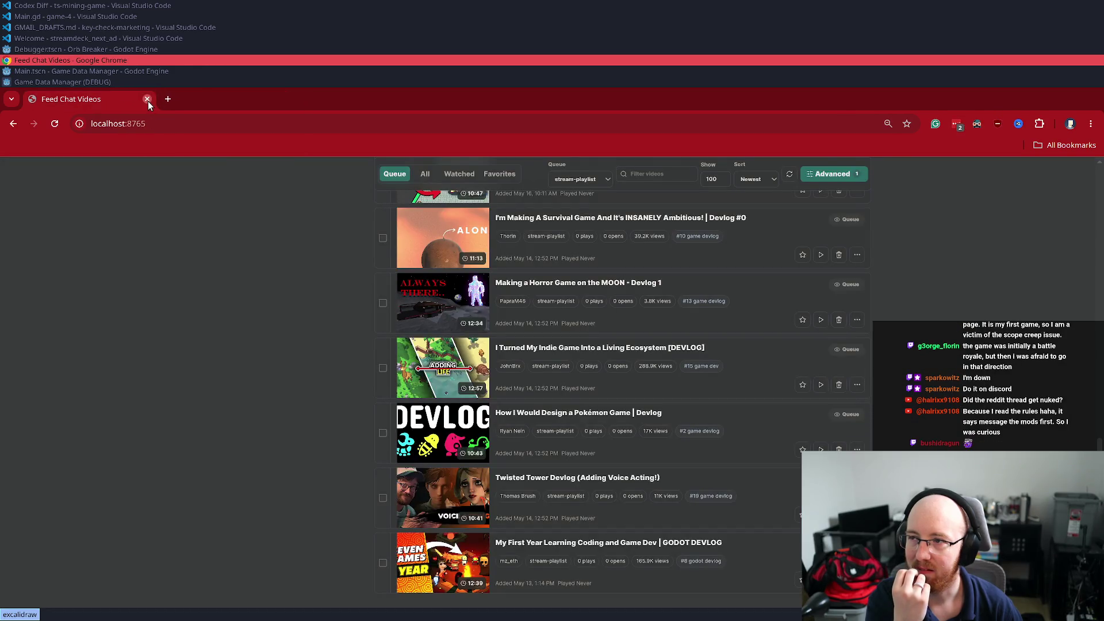
{"action": "left_click", "coordinate": [148, 99]}
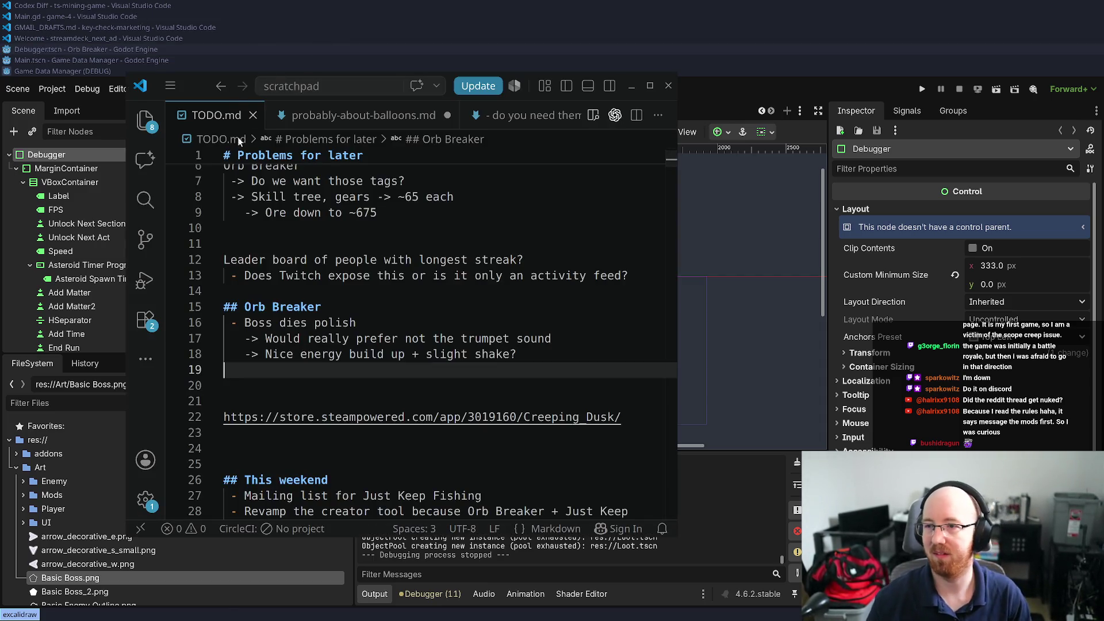
Scroll through the TODO.md notes to empty line 5, then switch away and open a new zsh terminal
{"action": "left_click", "coordinate": [337, 259]}
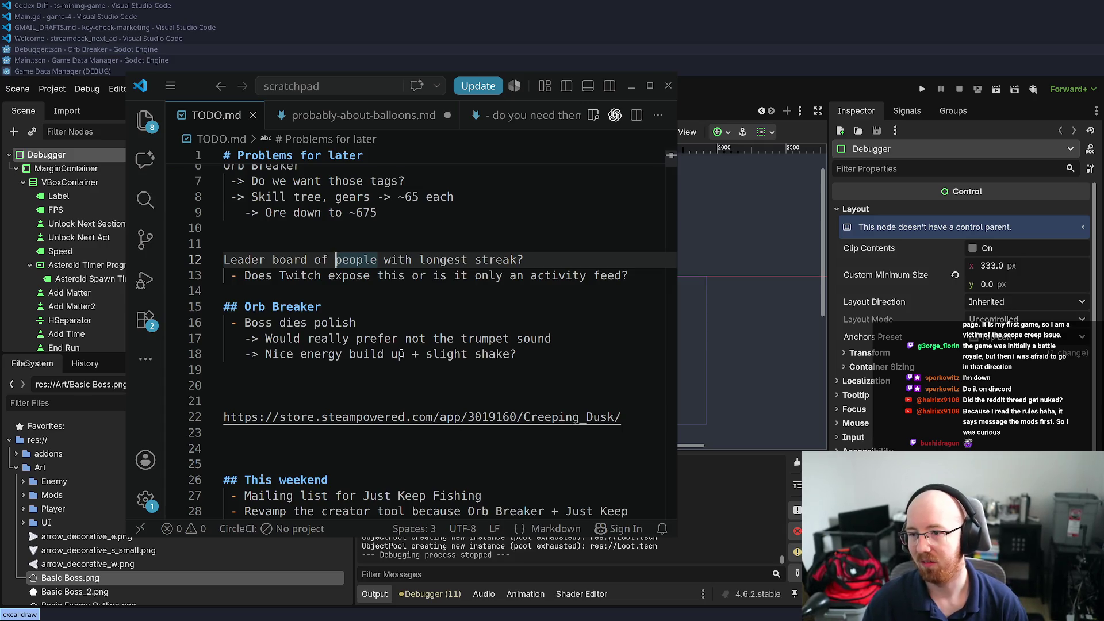
{"action": "scroll", "coordinate": [402, 351], "scroll_direction": "up", "scroll_amount": 2}
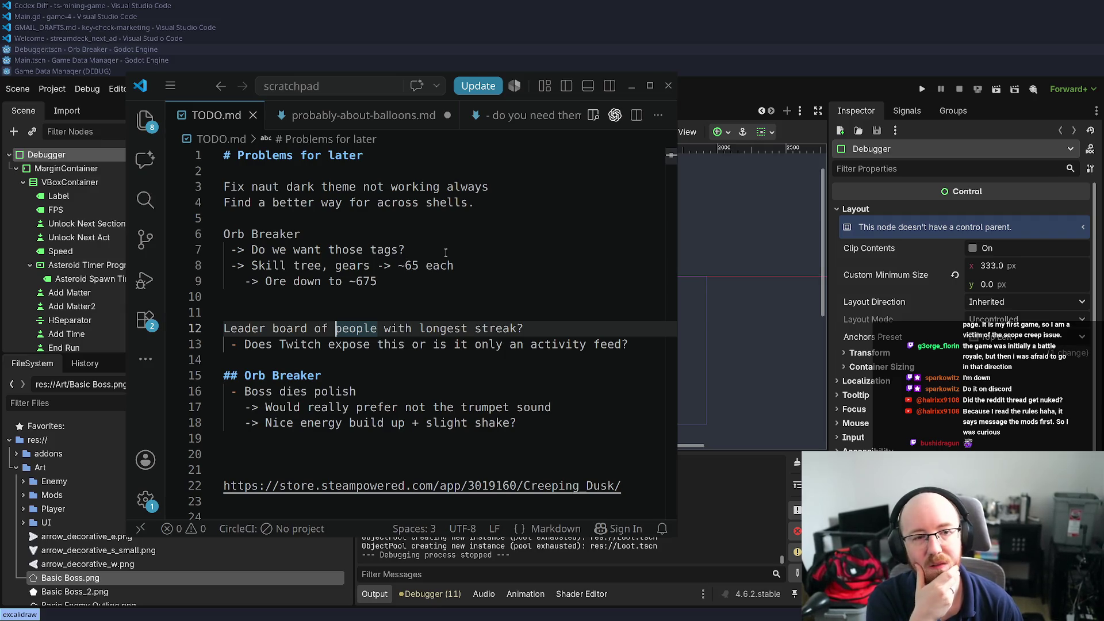
{"action": "left_click", "coordinate": [507, 223]}
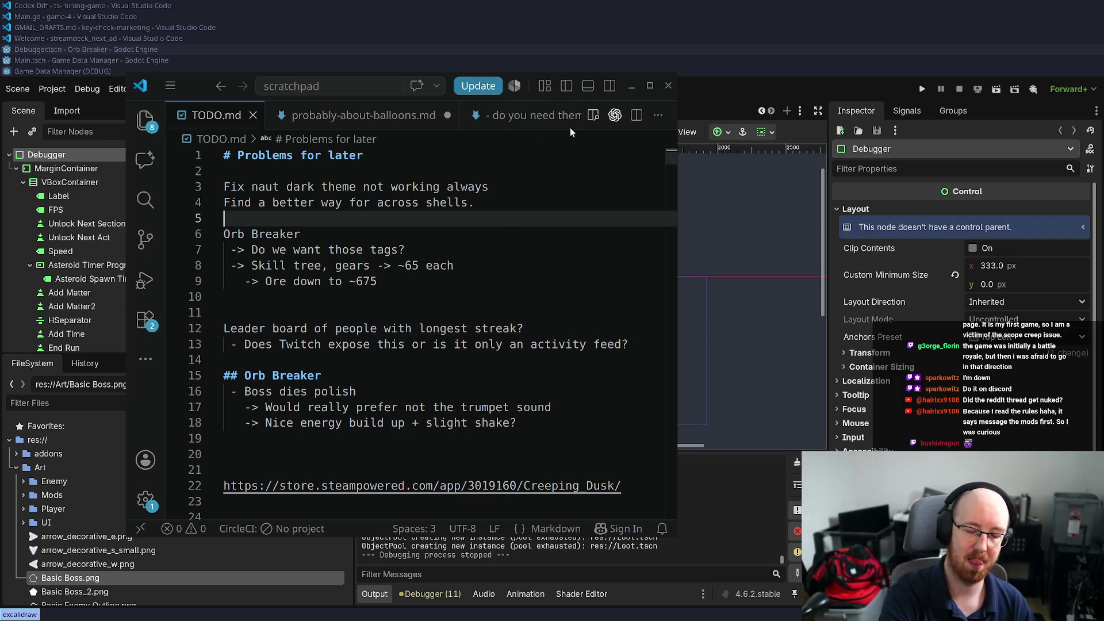
{"action": "key", "text": "alt+Tab"}
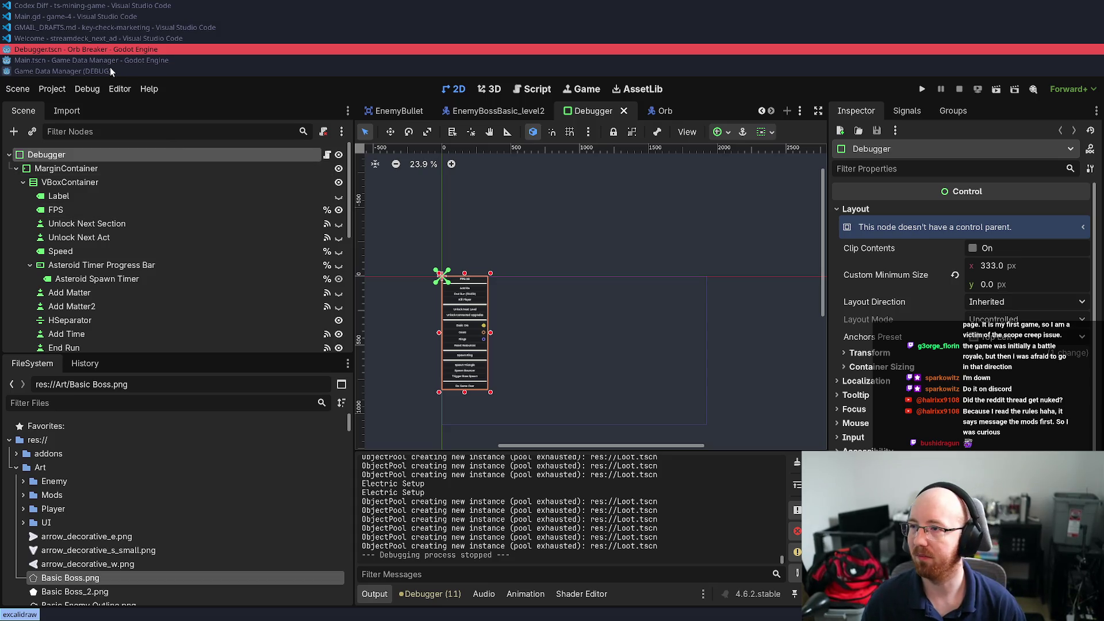
{"action": "key", "text": "super+Return"}
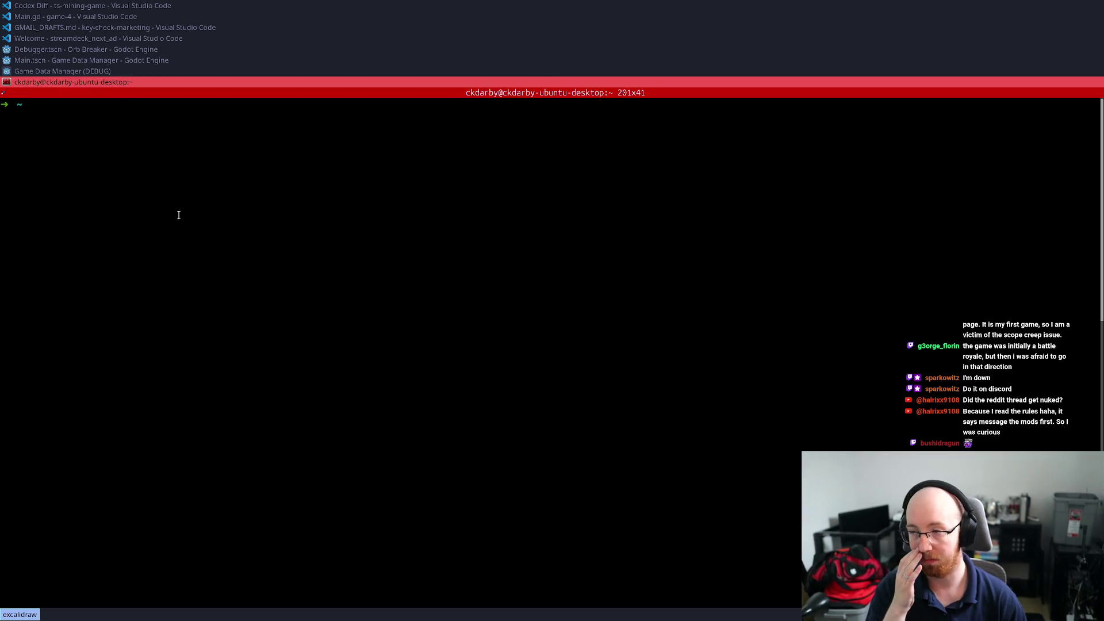
Change into the ts-mining-game folder via history search and run git pull there
{"action": "key", "text": "ctrl+r"}
{"action": "type", "text": "ts-ming"}
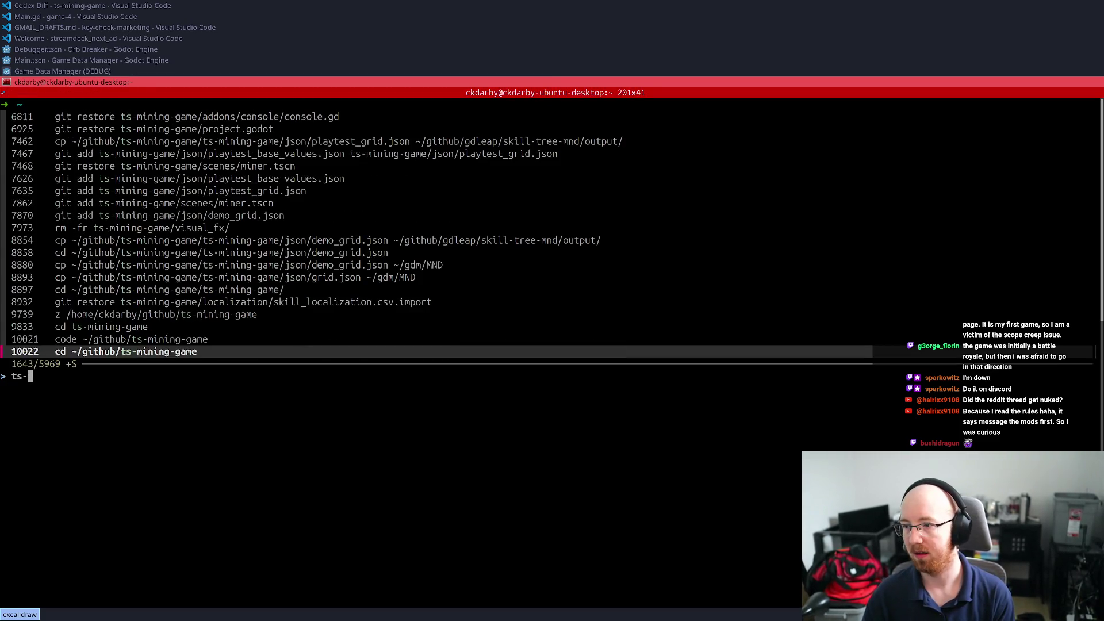
{"action": "key", "text": "Return"}
{"action": "type", "text": "git pull"}
{"action": "key", "text": "Return"}
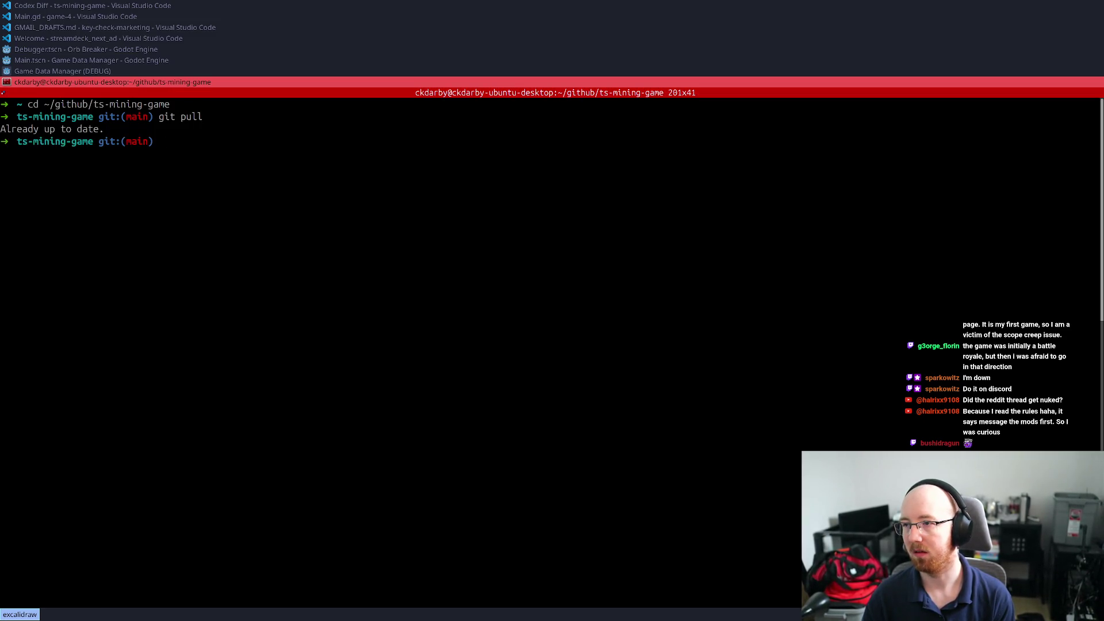
Glance at the Game Data Manager debug window, then return to the terminal
{"action": "key", "text": "super+d"}
{"action": "type", "text": "godot"}
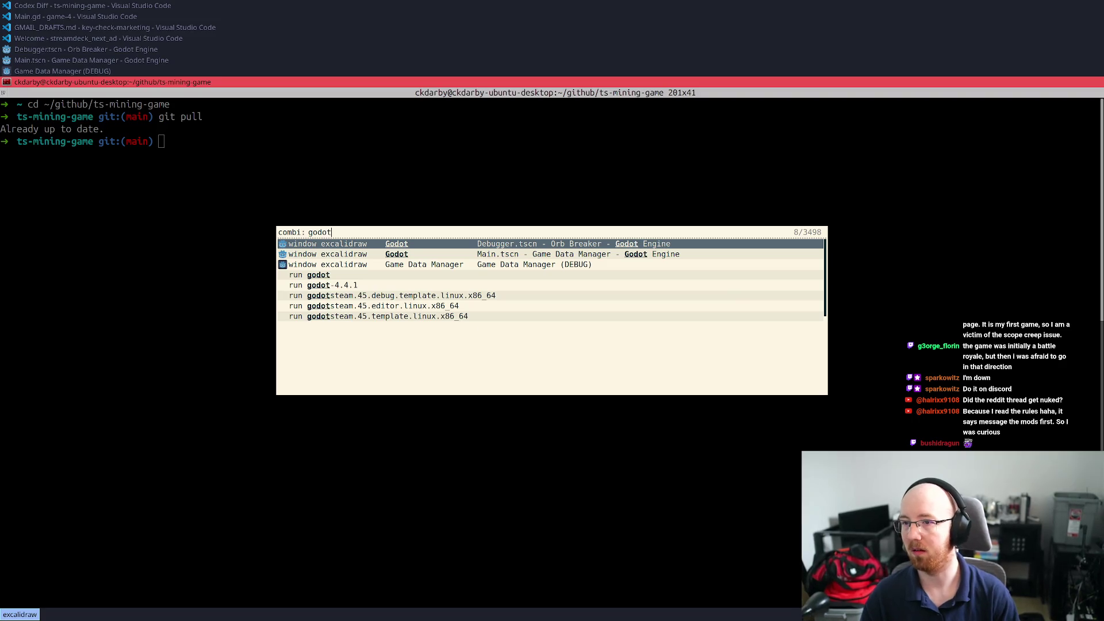
{"action": "key", "text": "Escape"}
{"action": "left_click", "coordinate": [88, 70]}
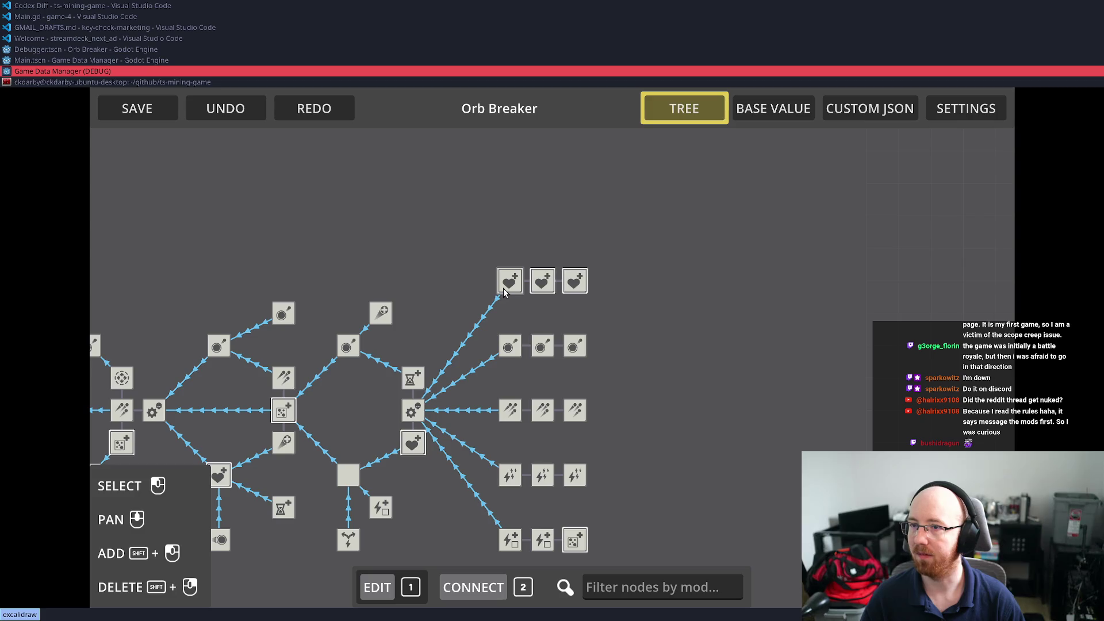
{"action": "left_click", "coordinate": [57, 81]}
Jump into the game-4 repository with z game and run git status
{"action": "type", "text": "z "}
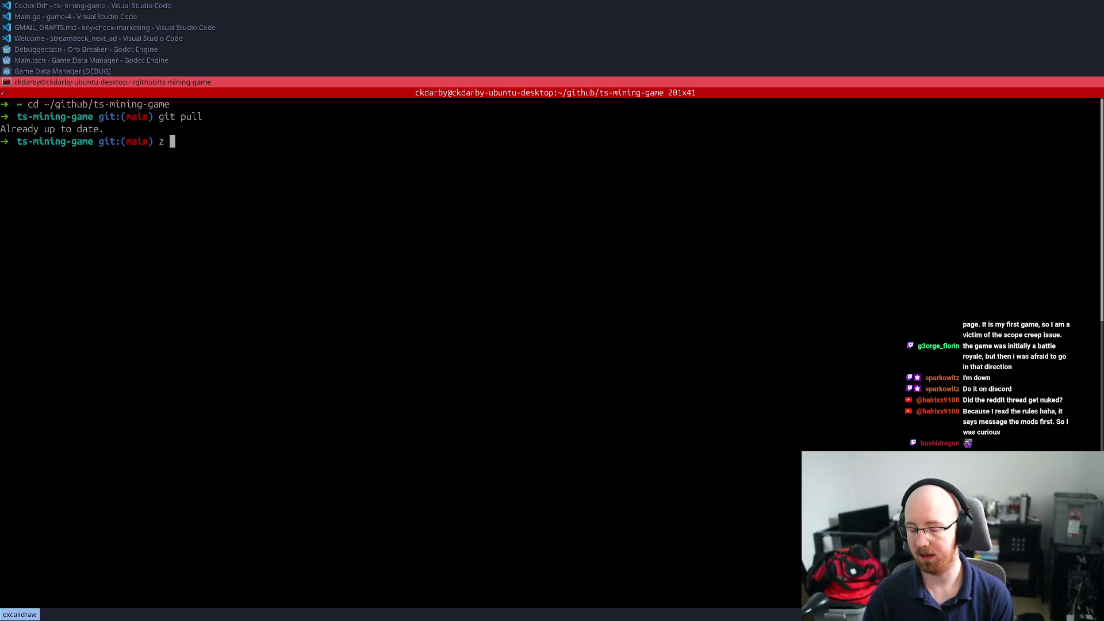
{"action": "type", "text": "game"}
{"action": "key", "text": "Tab"}
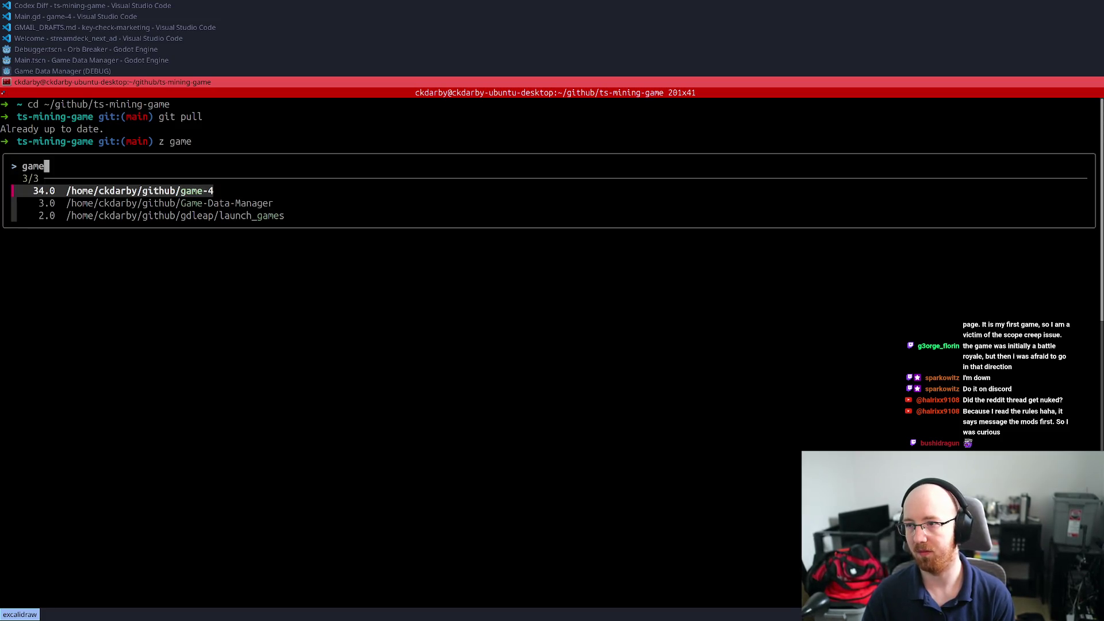
{"action": "key", "text": "Return"}
{"action": "key", "text": "Return"}
{"action": "type", "text": "git status"}
{"action": "key", "text": "Return"}
Stage Data/game_data.json, pull from the remote, and recheck the status
{"action": "type", "text": "git add"}
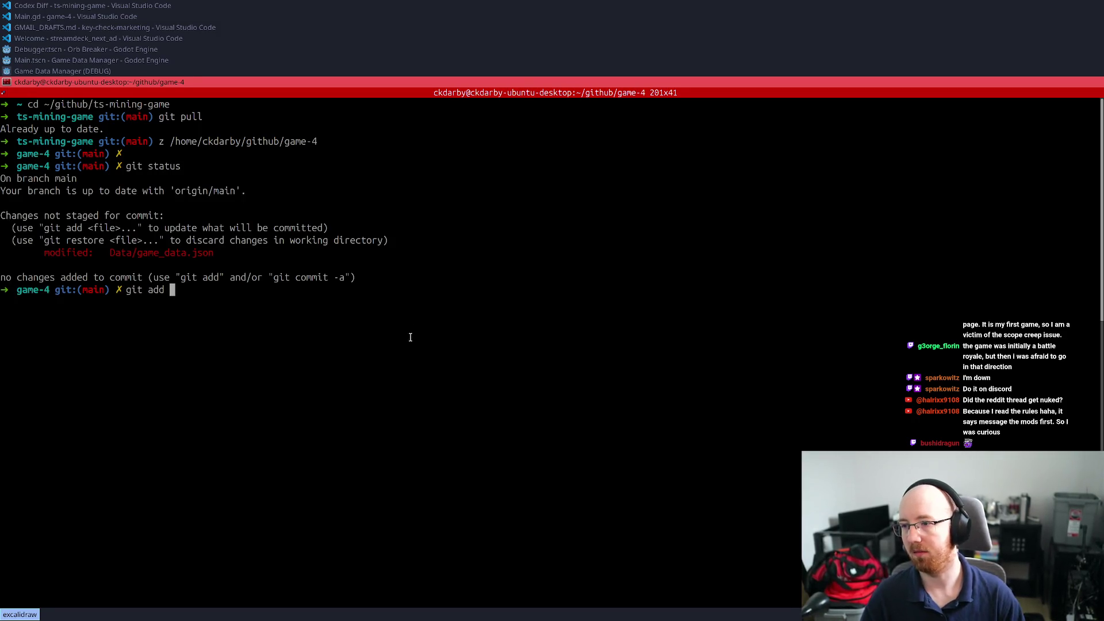
{"action": "double_click", "coordinate": [161, 253]}
{"action": "middle_click", "coordinate": [267, 295]}
{"action": "key", "text": "Return"}
{"action": "type", "text": "git pull"}
{"action": "key", "text": "Return"}
{"action": "type", "text": "git status"}
{"action": "key", "text": "Return"}
Show the staged diff with git diff --cached, revealing gear values lowered from 80
{"action": "type", "text": "git di"}
{"action": "key", "text": "BackSpace"}
{"action": "type", "text": "iff --cached"}
{"action": "key", "text": "Return"}
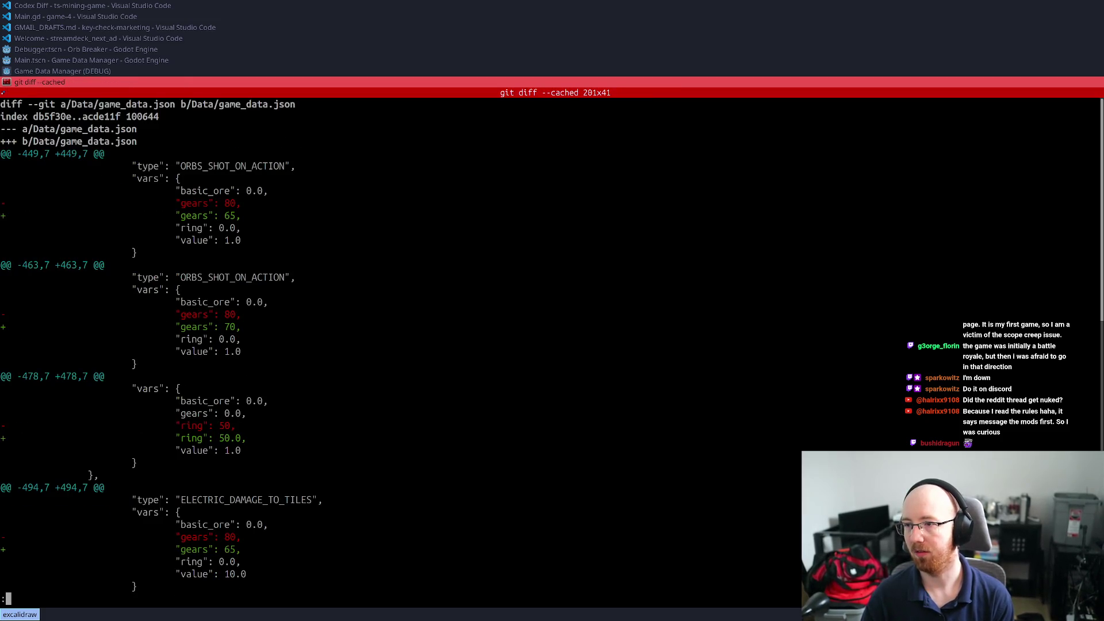
Quit the diff pager, commit with message "Balance: End of tree easier", and run git push
{"action": "type", "text": "qgit commit -m \""}
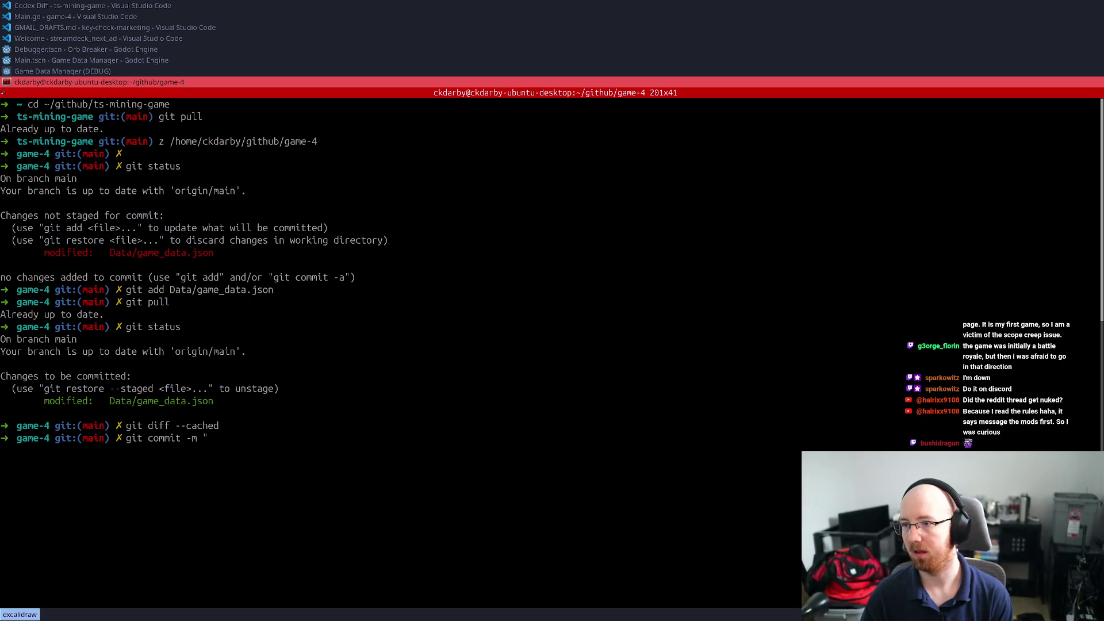
{"action": "type", "text": "Balance"}
{"action": "key", "text": "BackSpace"}
{"action": "type", "text": ": End of tree easier\""}
{"action": "key", "text": "Return"}
{"action": "type", "text": "git push"}
{"action": "key", "text": "Return"}
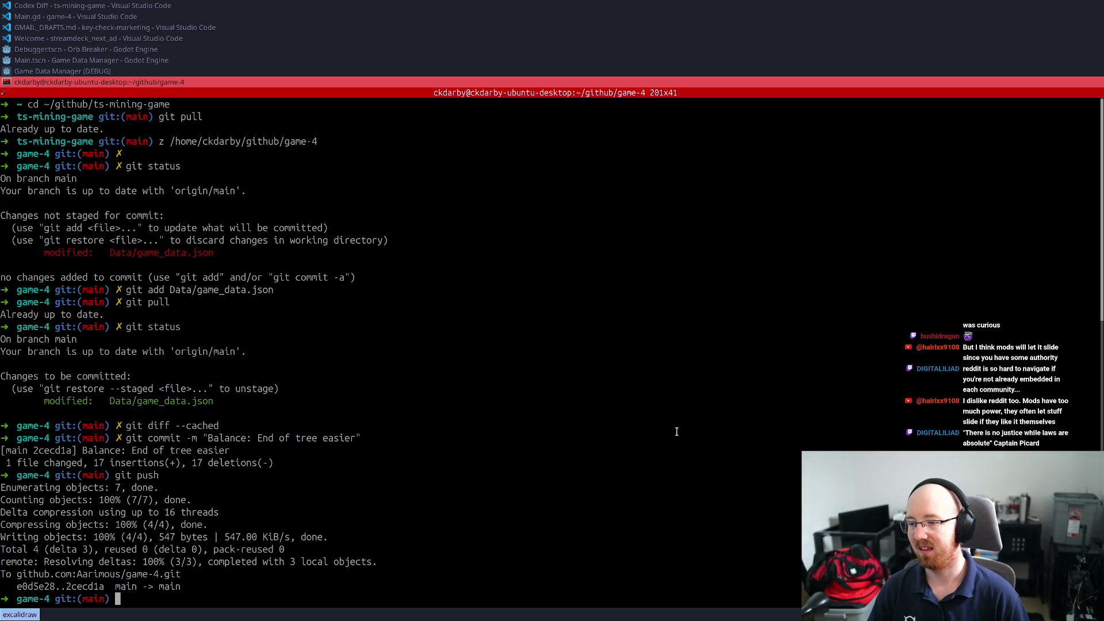
Confirm git status shows a clean tree, then open and dismiss the godot launcher
{"action": "type", "text": "git status"}
{"action": "key", "text": "Return"}
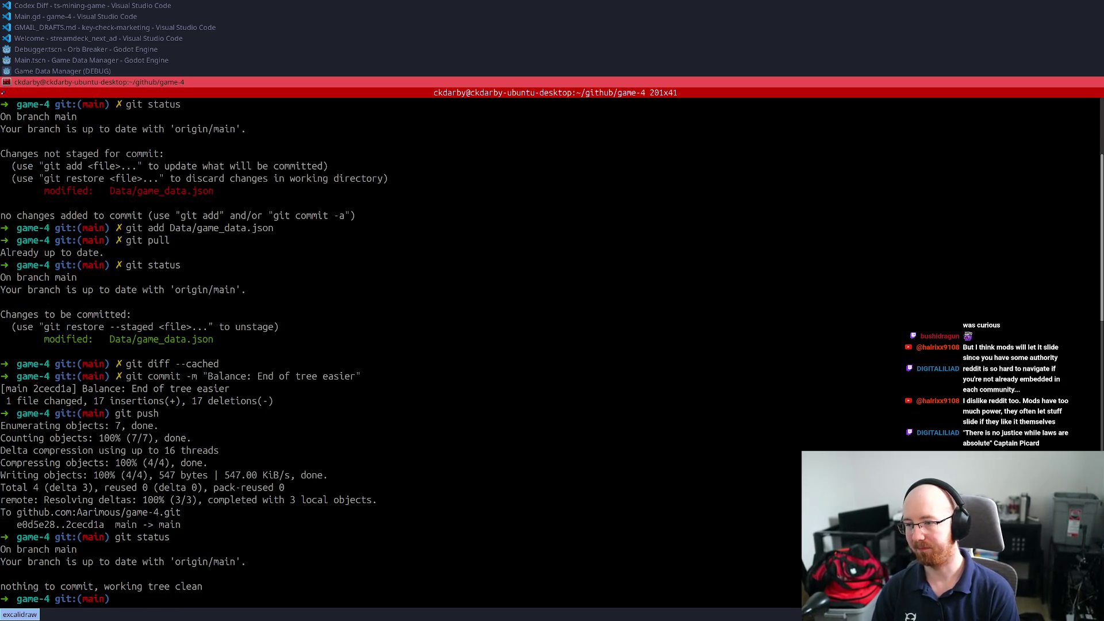
{"action": "key", "text": "super+d"}
{"action": "type", "text": "godot"}
{"action": "key", "text": "Down"}
{"action": "key", "text": "Down"}
{"action": "key", "text": "Down"}
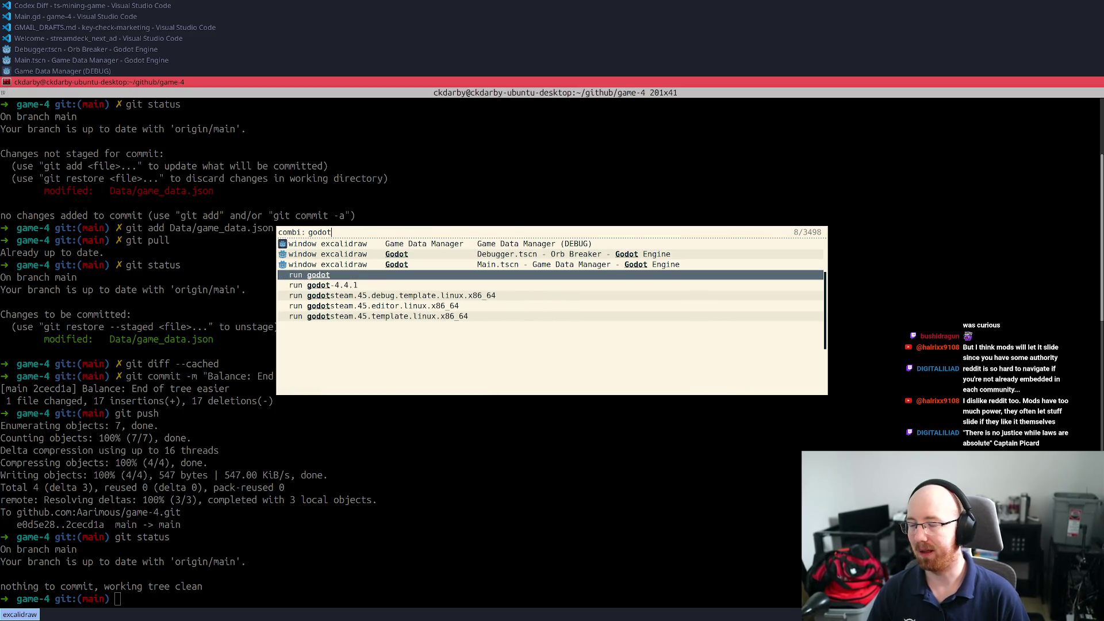
{"action": "key", "text": "Return"}
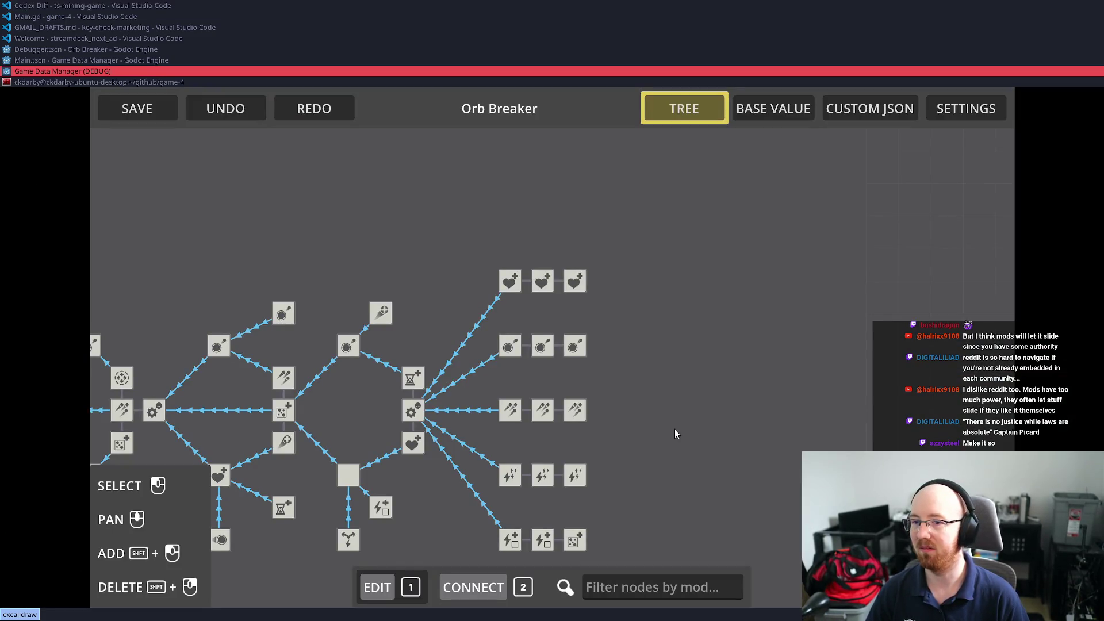
Close the Game Data Manager debug window and the Game Data Manager and Orb Breaker Godot editors
{"action": "key", "text": "super+shift+q"}
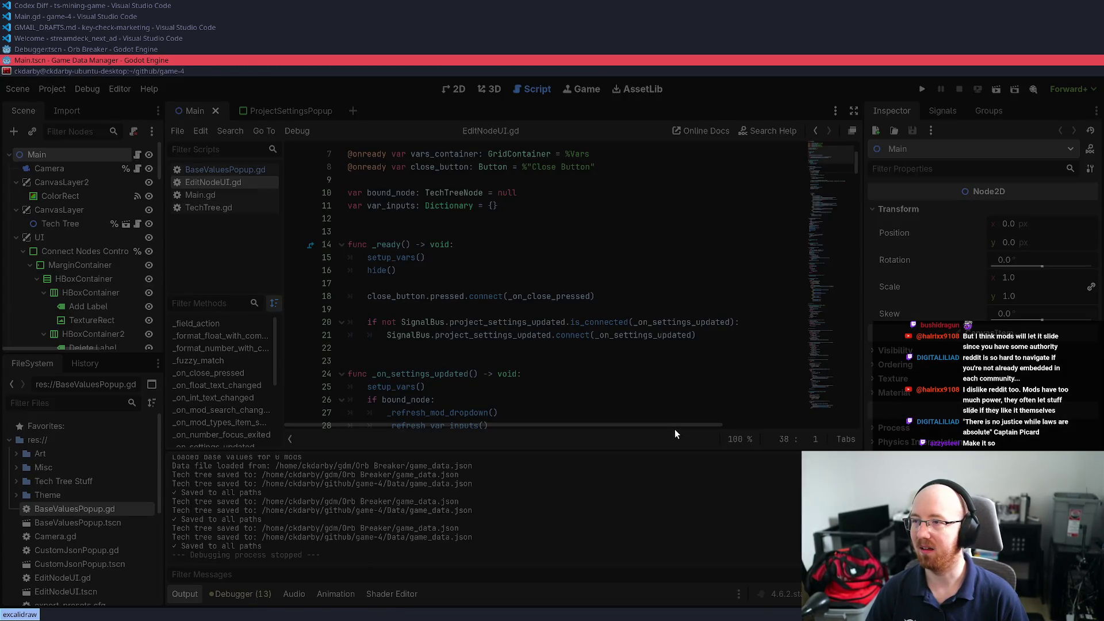
{"action": "key", "text": "super+shift+q"}
{"action": "key", "text": "super+Up"}
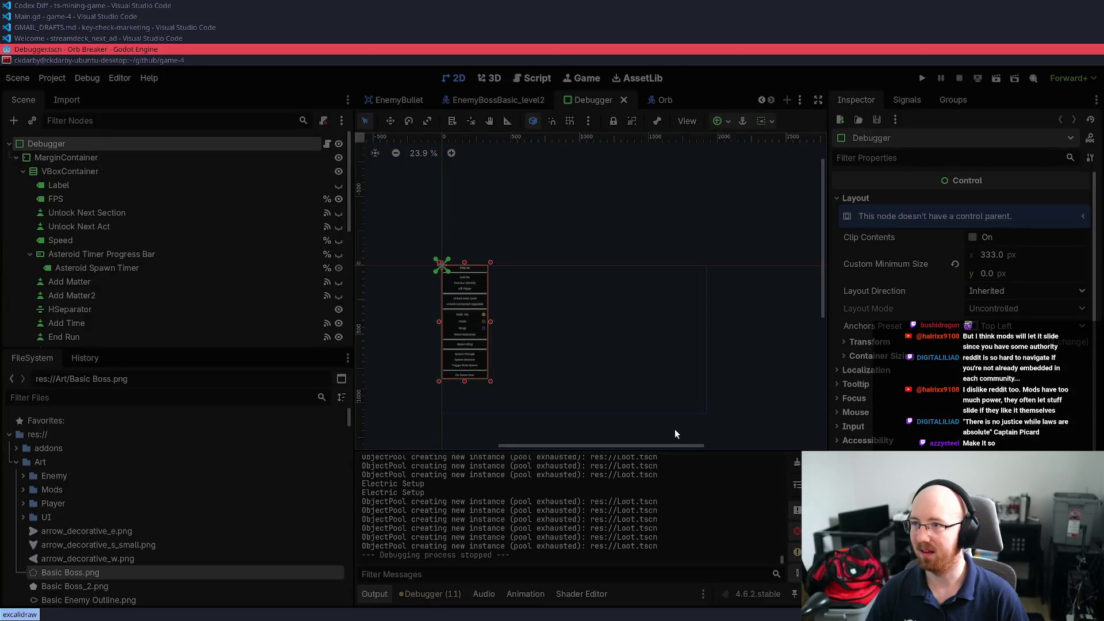
{"action": "key", "text": "super+shift+q"}
{"action": "key", "text": "super+Up"}
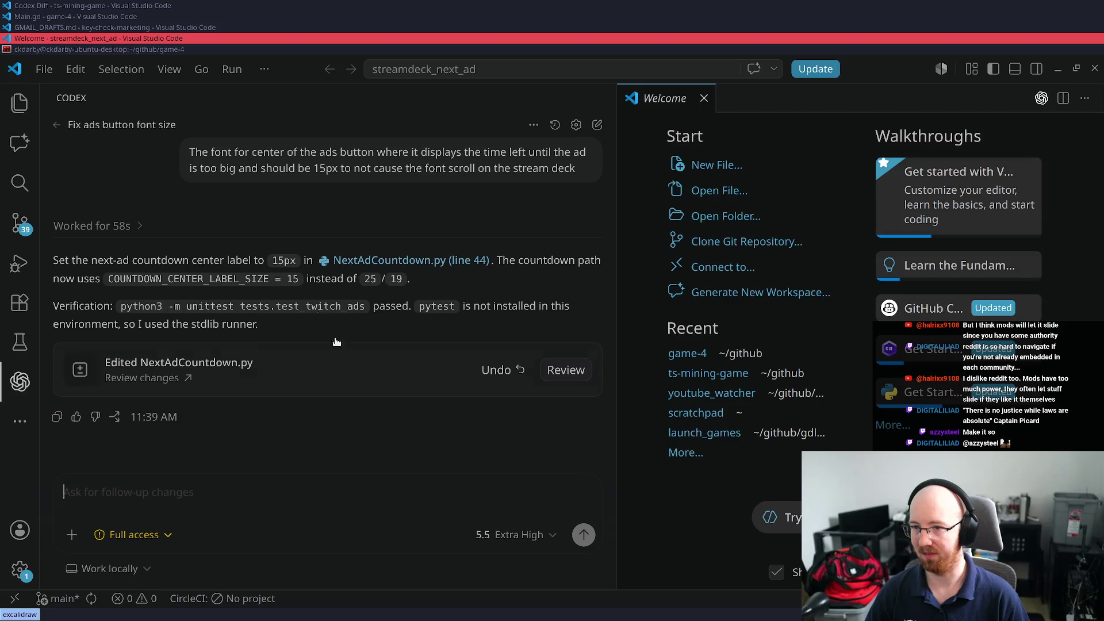
Close streamdeck_next_ad, check remaining Codex usage in key-check-marketing, then switch to the game-4 window
{"action": "key", "text": "super+shift+q"}
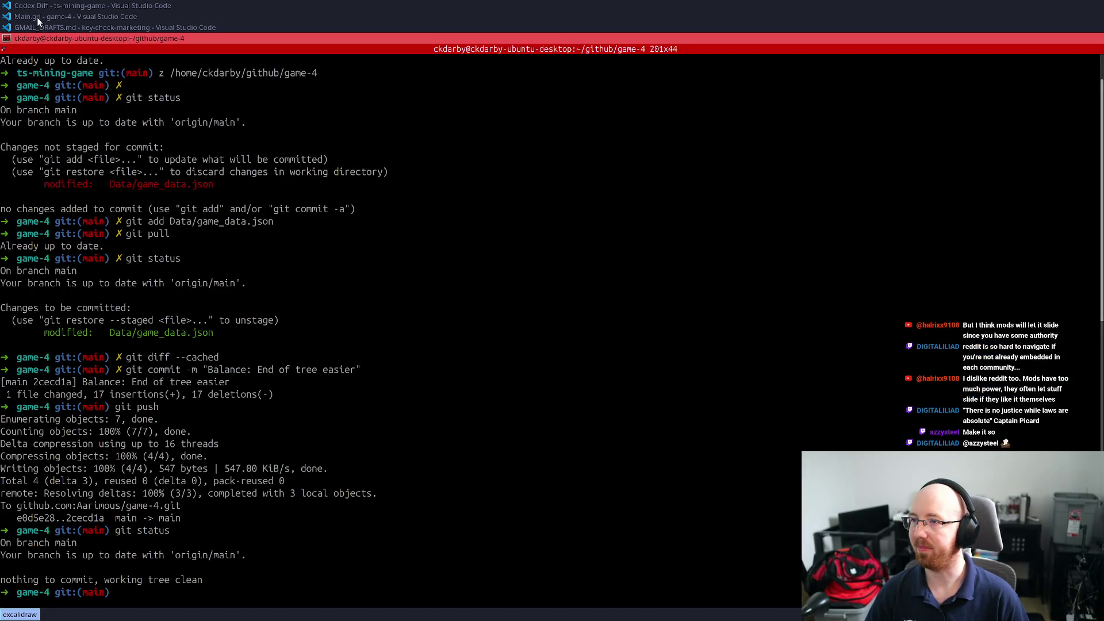
{"action": "left_click", "coordinate": [40, 28]}
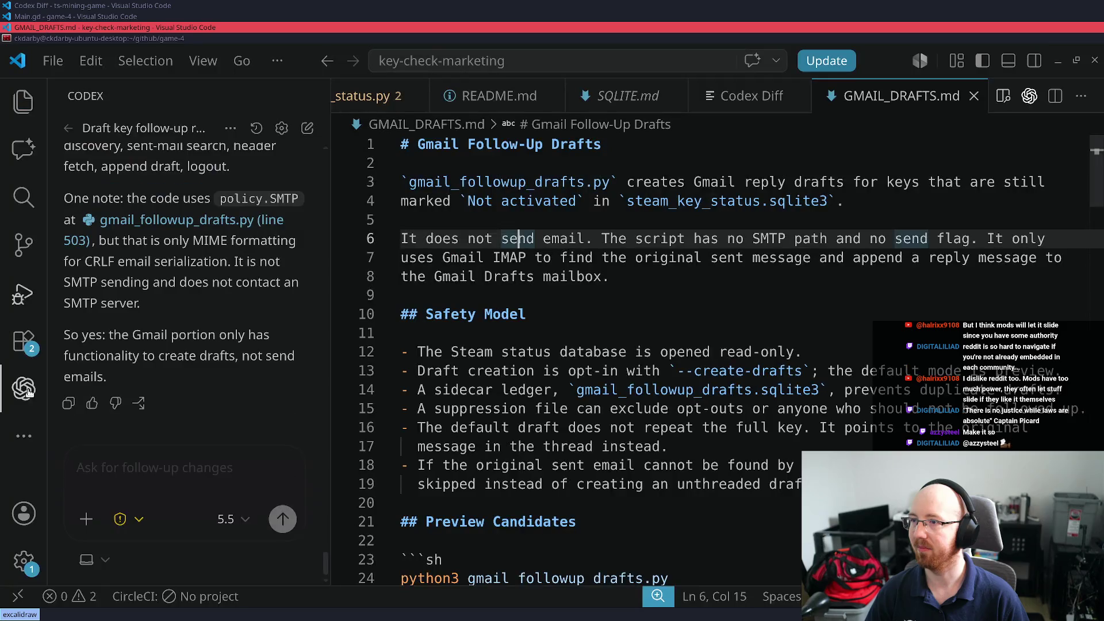
{"action": "left_click", "coordinate": [87, 559]}
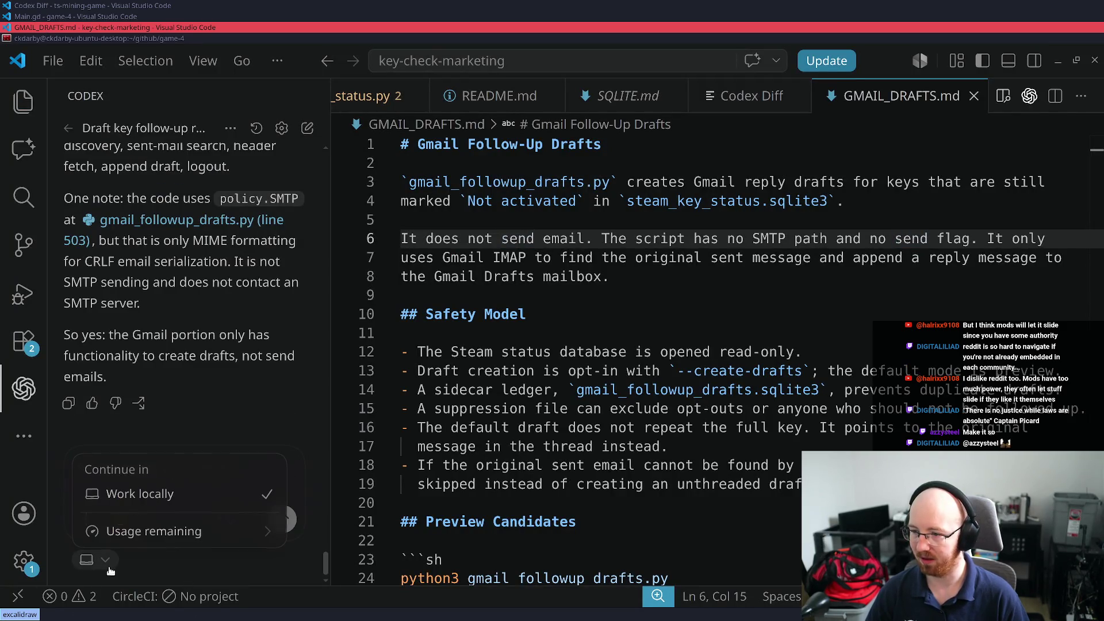
{"action": "left_click", "coordinate": [122, 535]}
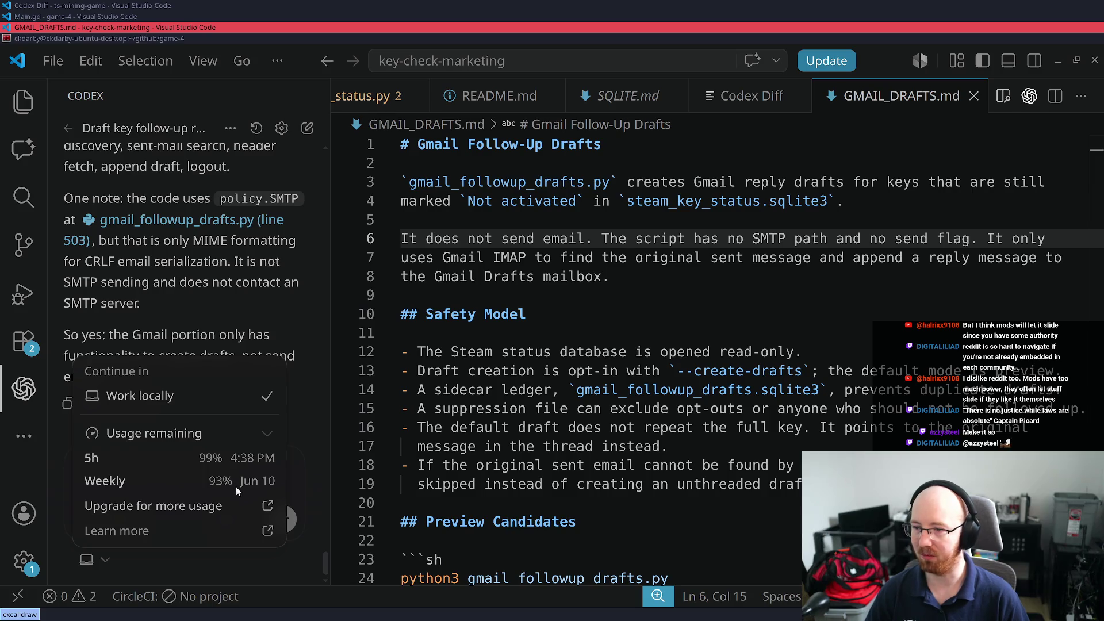
{"action": "left_click", "coordinate": [65, 16]}
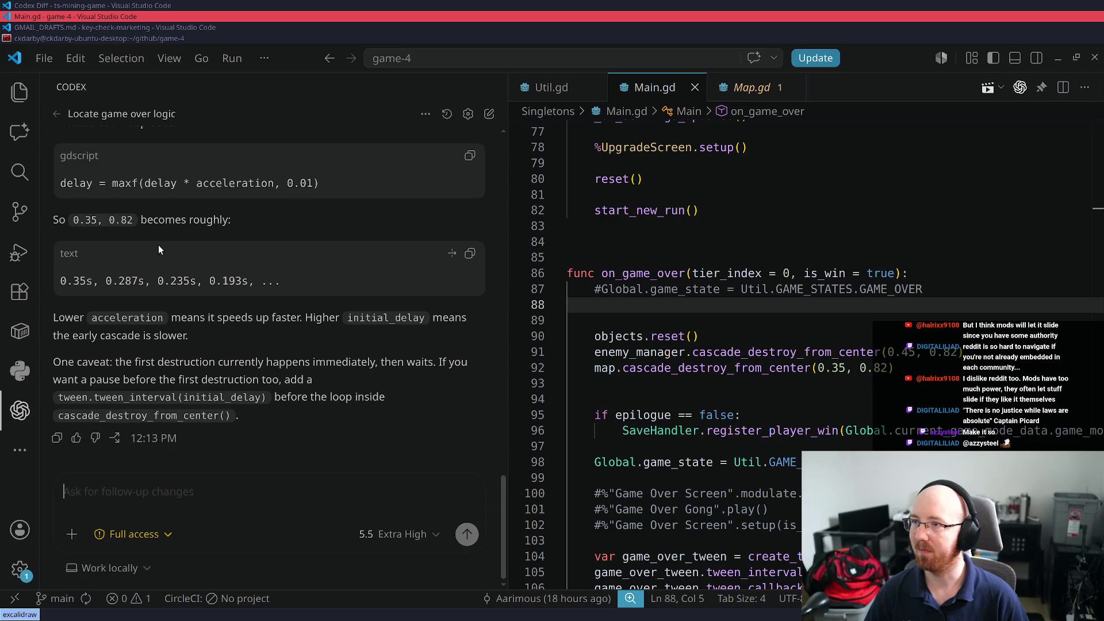
Close the Main.gd tab, then switch to the key-check-marketing window
{"action": "key", "text": "ctrl+w"}
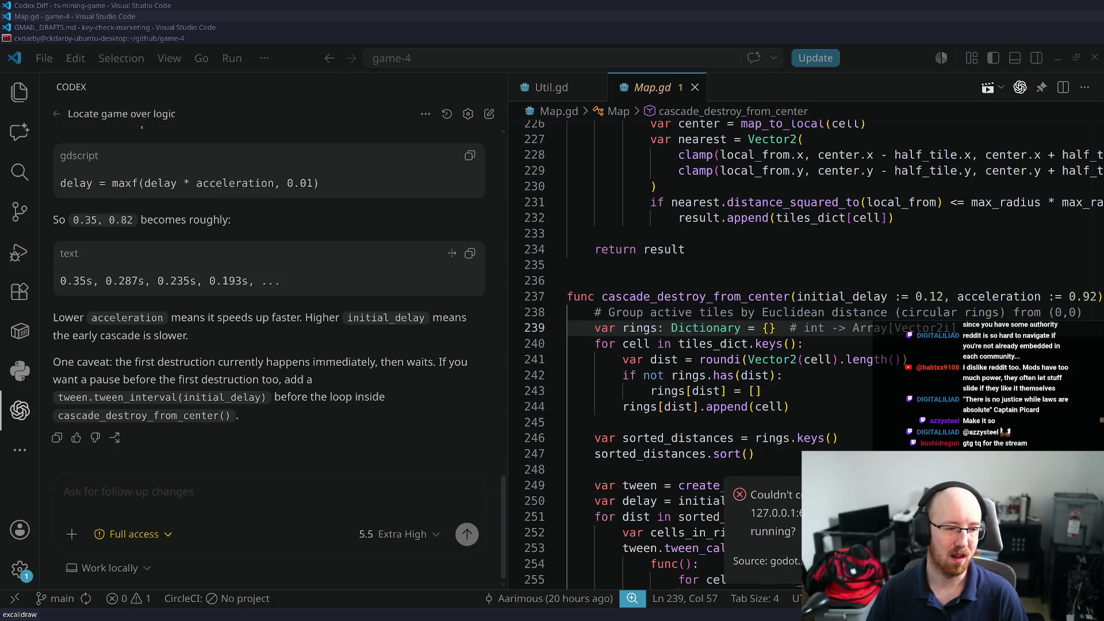
{"action": "left_click", "coordinate": [28, 28]}
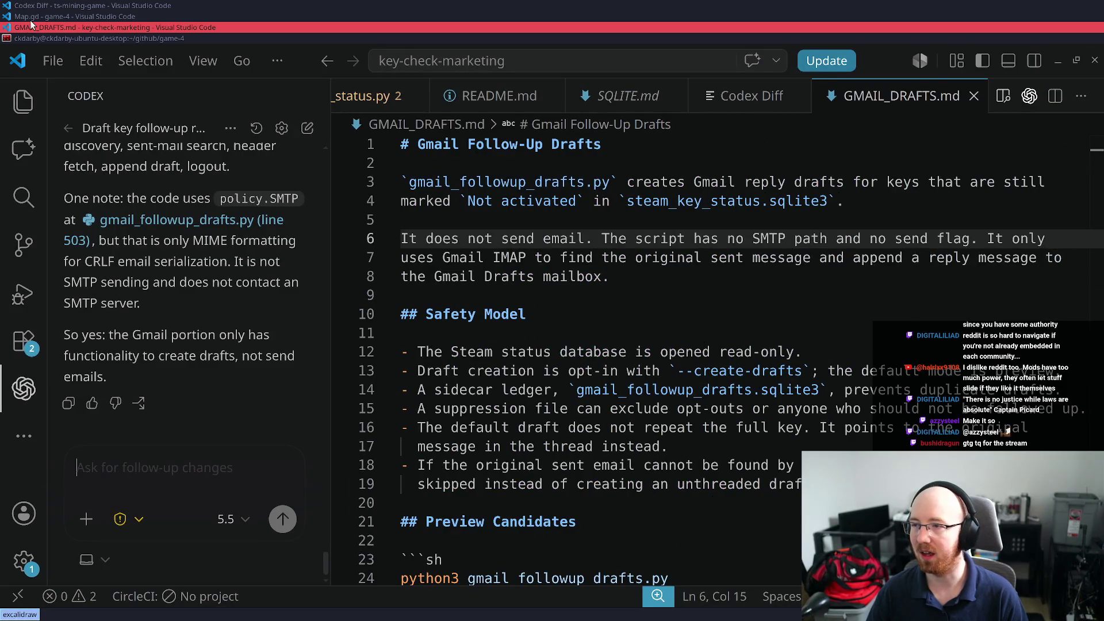
Close the key-check-marketing and game-4 windows via Close Window, then bring the terminal forward
{"action": "left_click", "coordinate": [53, 60]}
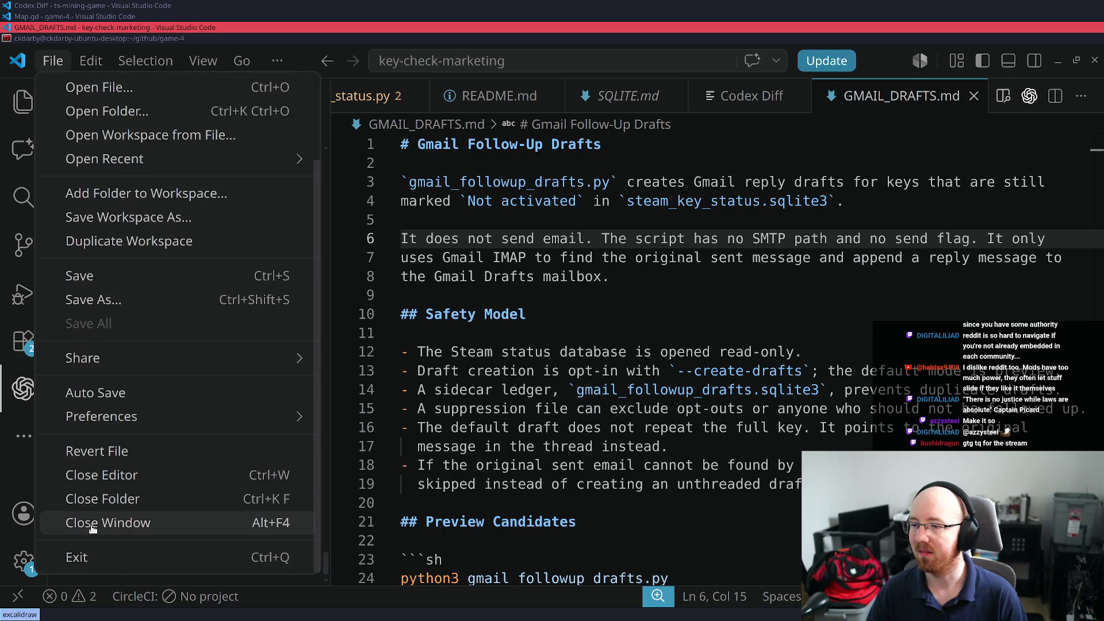
{"action": "left_click", "coordinate": [87, 520]}
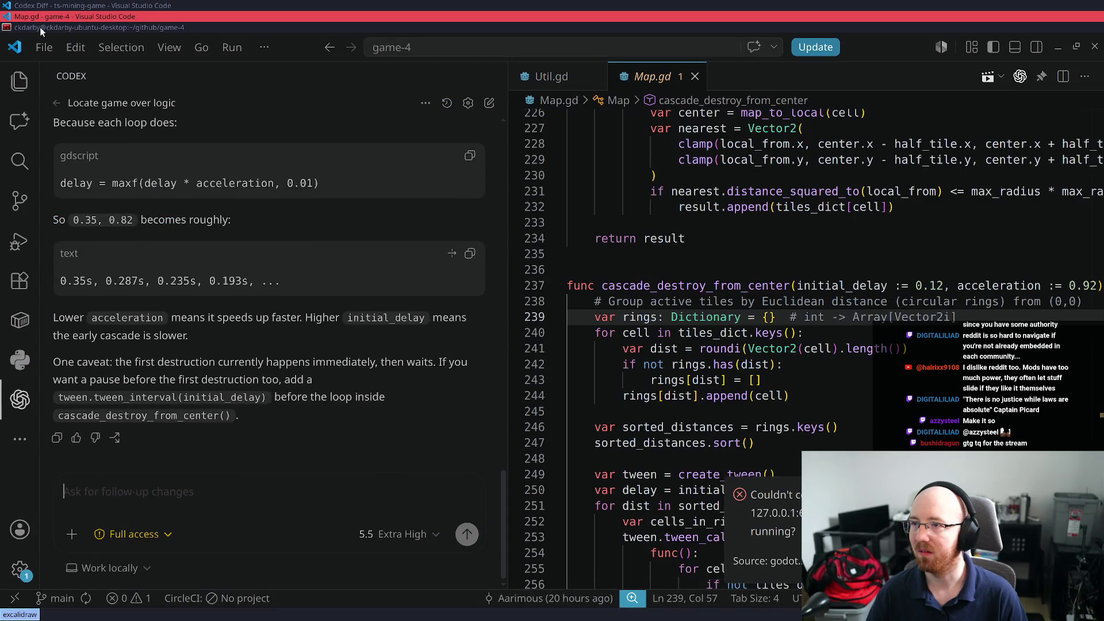
{"action": "left_click", "coordinate": [43, 51]}
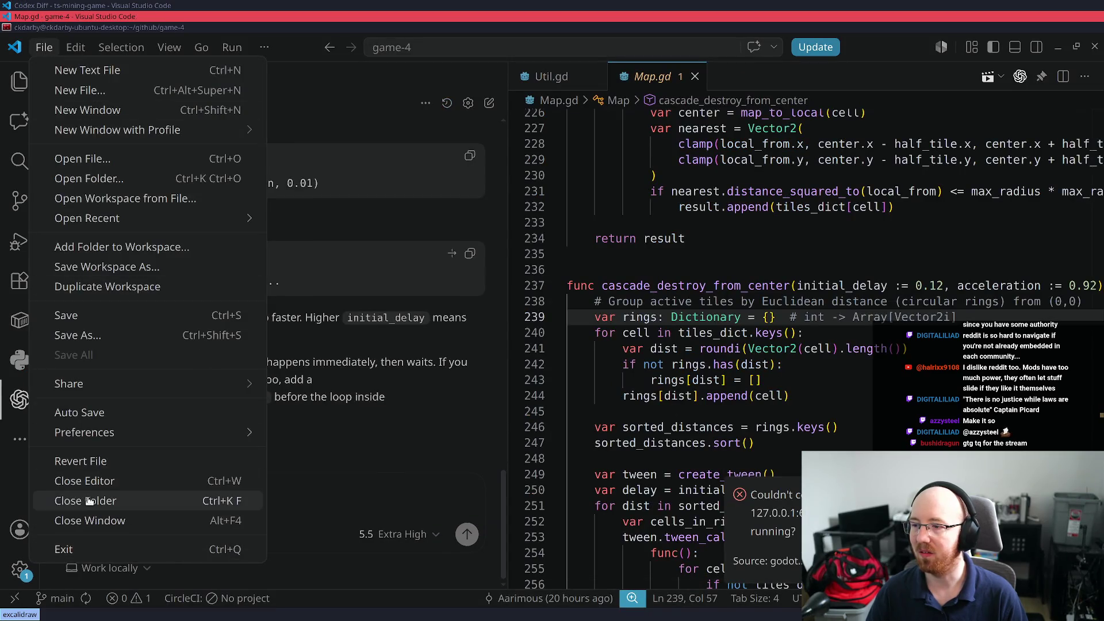
{"action": "left_click", "coordinate": [86, 521]}
{"action": "left_click", "coordinate": [49, 8]}
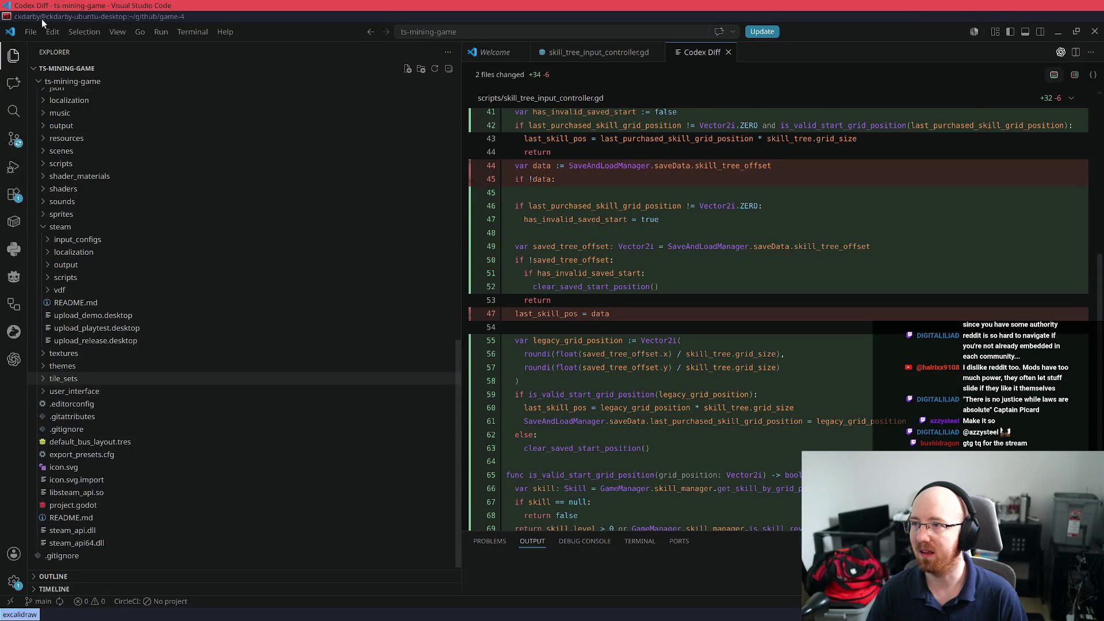
{"action": "left_click", "coordinate": [38, 13]}
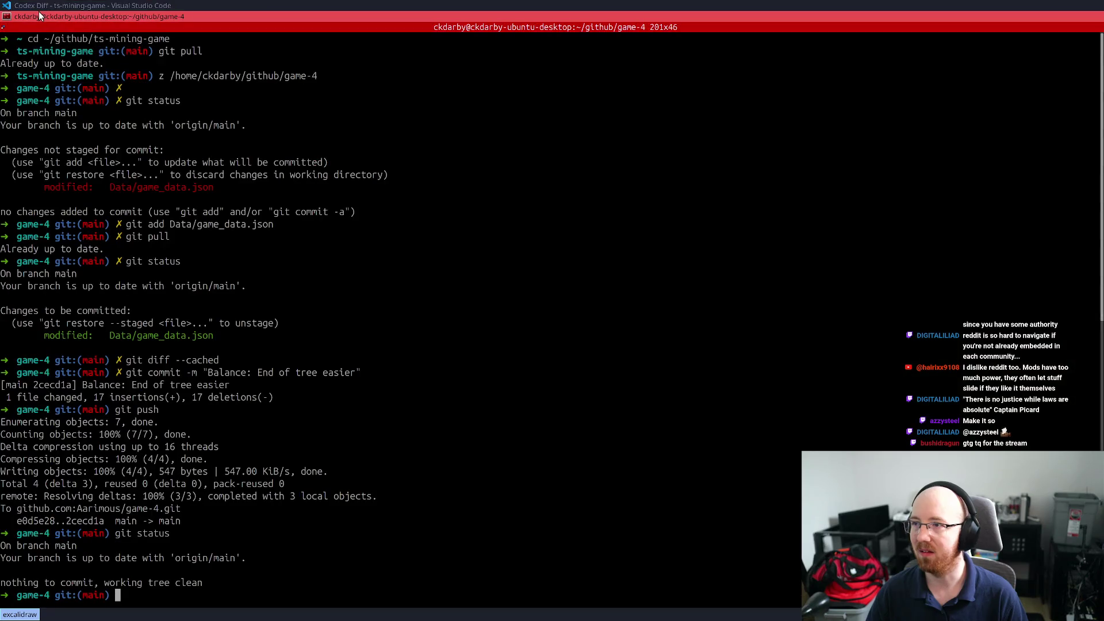
Launch Godot from the launcher, close the project manager, and focus the open editor
{"action": "key", "text": "super+d"}
{"action": "type", "text": "godot"}
{"action": "key", "text": "Return"}
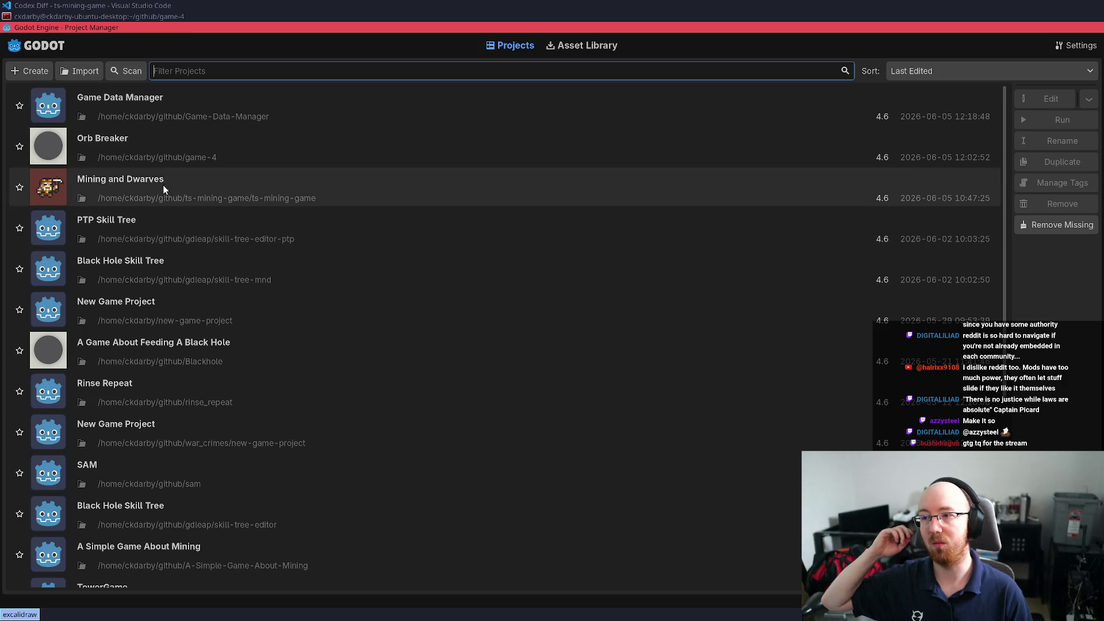
{"action": "key", "text": "super+shift+q"}
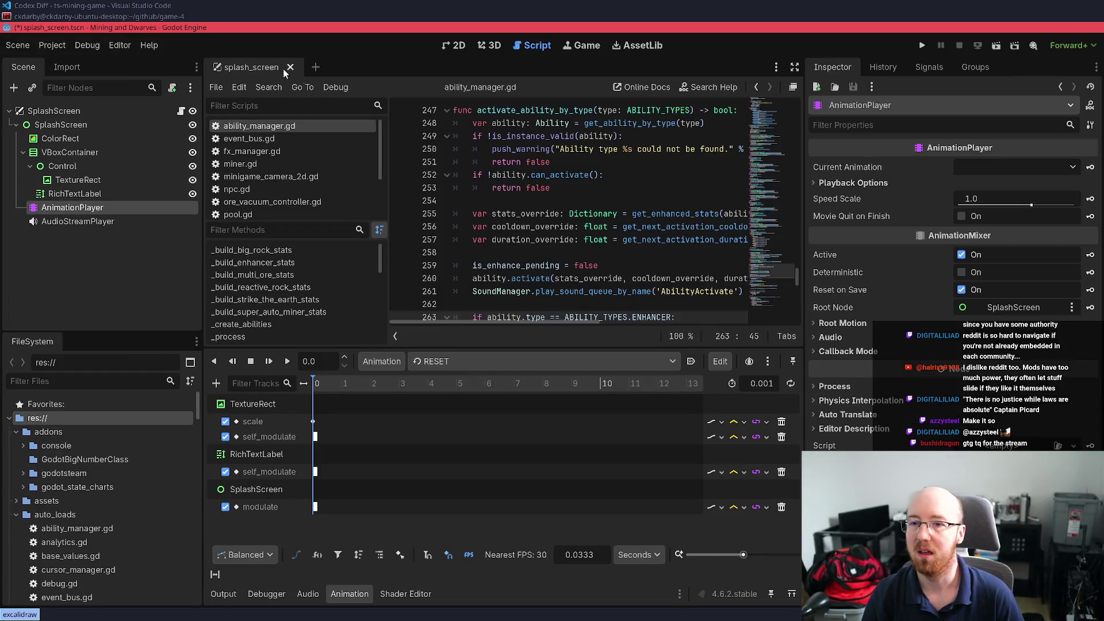
{"action": "left_click", "coordinate": [557, 215]}
Quick-open void_core.tscn by searching 'void_', then select its AnimationPlayer node
{"action": "key", "text": "alt+shift+o"}
{"action": "type", "text": "Orb"}
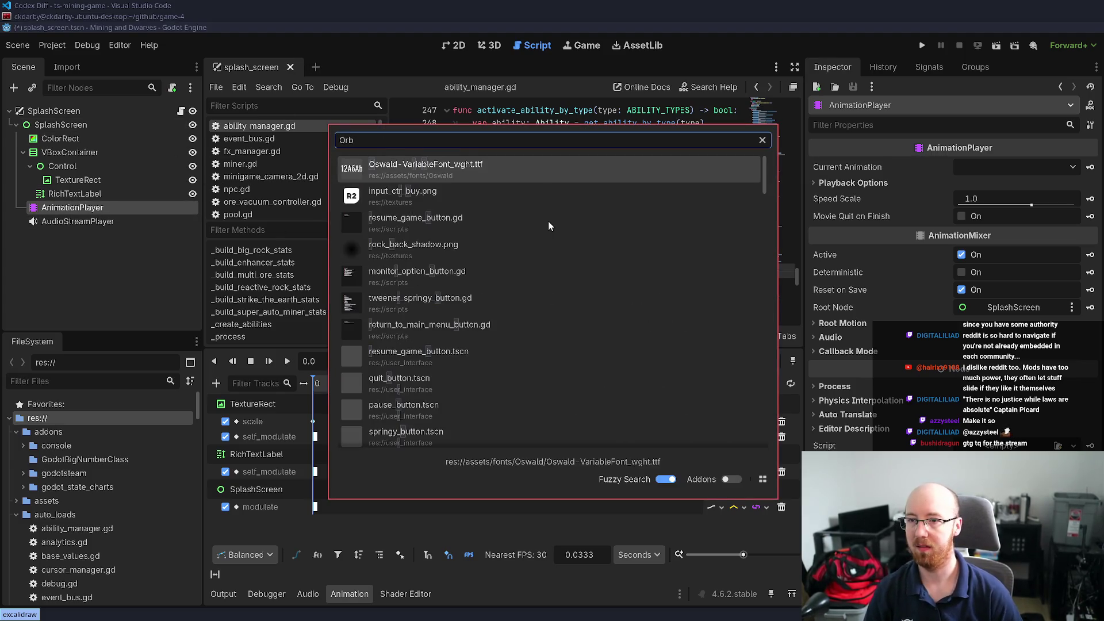
{"action": "key", "text": "Down"}
{"action": "key", "text": "Down"}
{"action": "key", "text": "Down"}
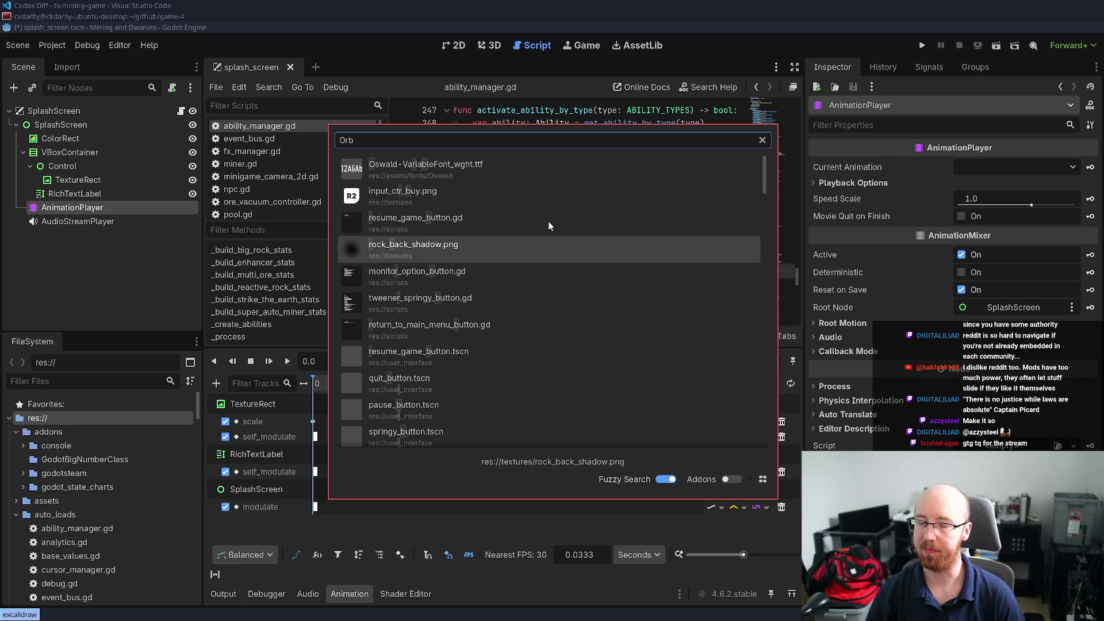
{"action": "key", "text": "ctrl+a"}
{"action": "type", "text": "void_"}
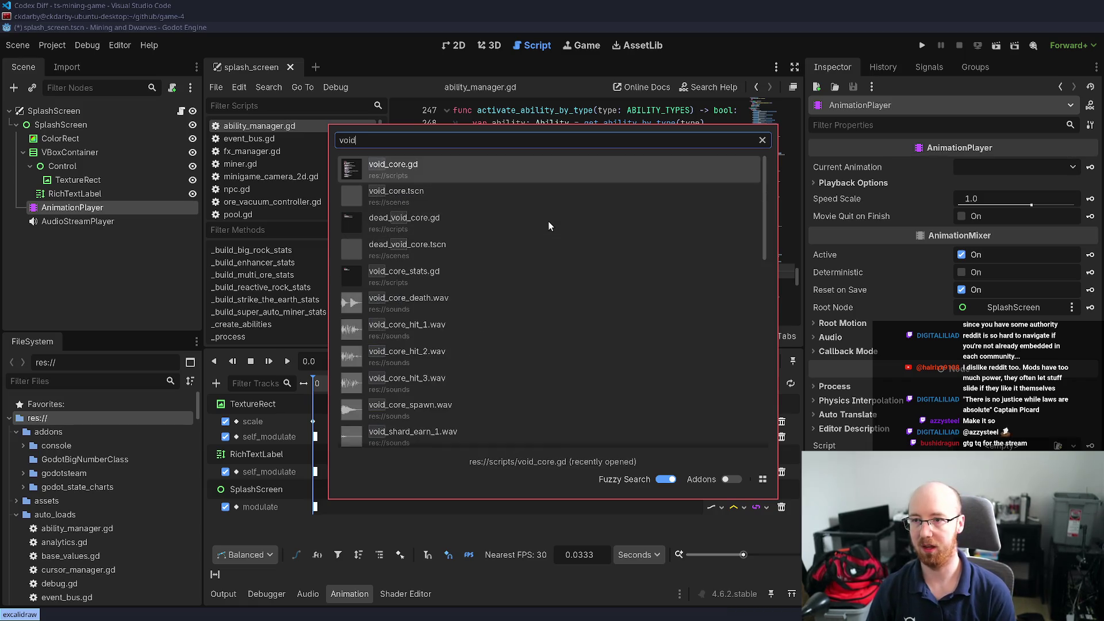
{"action": "key", "text": "Down"}
{"action": "key", "text": "Return"}
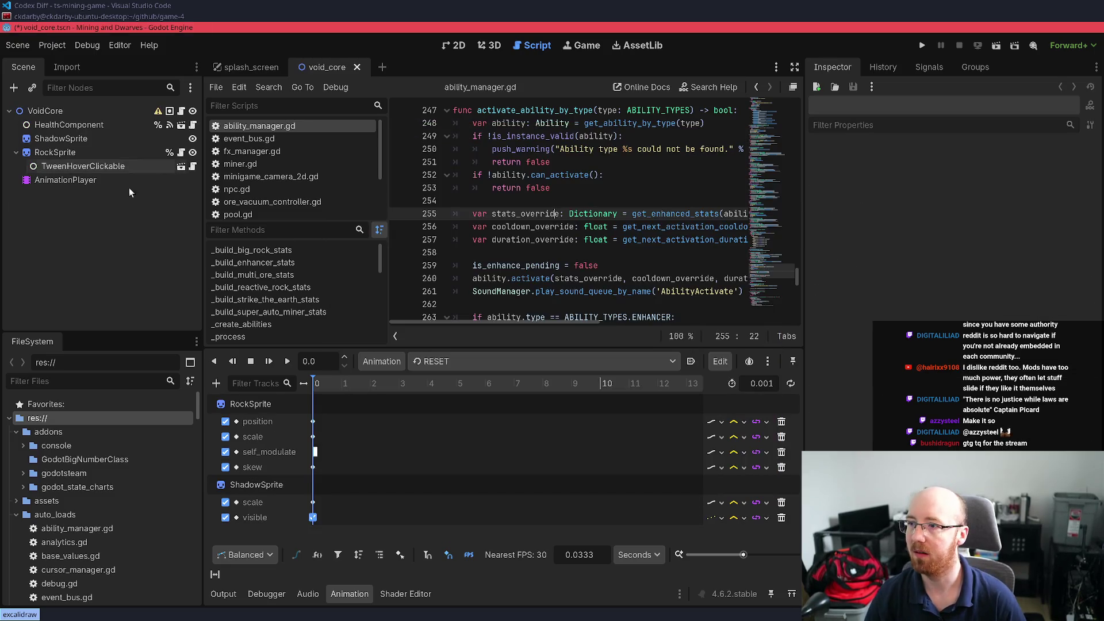
{"action": "left_click", "coordinate": [57, 181]}
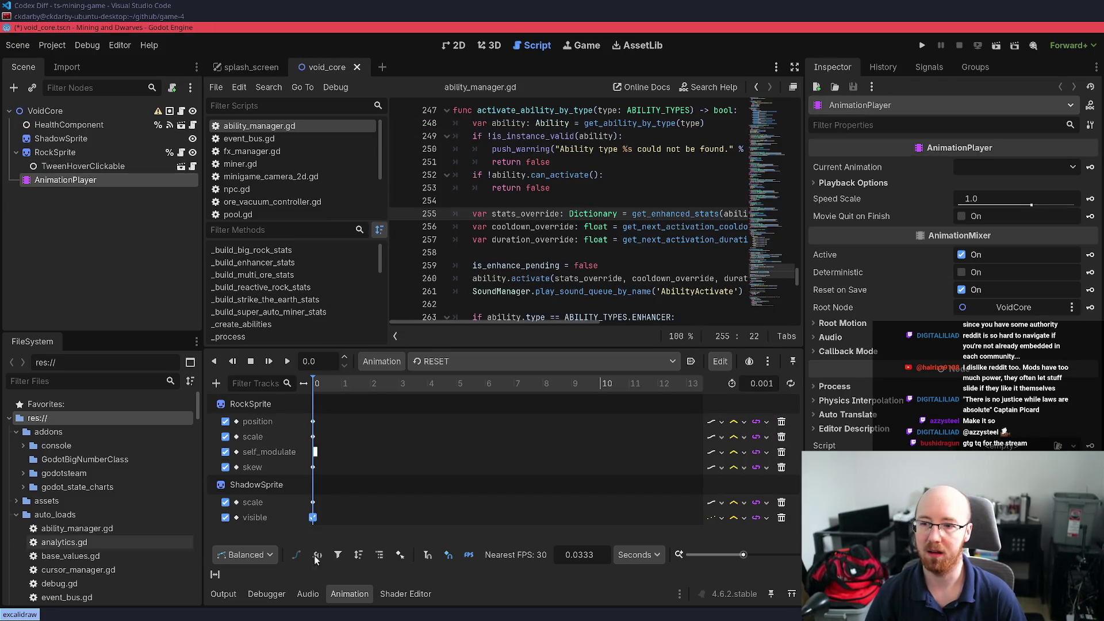
Switch to the 2D view and load the 'spawn' animation into the timeline
{"action": "left_click", "coordinate": [457, 361]}
{"action": "left_click", "coordinate": [454, 45]}
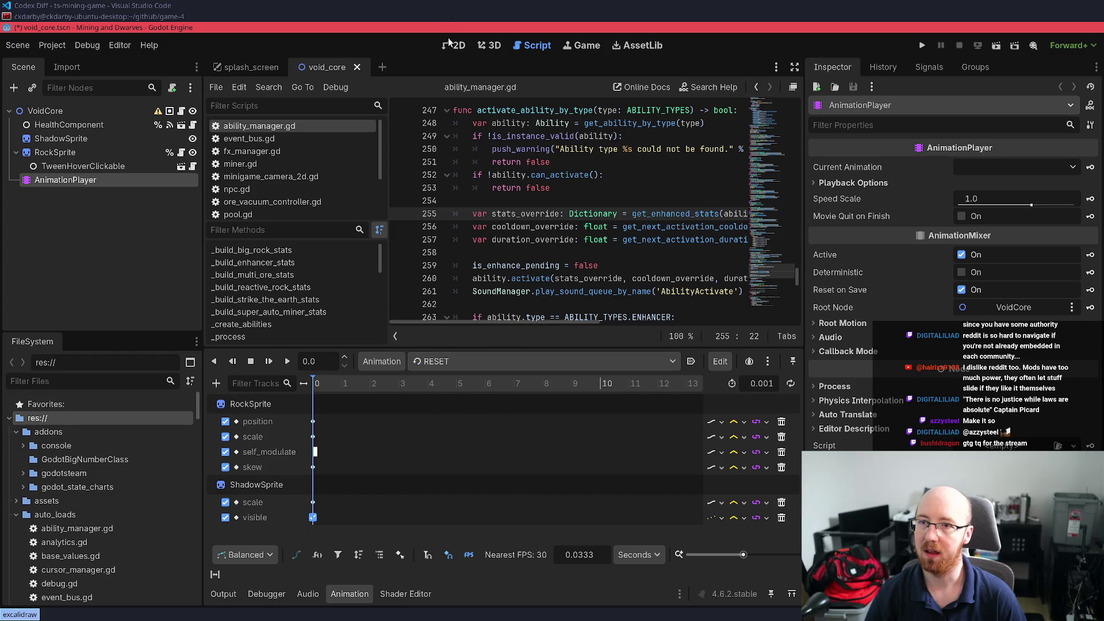
{"action": "scroll", "coordinate": [431, 271], "scroll_direction": "up", "scroll_amount": 5}
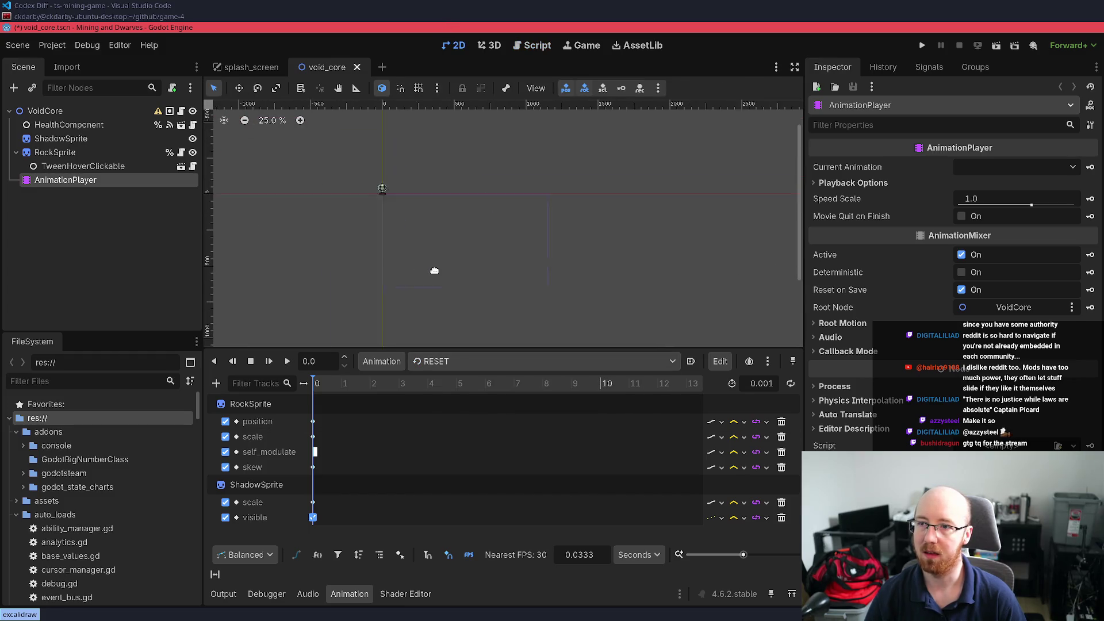
{"action": "left_click", "coordinate": [454, 362]}
{"action": "left_click", "coordinate": [464, 422]}
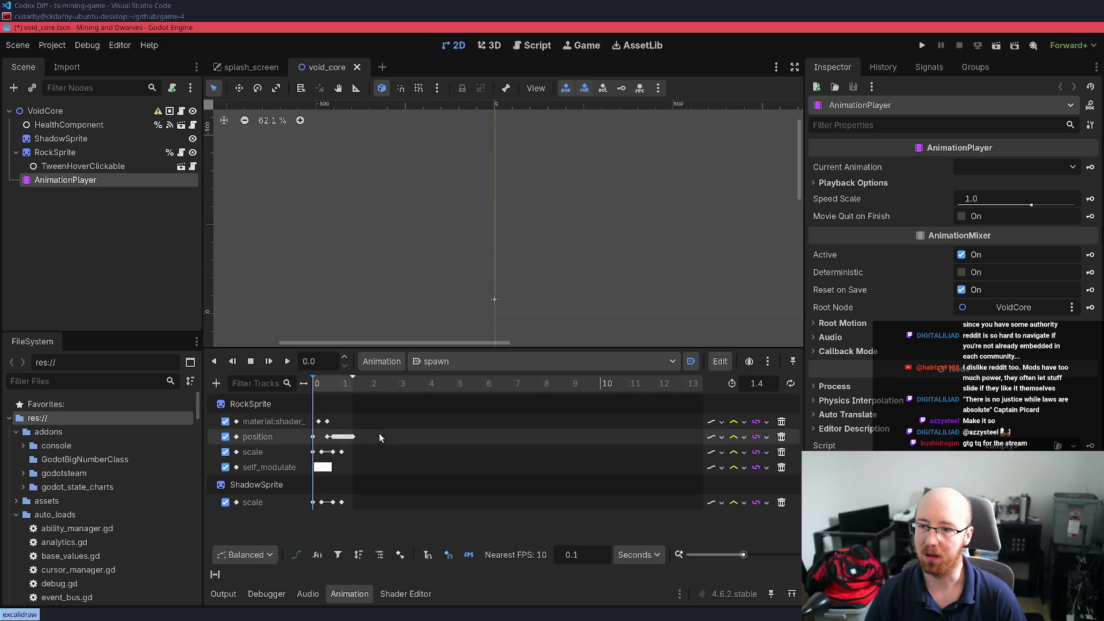
Play and rewind spawn, try a 0.6 s length, restore it to 1.4 s, and save
{"action": "left_click", "coordinate": [286, 361]}
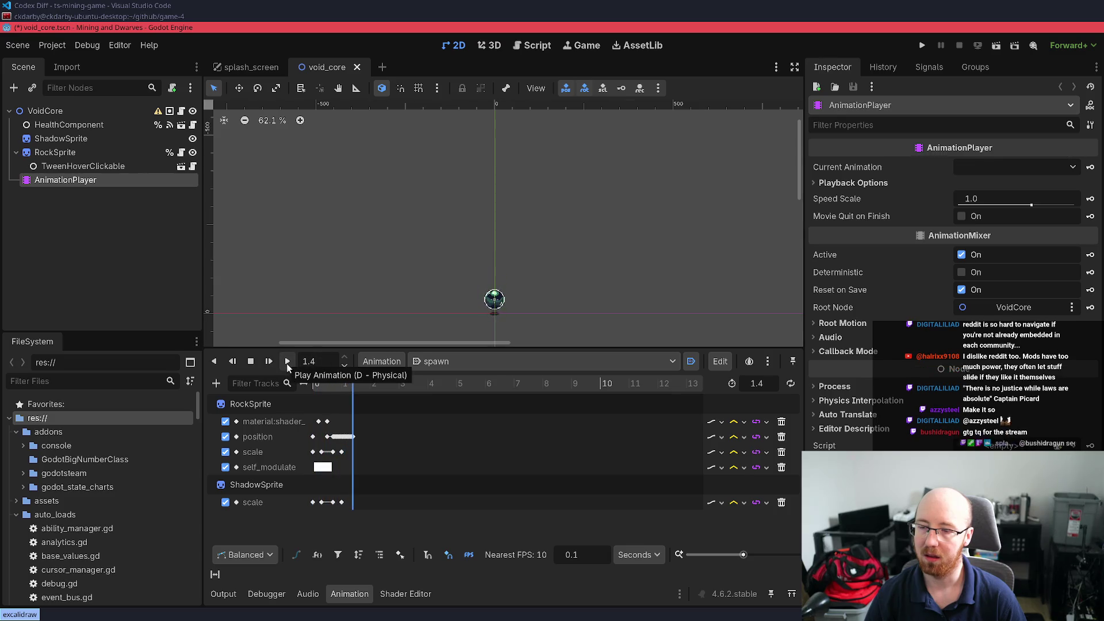
{"action": "left_click_drag", "start_coordinate": [348, 381], "coordinate": [291, 392]}
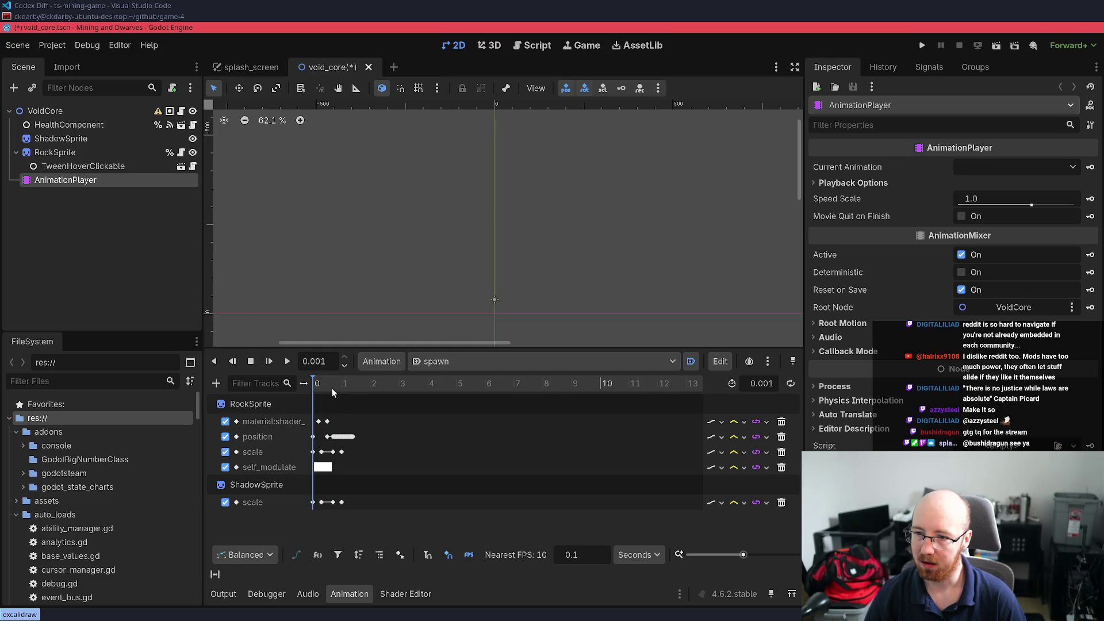
{"action": "left_click_drag", "start_coordinate": [317, 382], "coordinate": [332, 381]}
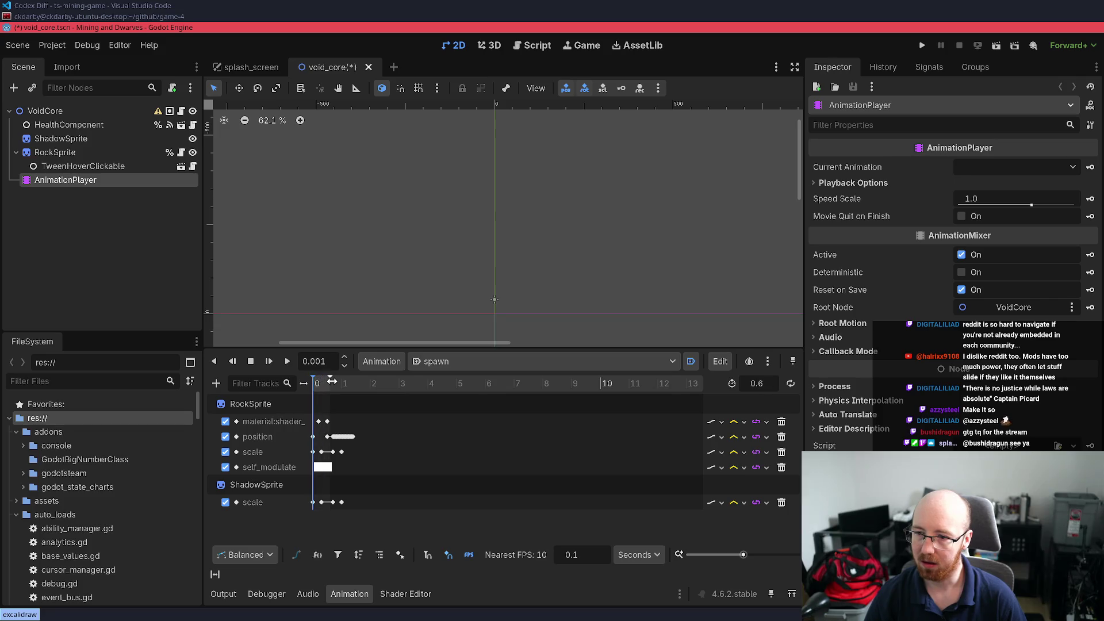
{"action": "left_click_drag", "start_coordinate": [331, 381], "coordinate": [357, 381]}
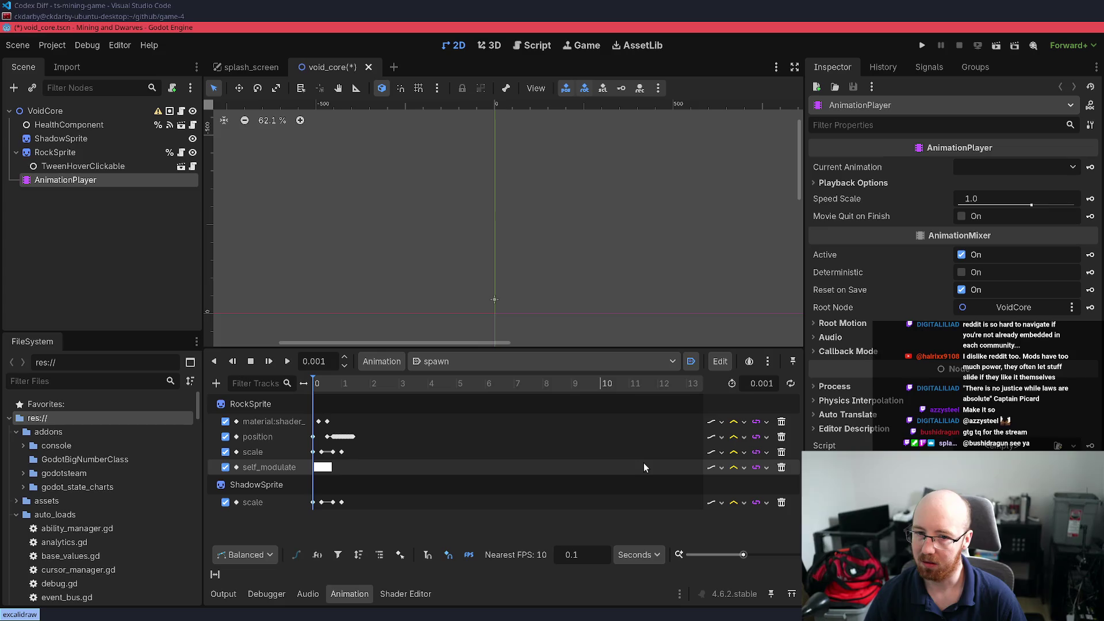
{"action": "key", "text": "ctrl+s"}
{"action": "type", "text": "1.4"}
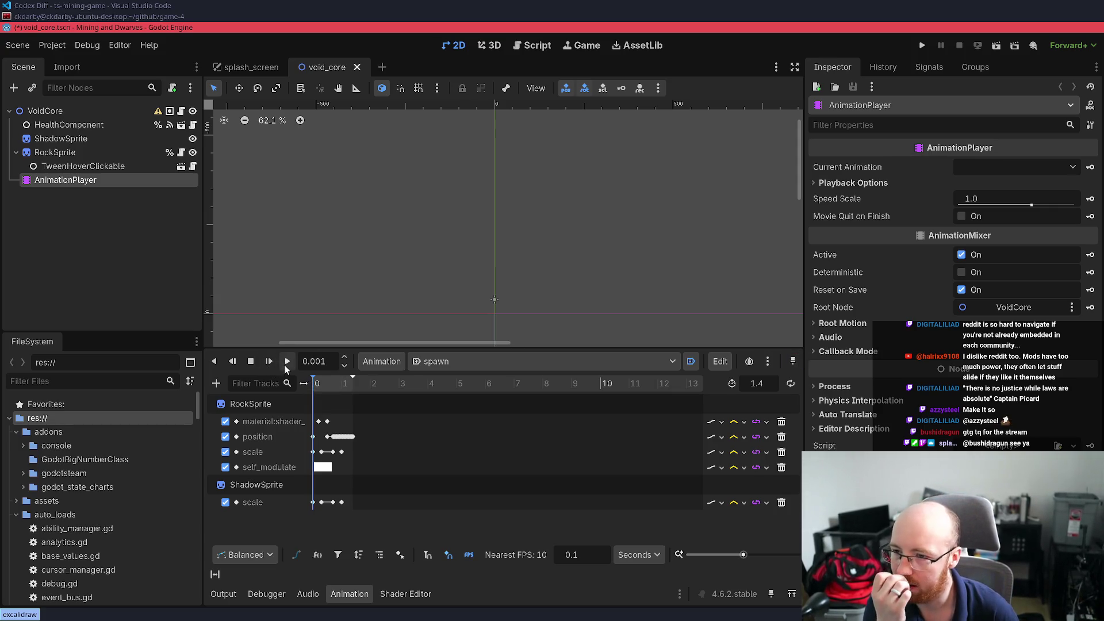
{"action": "left_click", "coordinate": [286, 361]}
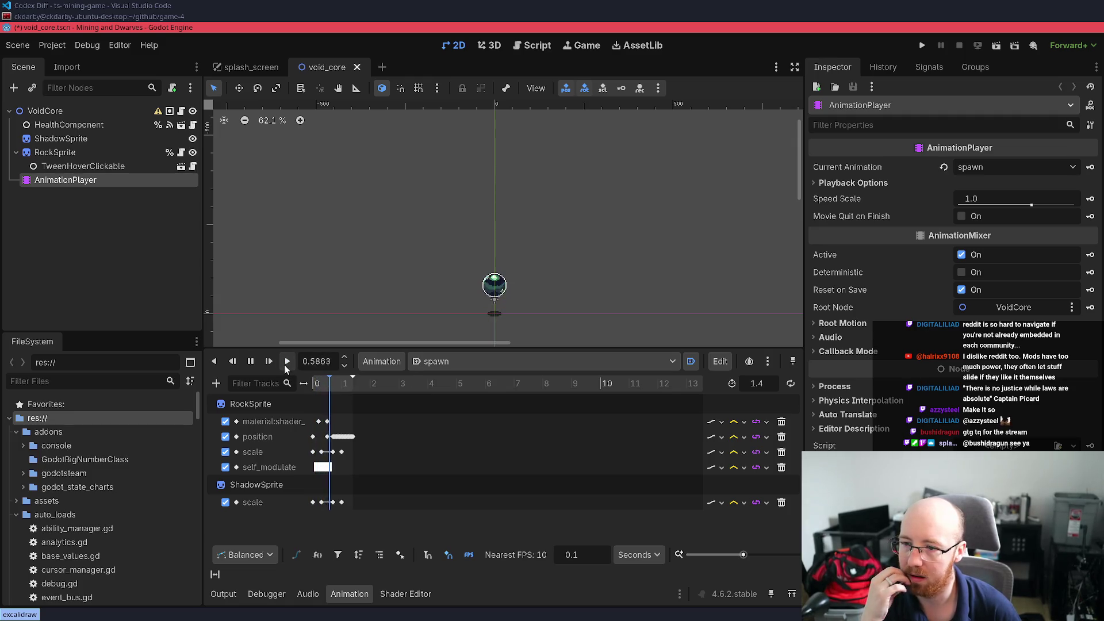
{"action": "left_click", "coordinate": [284, 366]}
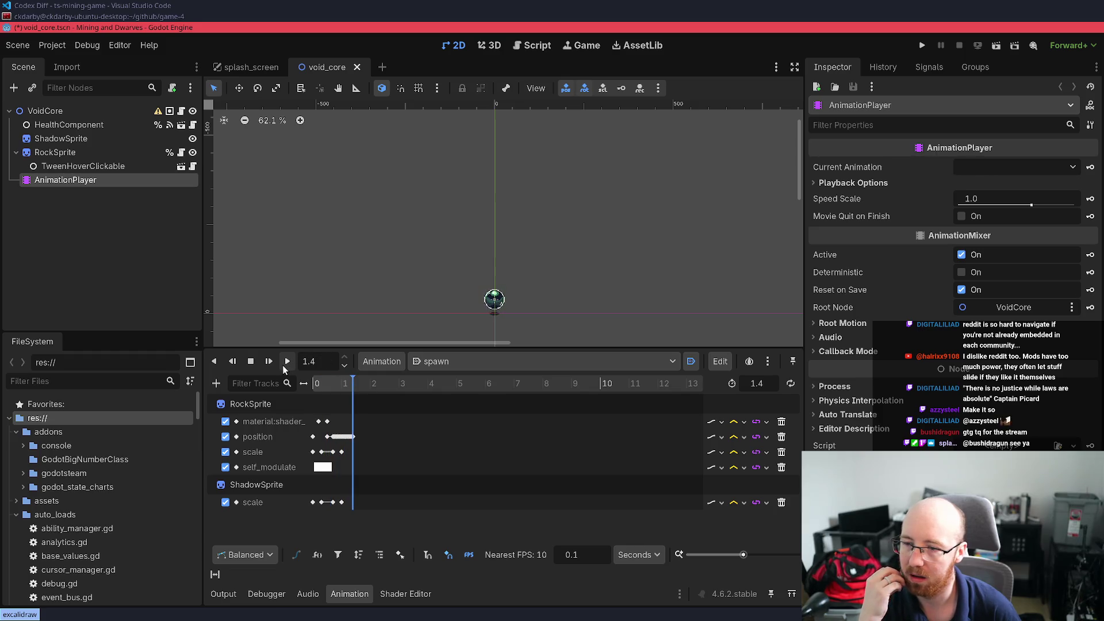
{"action": "left_click", "coordinate": [283, 366]}
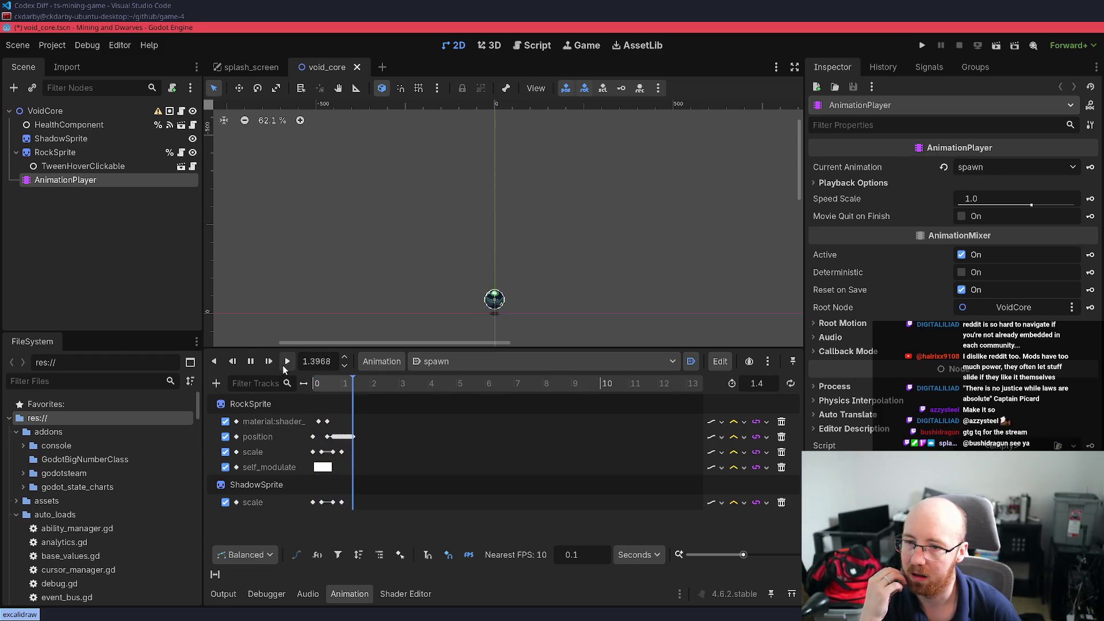
{"action": "left_click", "coordinate": [283, 364]}
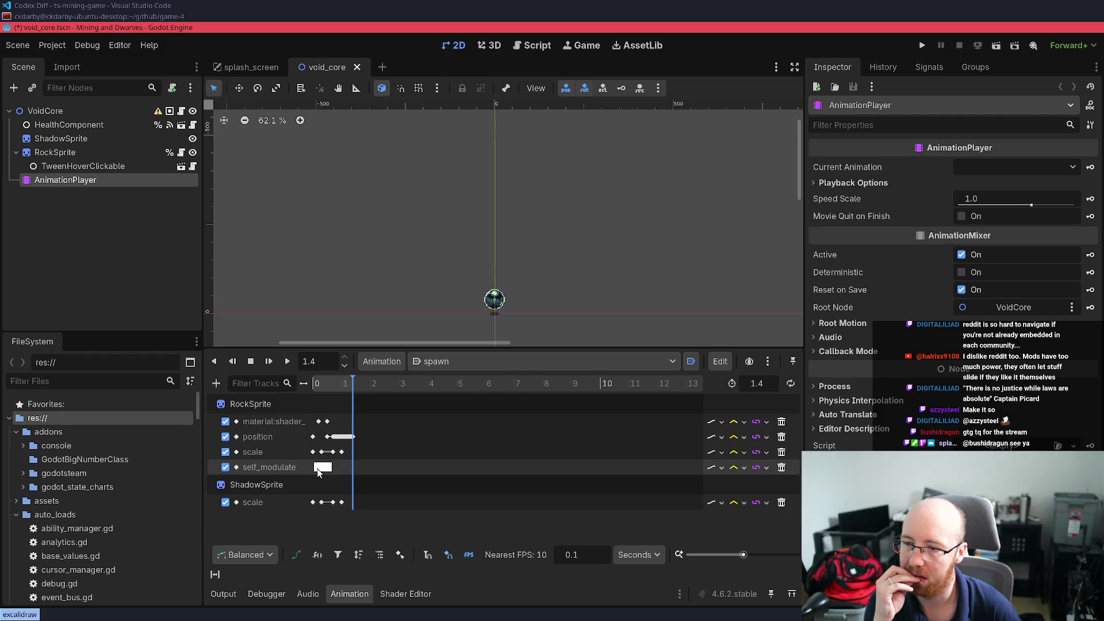
{"action": "scroll", "coordinate": [345, 468], "scroll_direction": "up", "scroll_amount": 4}
{"action": "scroll", "coordinate": [353, 467], "scroll_direction": "up", "scroll_amount": 3}
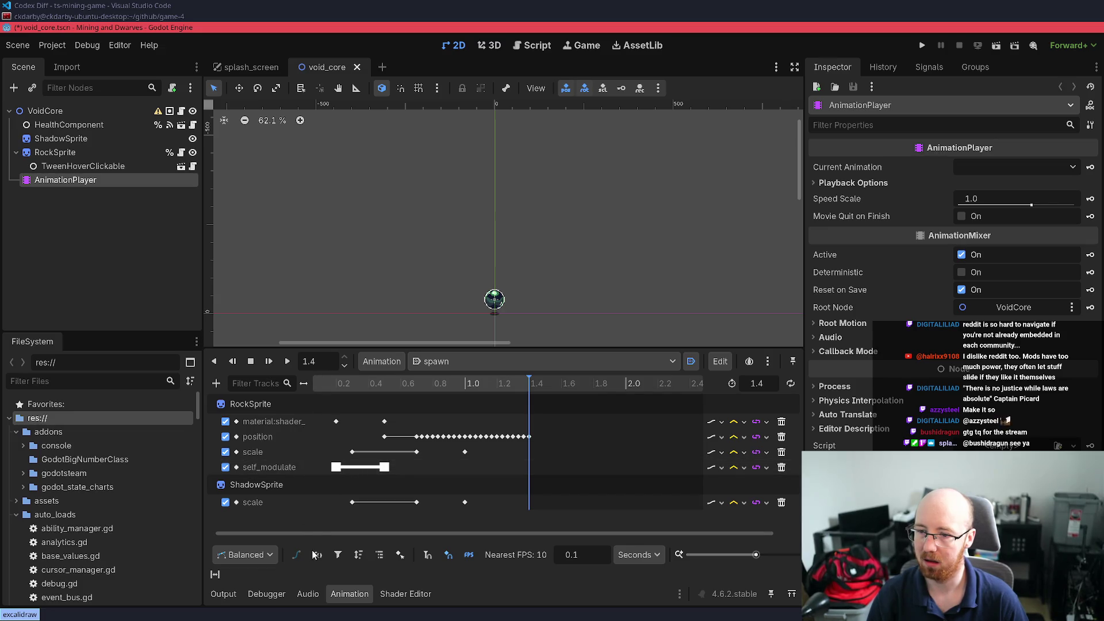
{"action": "left_click_drag", "start_coordinate": [316, 534], "coordinate": [235, 538]}
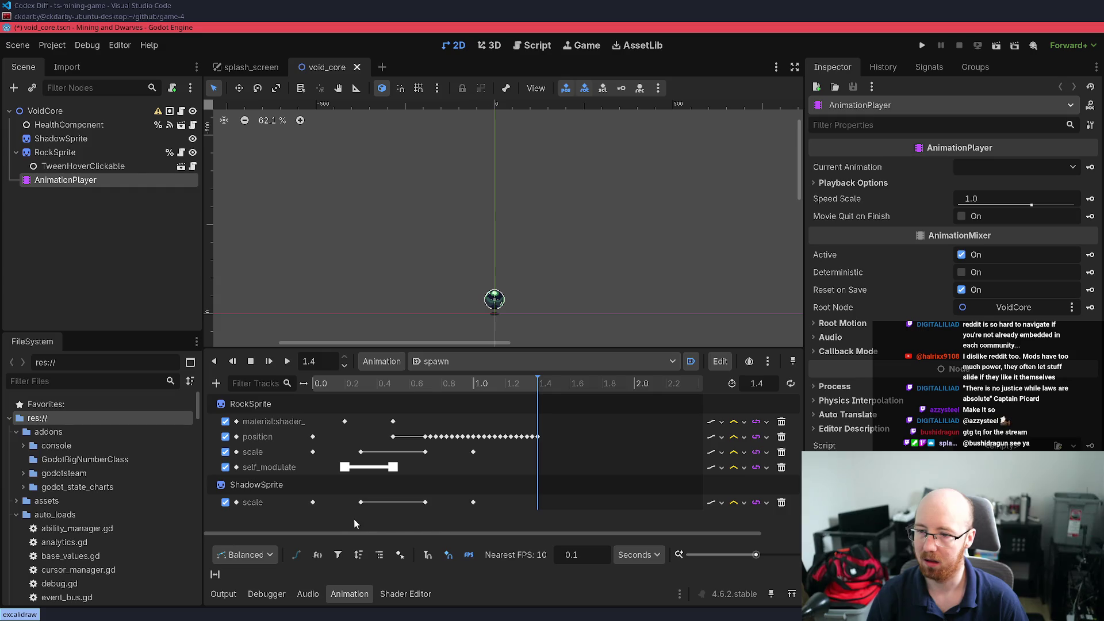
{"action": "mouse_move", "coordinate": [338, 518]}
{"action": "left_mouse_down"}
{"action": "mouse_move", "coordinate": [498, 440]}
{"action": "mouse_move", "coordinate": [560, 385]}
{"action": "left_mouse_up"}
{"action": "mouse_move", "coordinate": [324, 522]}
{"action": "left_mouse_down"}
{"action": "mouse_move", "coordinate": [468, 393]}
{"action": "mouse_move", "coordinate": [576, 393]}
{"action": "left_mouse_up"}
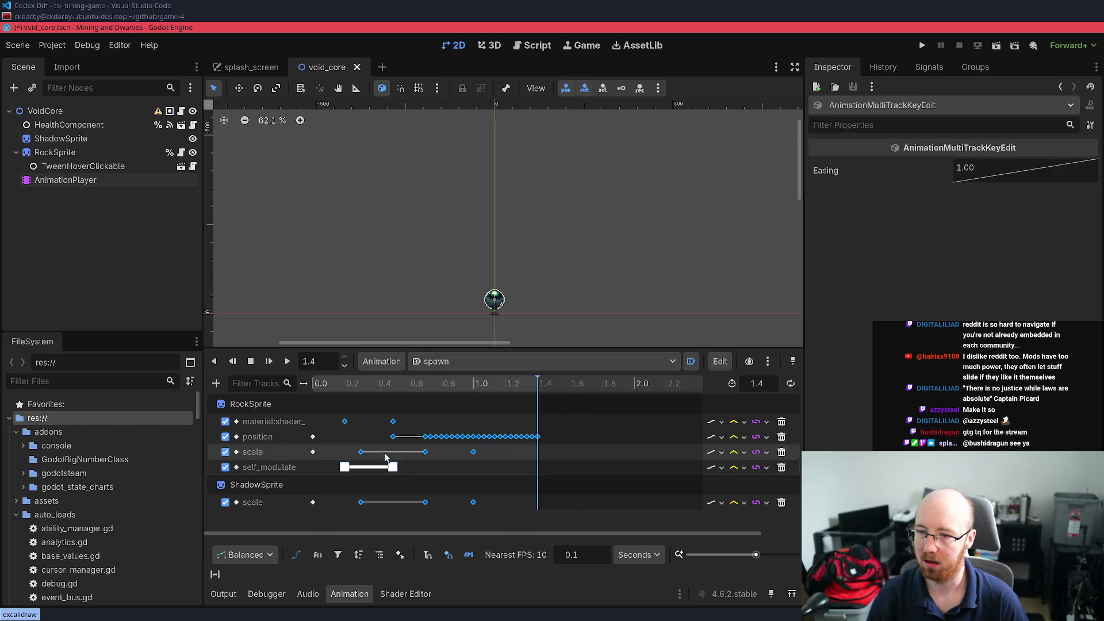
{"action": "left_click_drag", "start_coordinate": [352, 457], "coordinate": [346, 453]}
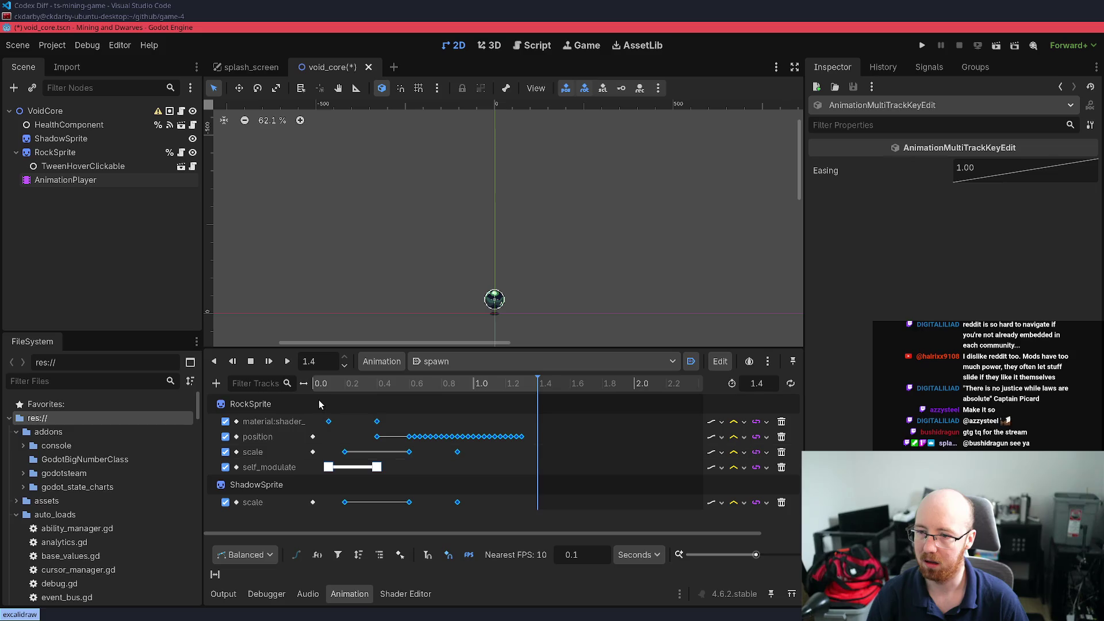
{"action": "left_click", "coordinate": [319, 401]}
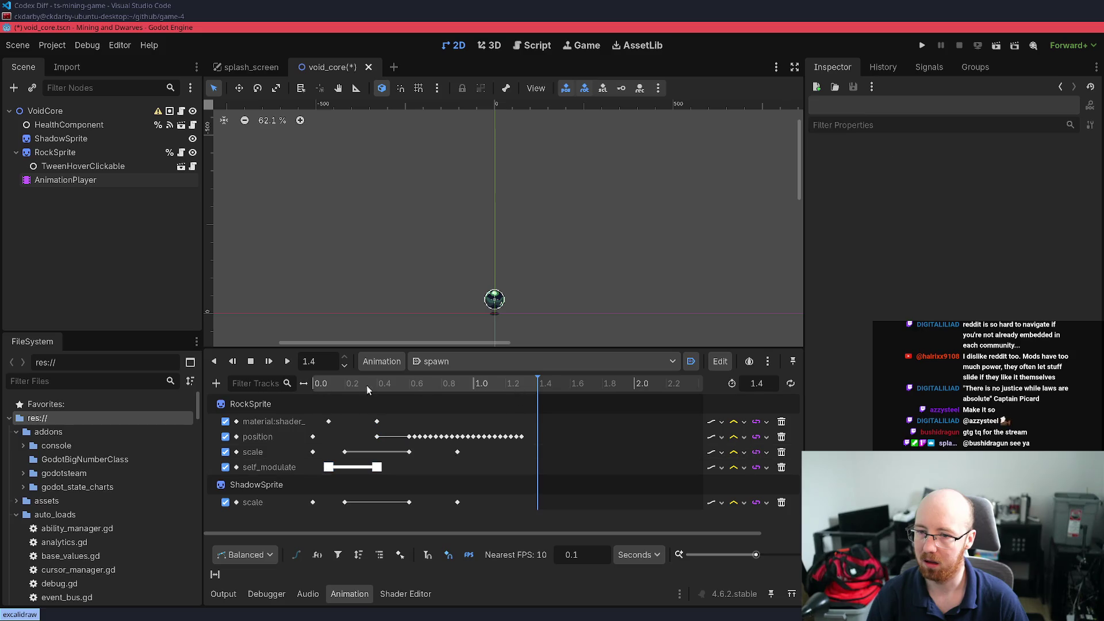
{"action": "left_click", "coordinate": [286, 362]}
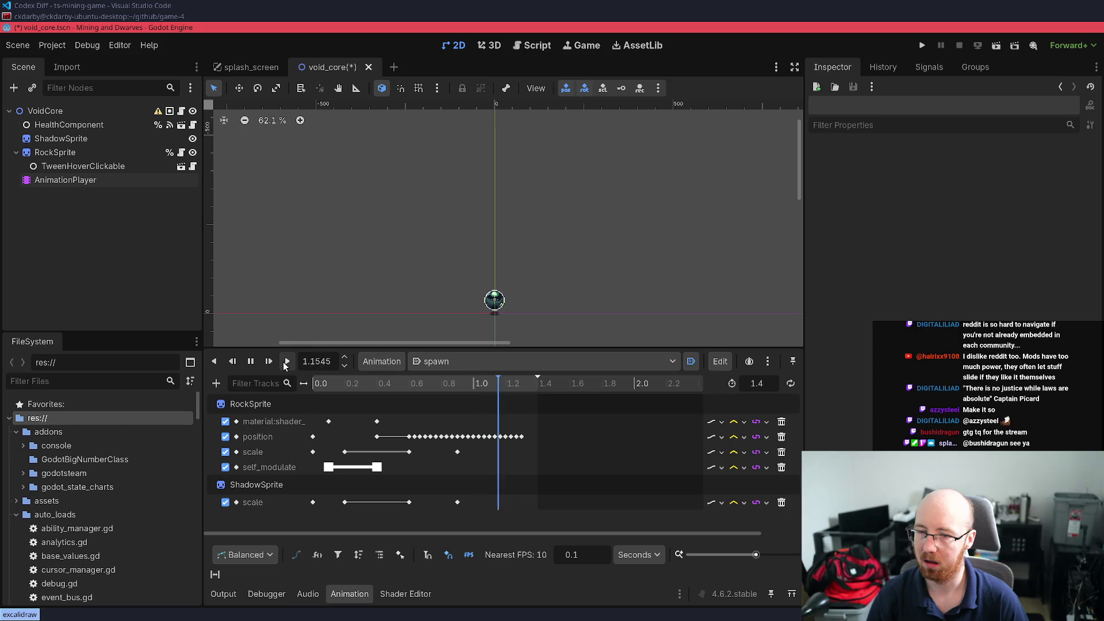
{"action": "left_click", "coordinate": [286, 362]}
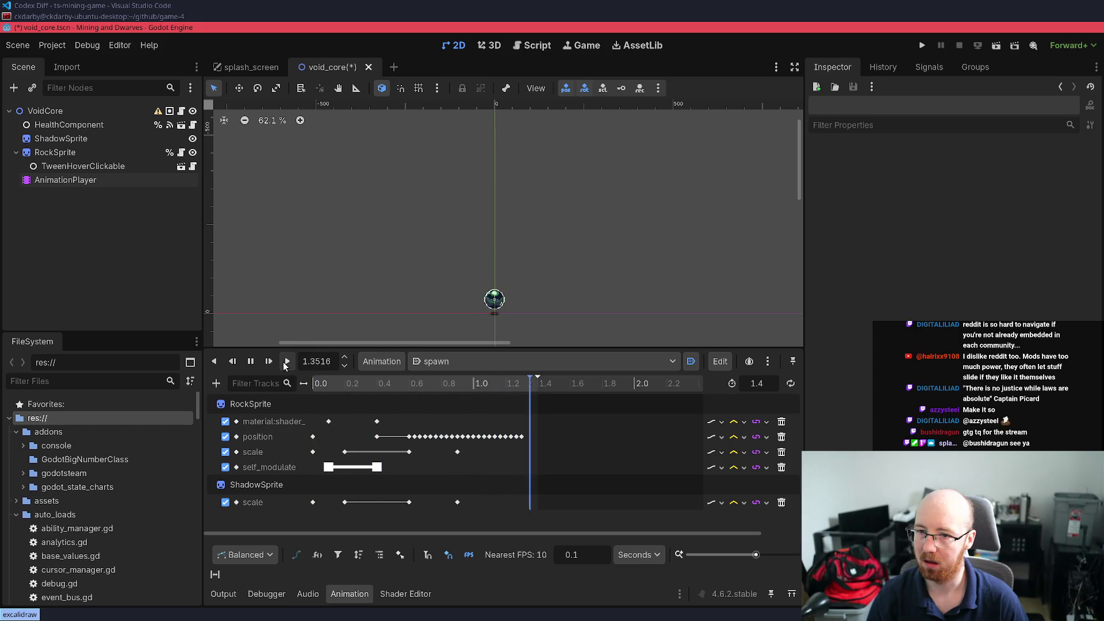
{"action": "left_click", "coordinate": [285, 363]}
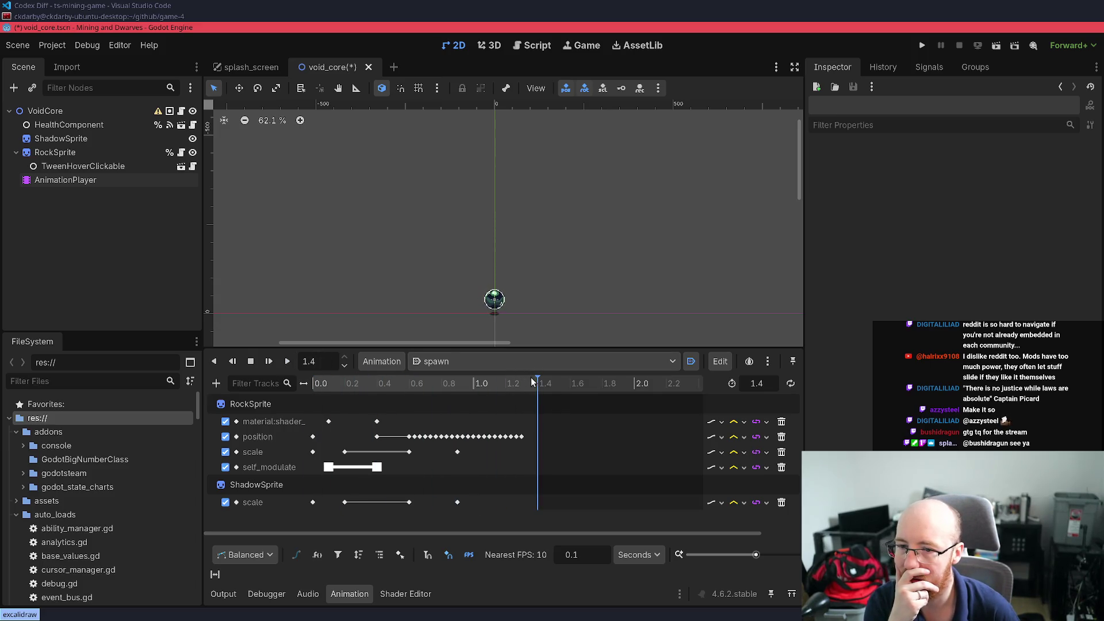
{"action": "mouse_move", "coordinate": [539, 378]}
{"action": "left_mouse_down"}
{"action": "mouse_move", "coordinate": [523, 381]}
{"action": "mouse_move", "coordinate": [537, 379]}
{"action": "left_mouse_up"}
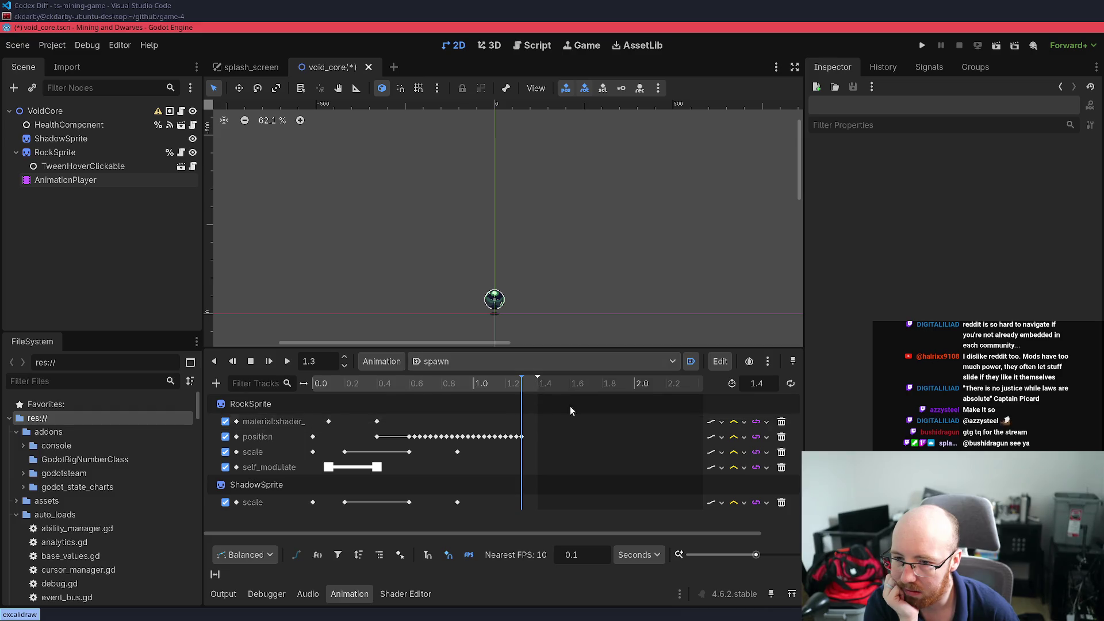
{"action": "mouse_move", "coordinate": [336, 386]}
{"action": "left_mouse_down"}
{"action": "mouse_move", "coordinate": [308, 389]}
{"action": "mouse_move", "coordinate": [391, 390]}
{"action": "mouse_move", "coordinate": [418, 398]}
{"action": "mouse_move", "coordinate": [367, 406]}
{"action": "mouse_move", "coordinate": [525, 427]}
{"action": "mouse_move", "coordinate": [496, 428]}
{"action": "mouse_move", "coordinate": [510, 428]}
{"action": "left_mouse_up"}
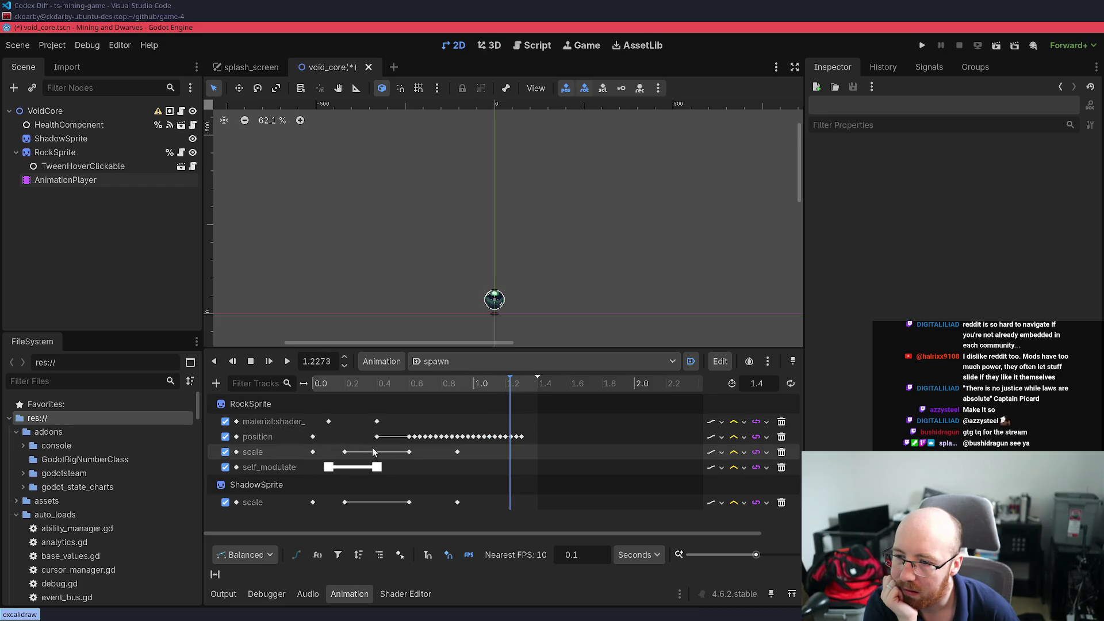
{"action": "left_click", "coordinate": [343, 388]}
{"action": "left_click_drag", "start_coordinate": [345, 390], "coordinate": [376, 395]}
Shift the rock's position and scale keys about 0.1 s earlier and play the spawn animation
{"action": "left_click_drag", "start_coordinate": [376, 394], "coordinate": [396, 399]}
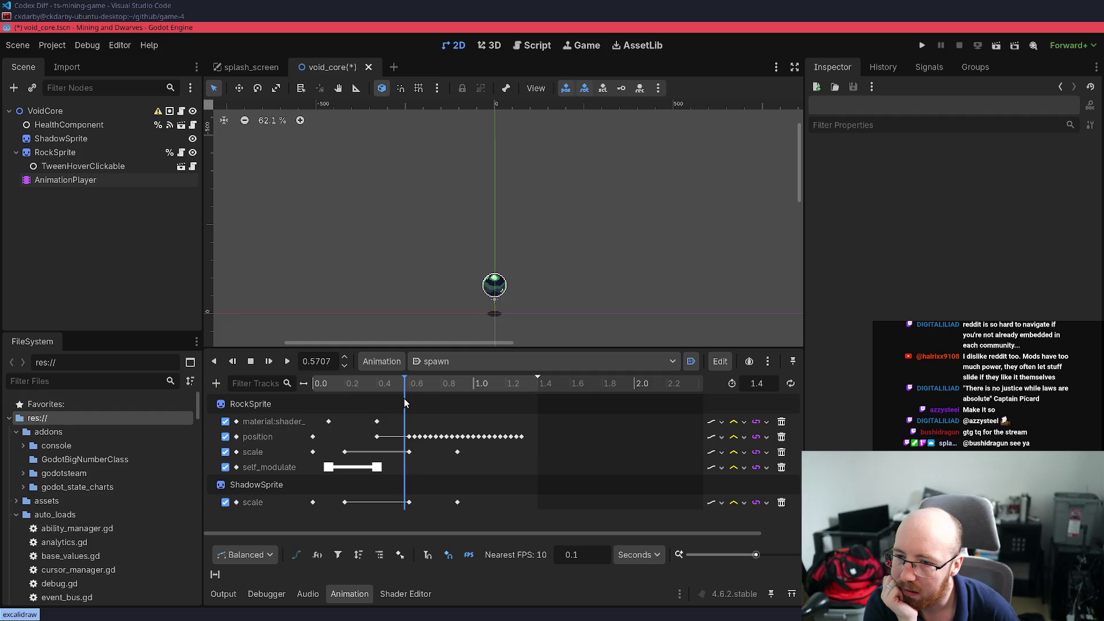
{"action": "left_click_drag", "start_coordinate": [444, 455], "coordinate": [534, 432]}
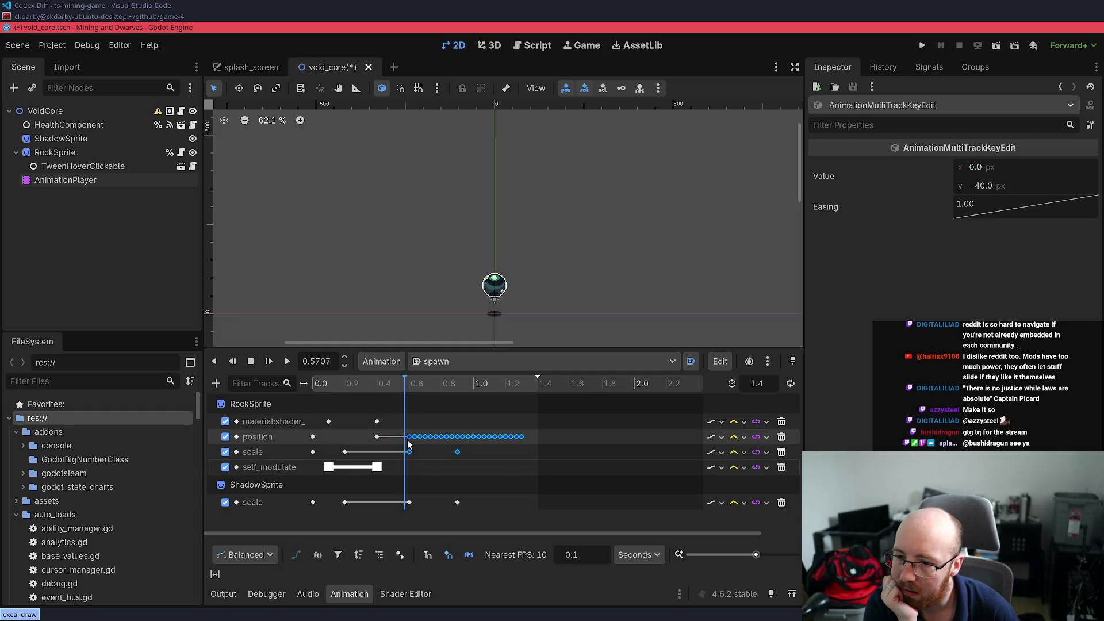
{"action": "left_click_drag", "start_coordinate": [404, 438], "coordinate": [398, 438]}
{"action": "mouse_move", "coordinate": [331, 403]}
{"action": "left_mouse_down"}
{"action": "mouse_move", "coordinate": [316, 407]}
{"action": "mouse_move", "coordinate": [314, 383]}
{"action": "left_mouse_up"}
{"action": "left_click", "coordinate": [288, 361]}
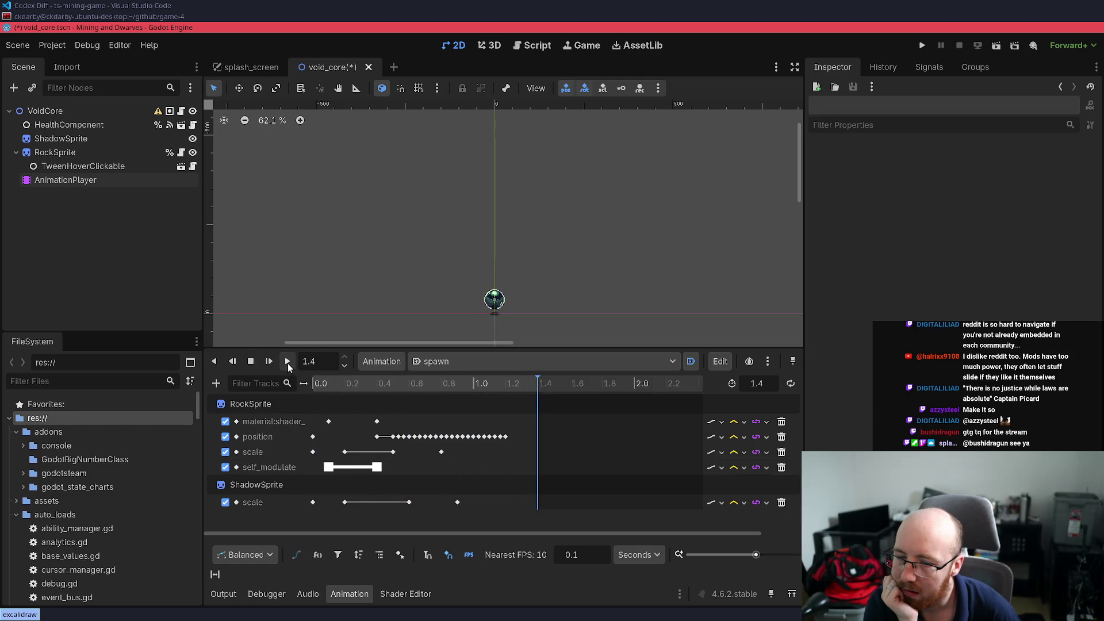
Delete the late position keys and move the last position key from 0.8 to 1.2 s
{"action": "left_click", "coordinate": [479, 438]}
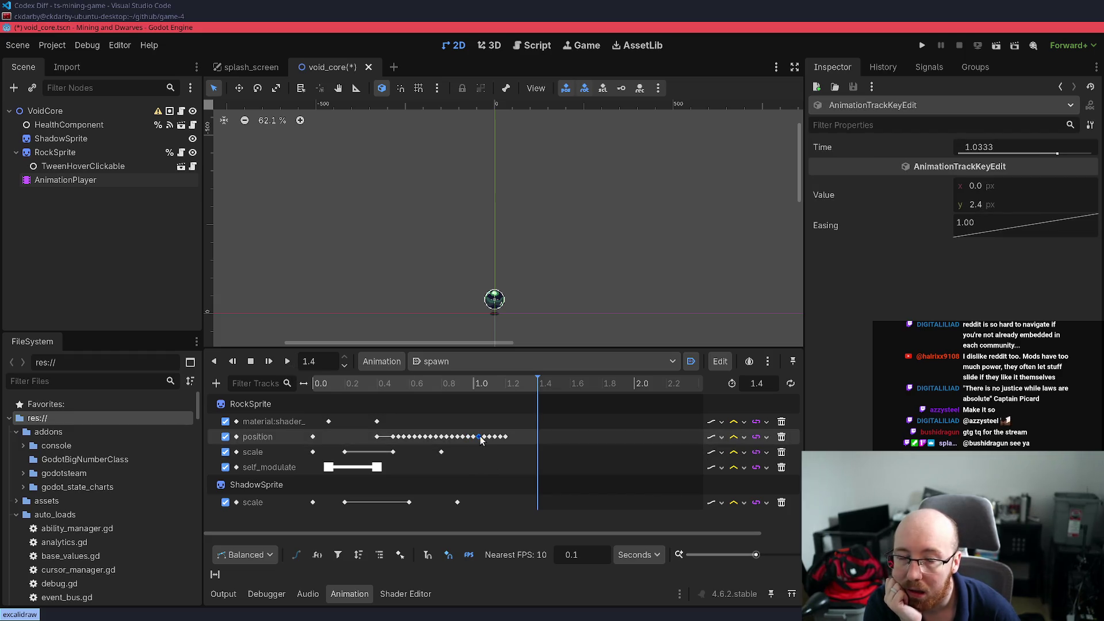
{"action": "mouse_move", "coordinate": [452, 441]}
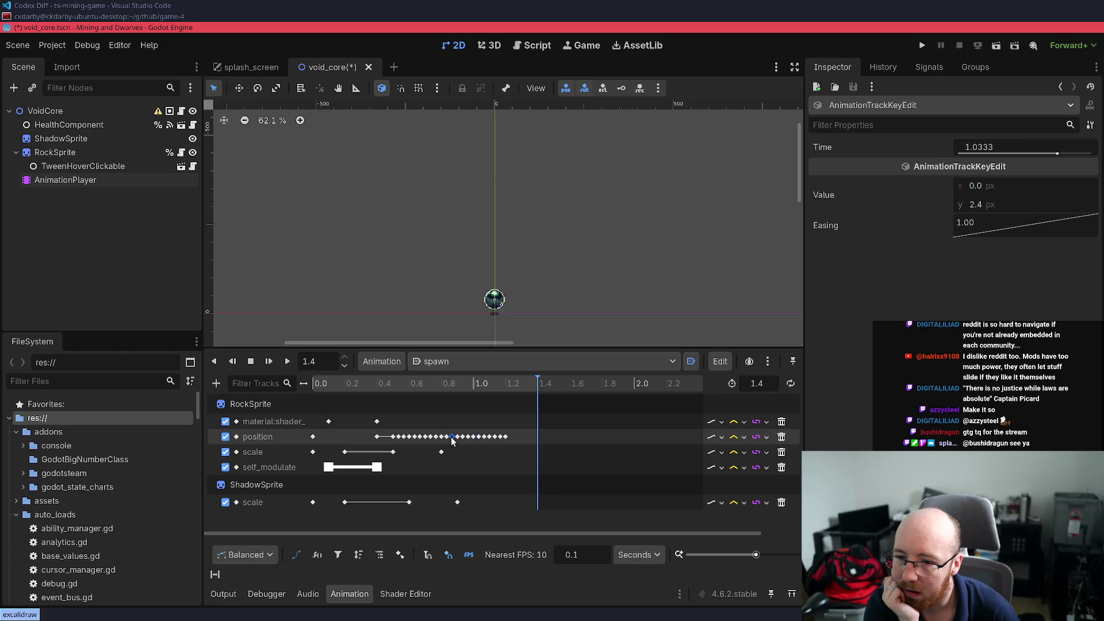
{"action": "left_click", "coordinate": [467, 450]}
{"action": "mouse_move", "coordinate": [467, 450]}
{"action": "left_mouse_down"}
{"action": "mouse_move", "coordinate": [504, 436]}
{"action": "mouse_move", "coordinate": [455, 433]}
{"action": "mouse_move", "coordinate": [518, 434]}
{"action": "left_mouse_up"}
{"action": "key", "text": "Delete"}
{"action": "mouse_move", "coordinate": [397, 383]}
{"action": "left_mouse_down"}
{"action": "mouse_move", "coordinate": [337, 385]}
{"action": "mouse_move", "coordinate": [516, 394]}
{"action": "mouse_move", "coordinate": [380, 397]}
{"action": "mouse_move", "coordinate": [511, 406]}
{"action": "left_mouse_up"}
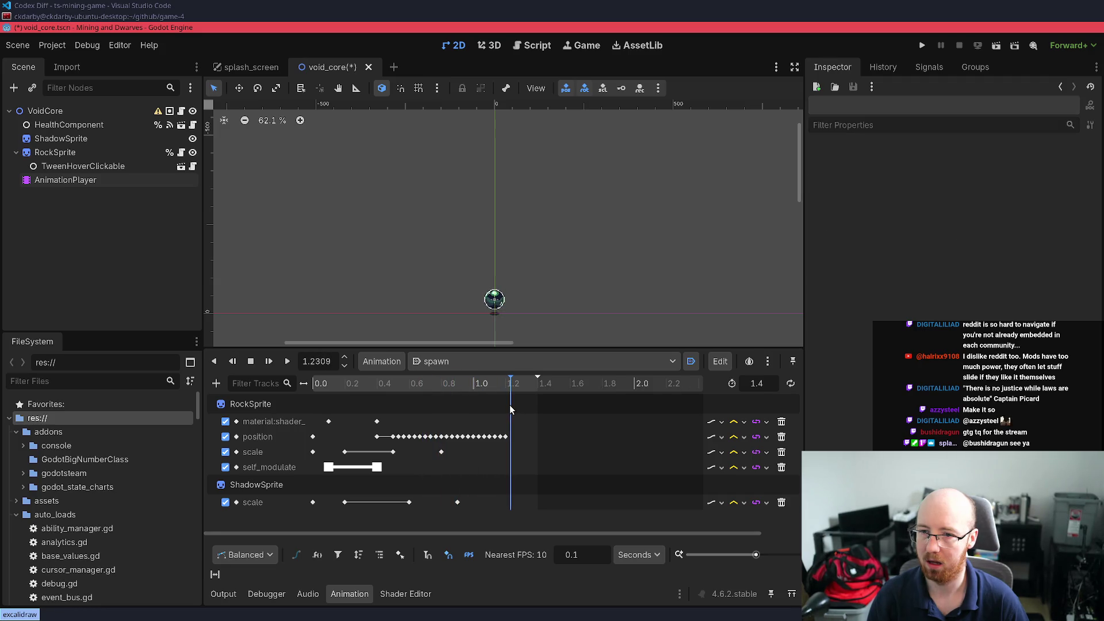
{"action": "left_click", "coordinate": [443, 391]}
Preview the animation at about 1.21 s and delete the position keys after 0.85 s
{"action": "left_click_drag", "start_coordinate": [443, 391], "coordinate": [507, 398]}
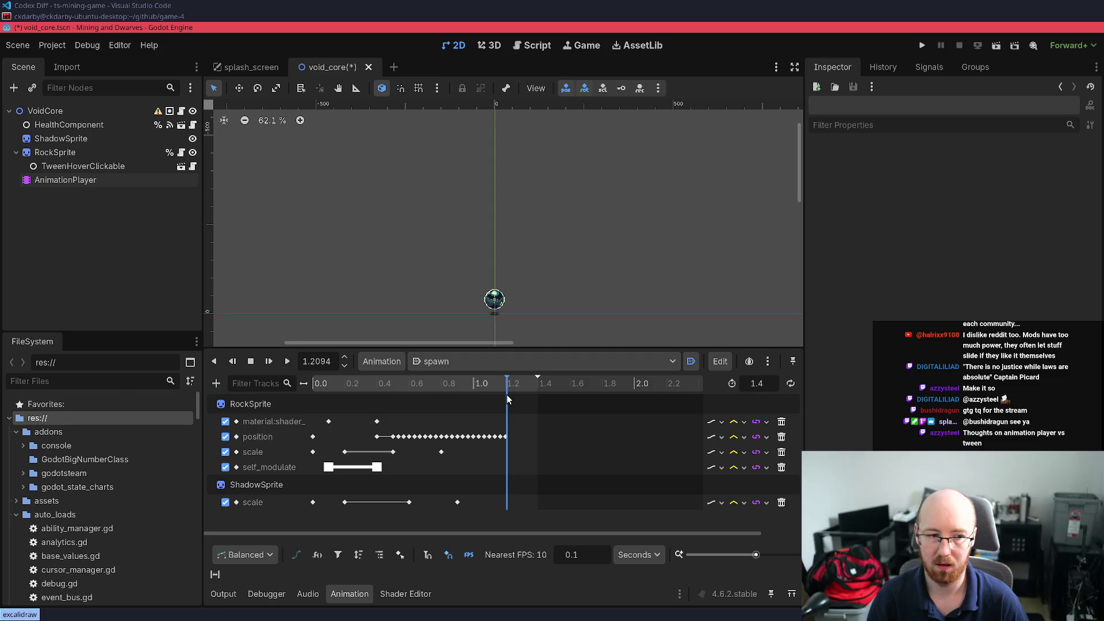
{"action": "left_click_drag", "start_coordinate": [507, 397], "coordinate": [507, 398]}
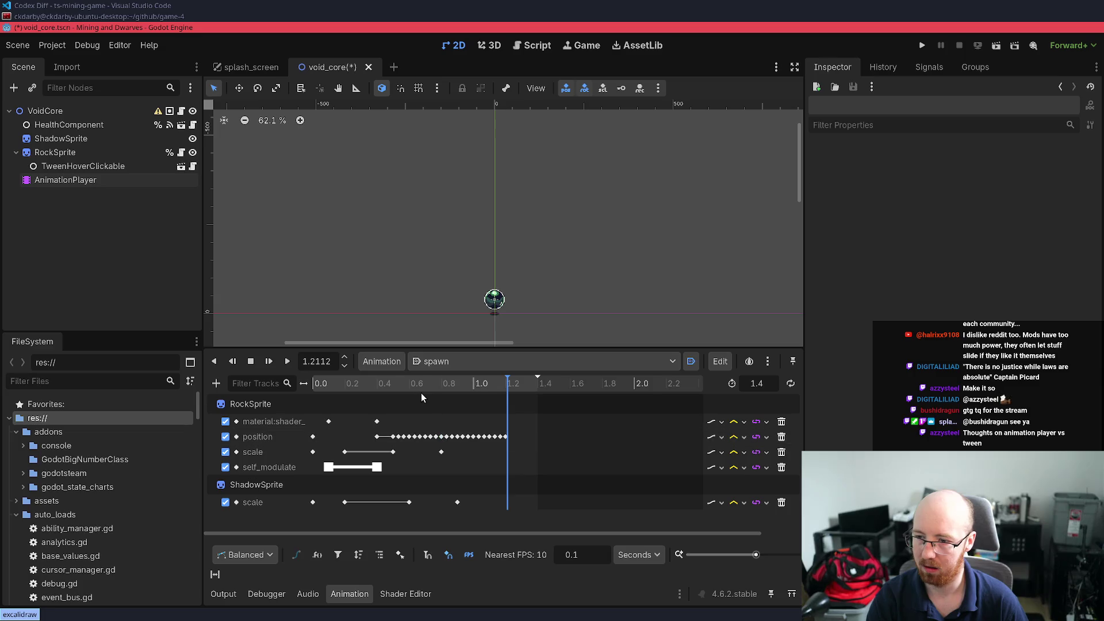
{"action": "left_click_drag", "start_coordinate": [450, 421], "coordinate": [501, 454]}
{"action": "key", "text": "Delete"}
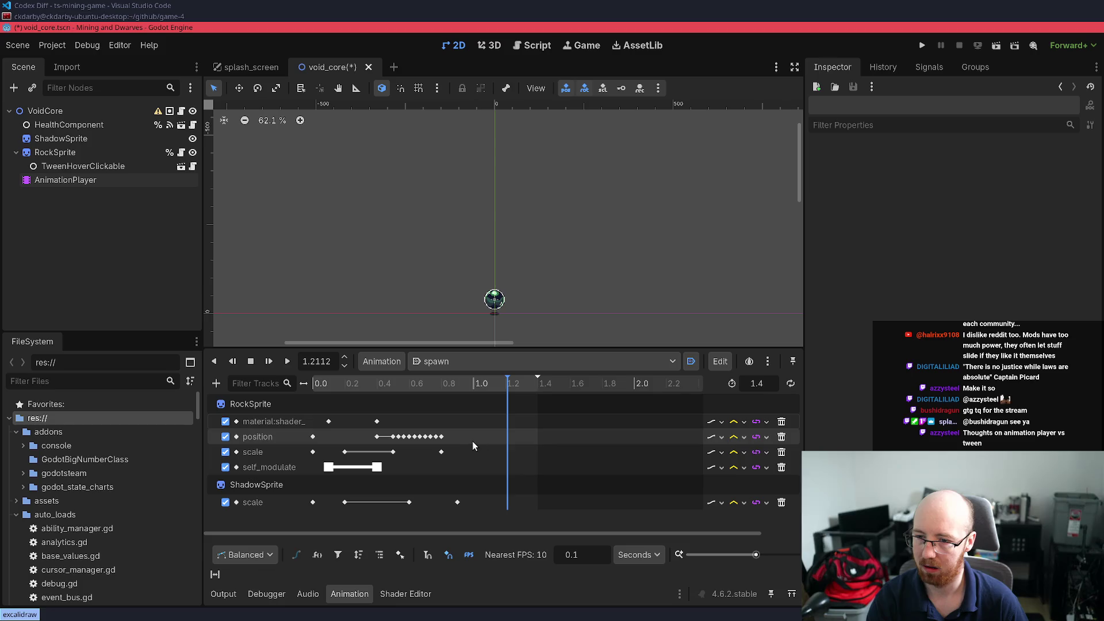
Rewind, select keys across the tracks, and save void_core back to its saved key timing
{"action": "left_click", "coordinate": [287, 361]}
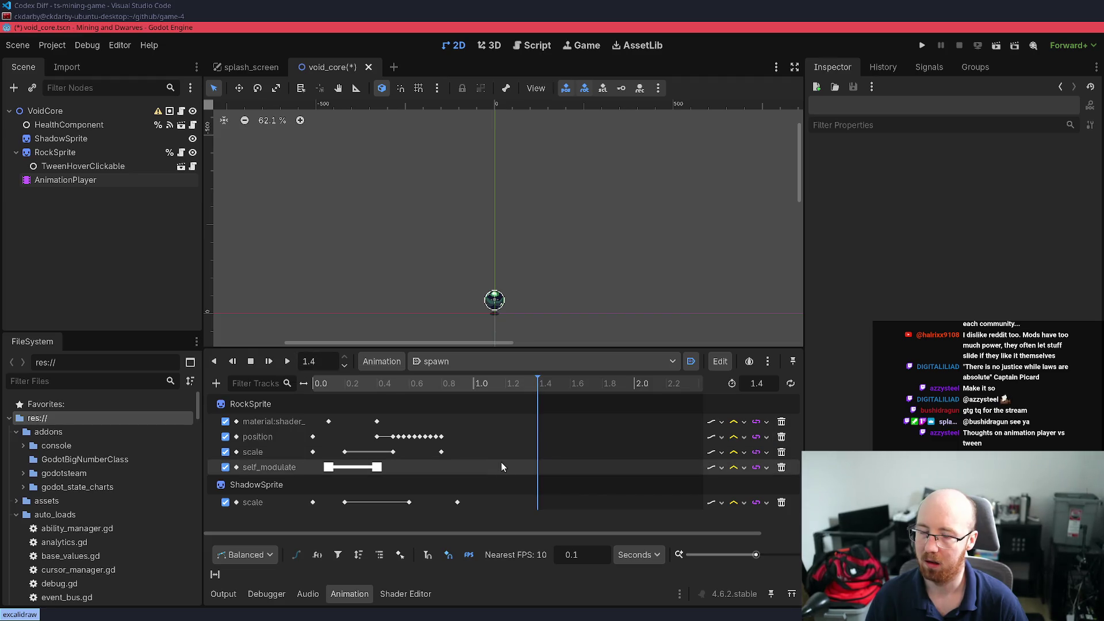
{"action": "mouse_move", "coordinate": [502, 461]}
{"action": "left_mouse_down"}
{"action": "mouse_move", "coordinate": [473, 457]}
{"action": "mouse_move", "coordinate": [605, 549]}
{"action": "mouse_move", "coordinate": [590, 515]}
{"action": "left_mouse_up"}
{"action": "key", "text": "ctrl+s"}
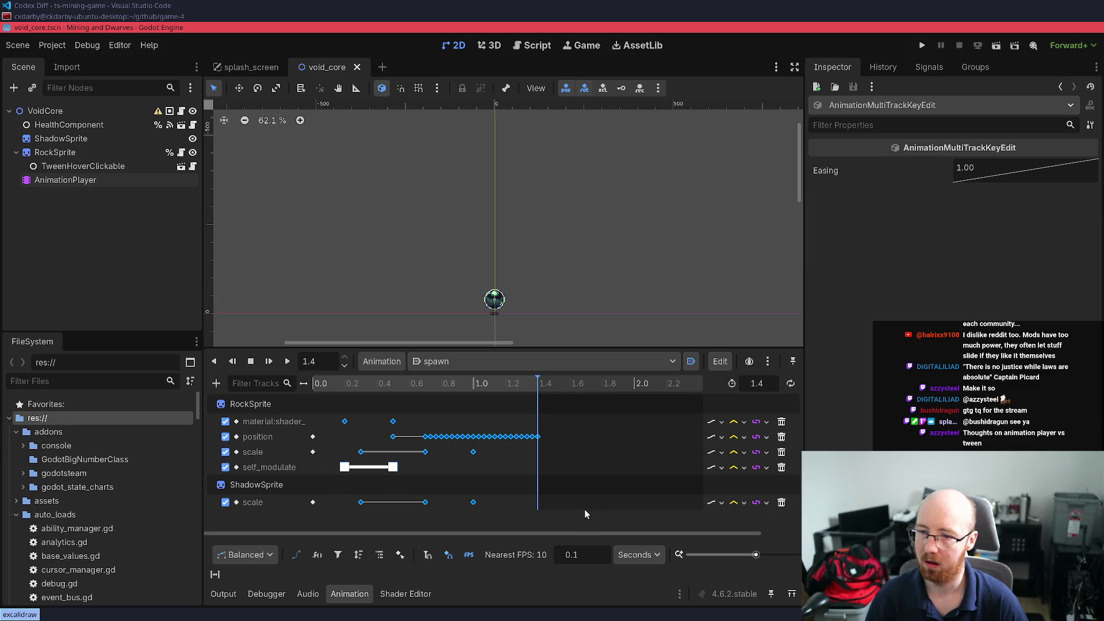
Play the spawn animation from 0.0 to review the current key timing
{"action": "left_click", "coordinate": [288, 361]}
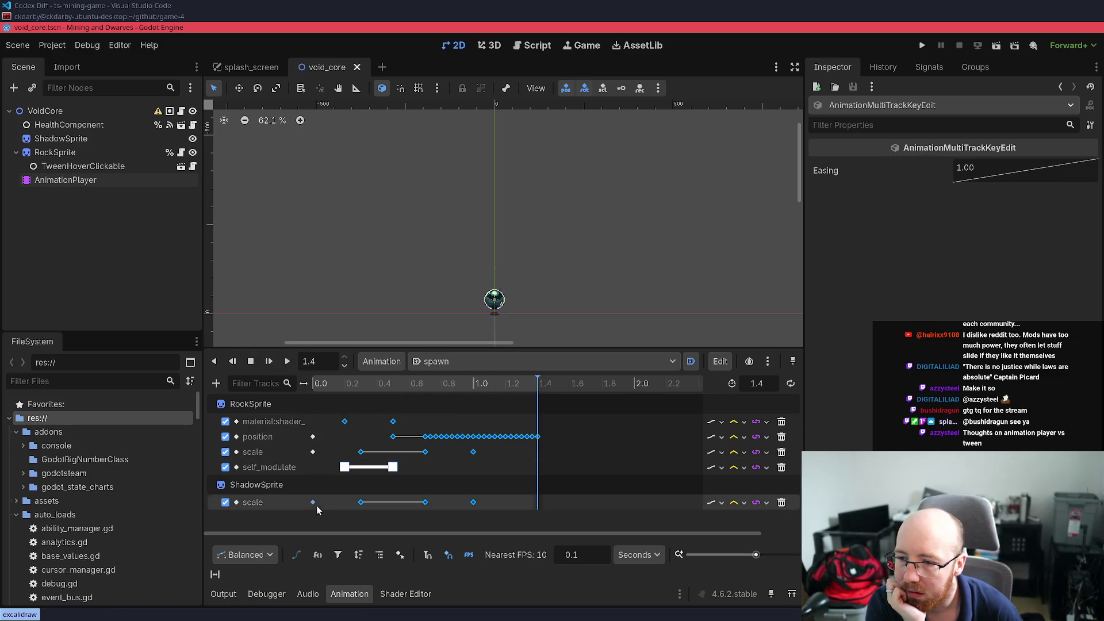
{"action": "left_click", "coordinate": [331, 397]}
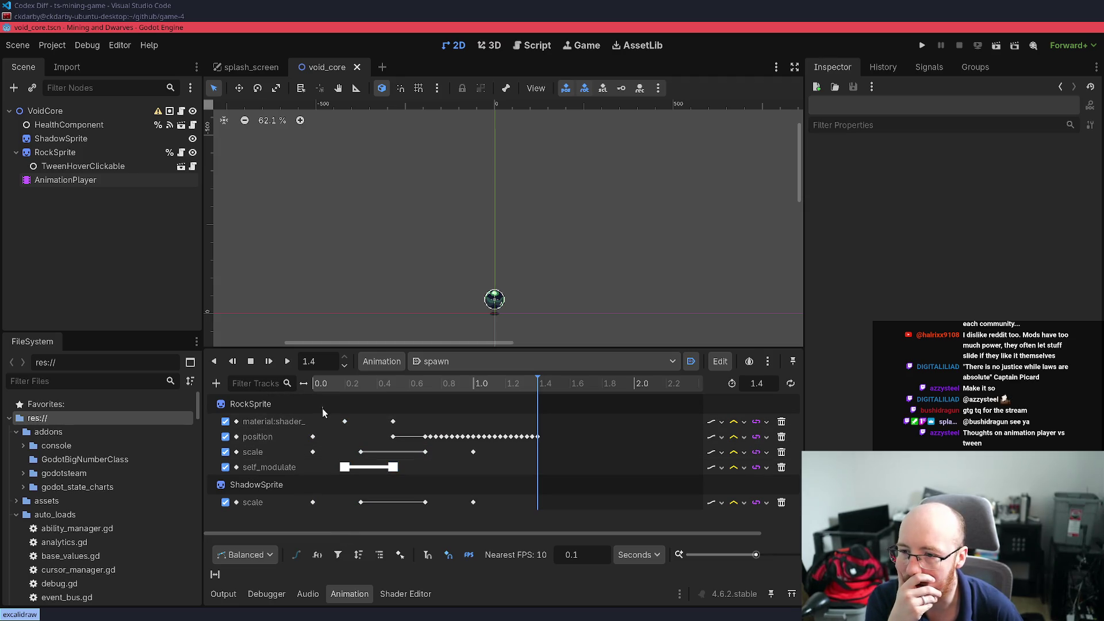
{"action": "left_click", "coordinate": [314, 383]}
{"action": "left_click", "coordinate": [287, 361]}
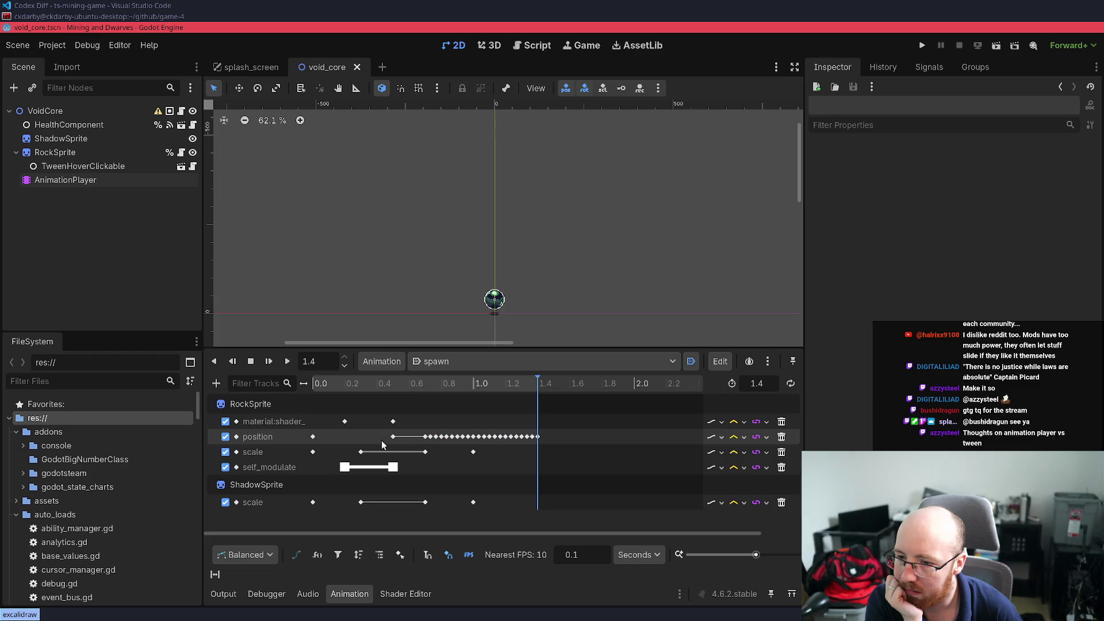
Select the keys on all tracks, shift them about 0.1 s earlier, and replay the animation
{"action": "left_click_drag", "start_coordinate": [376, 442], "coordinate": [585, 407]}
{"action": "mouse_move", "coordinate": [327, 402]}
{"action": "left_mouse_down"}
{"action": "mouse_move", "coordinate": [507, 537]}
{"action": "mouse_move", "coordinate": [568, 533]}
{"action": "left_mouse_up"}
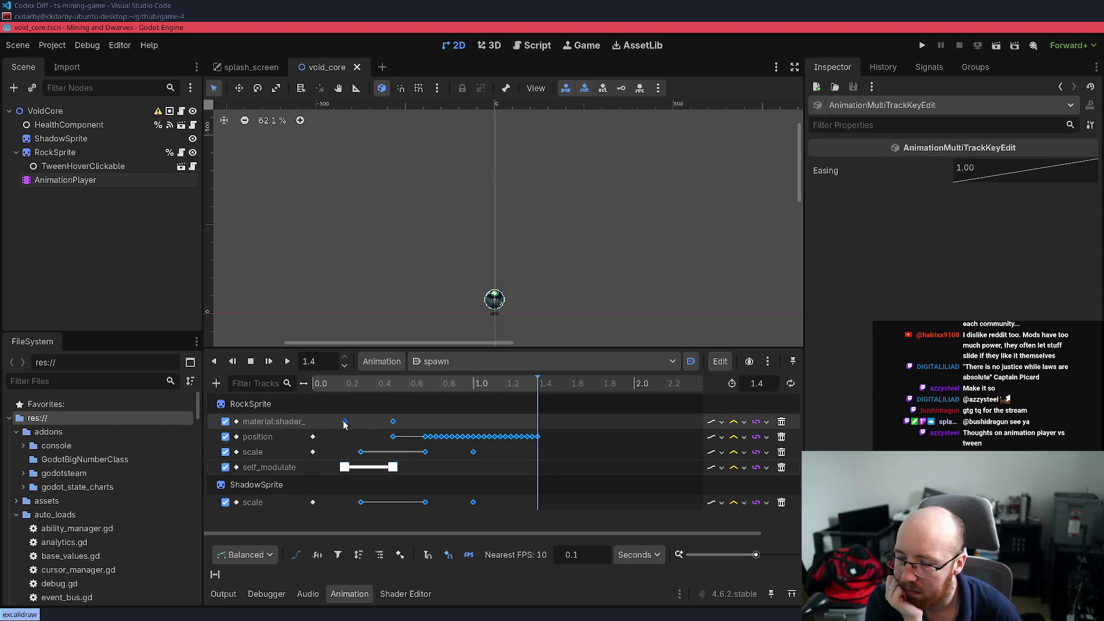
{"action": "mouse_move", "coordinate": [344, 423]}
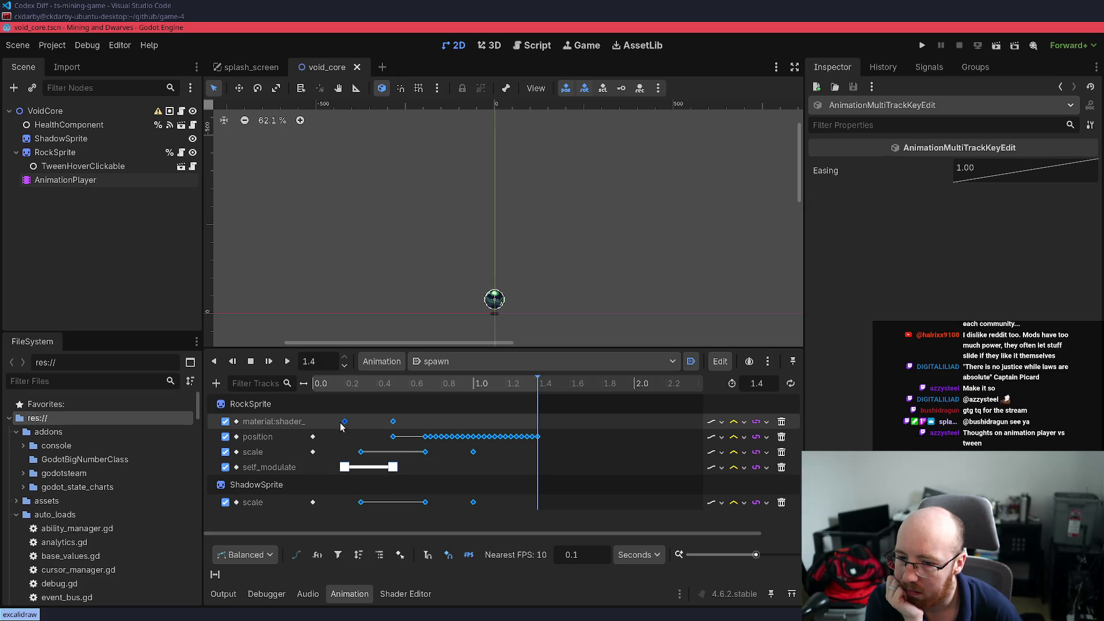
{"action": "left_click_drag", "start_coordinate": [332, 427], "coordinate": [328, 427]}
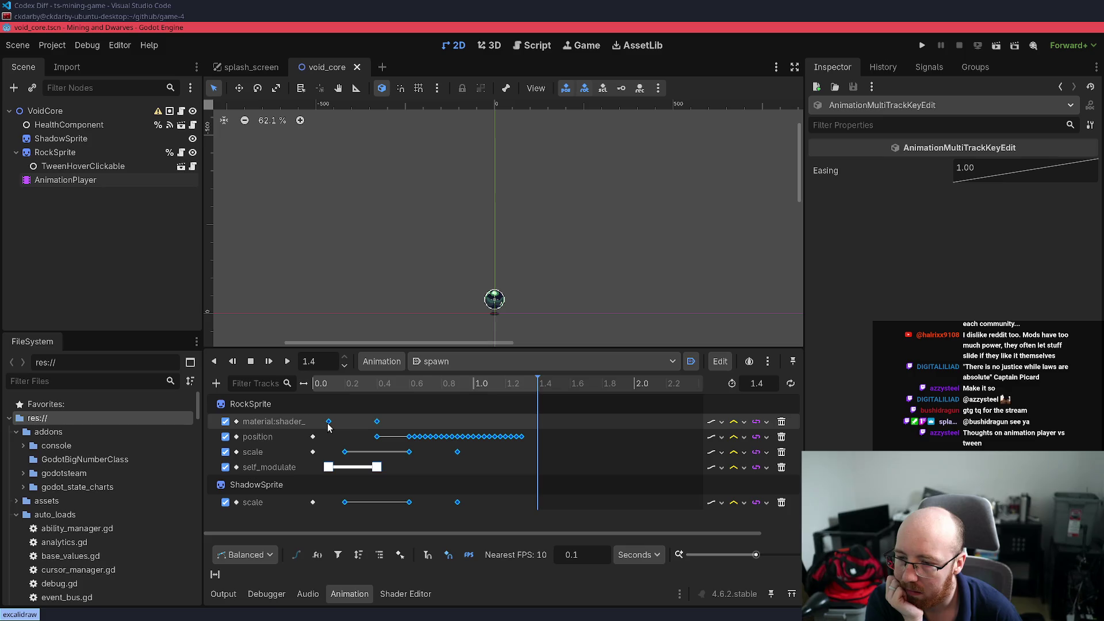
{"action": "left_click", "coordinate": [319, 392]}
{"action": "left_click", "coordinate": [287, 361]}
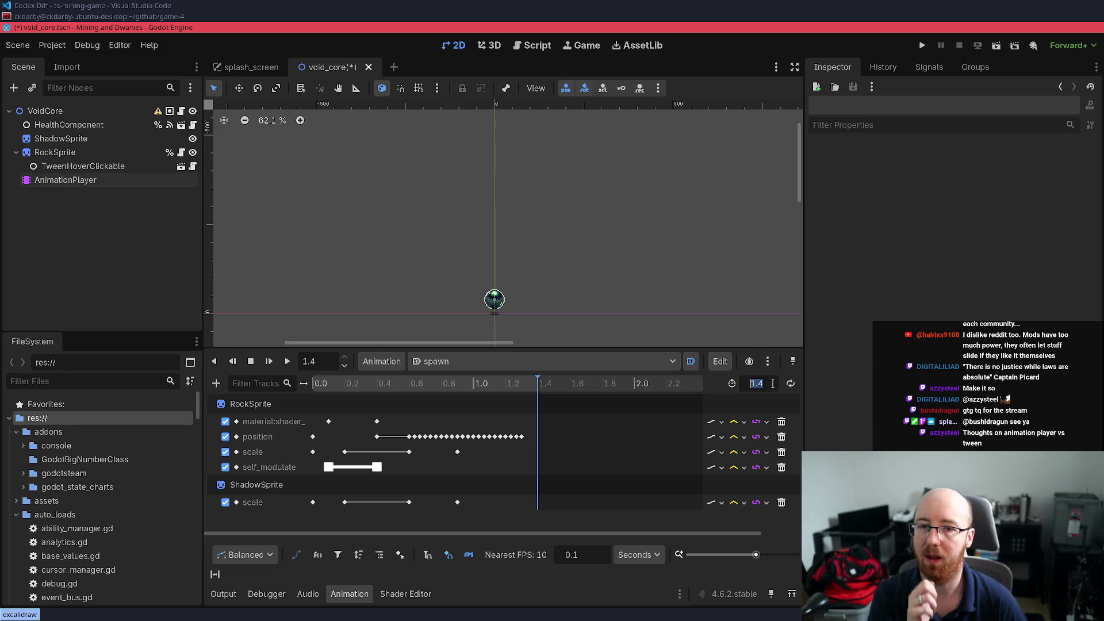
{"action": "left_click", "coordinate": [757, 382]}
Set the spawn animation length to 1.2 s and replay it from the start to check
{"action": "type", "text": "1.2"}
{"action": "key", "text": "Return"}
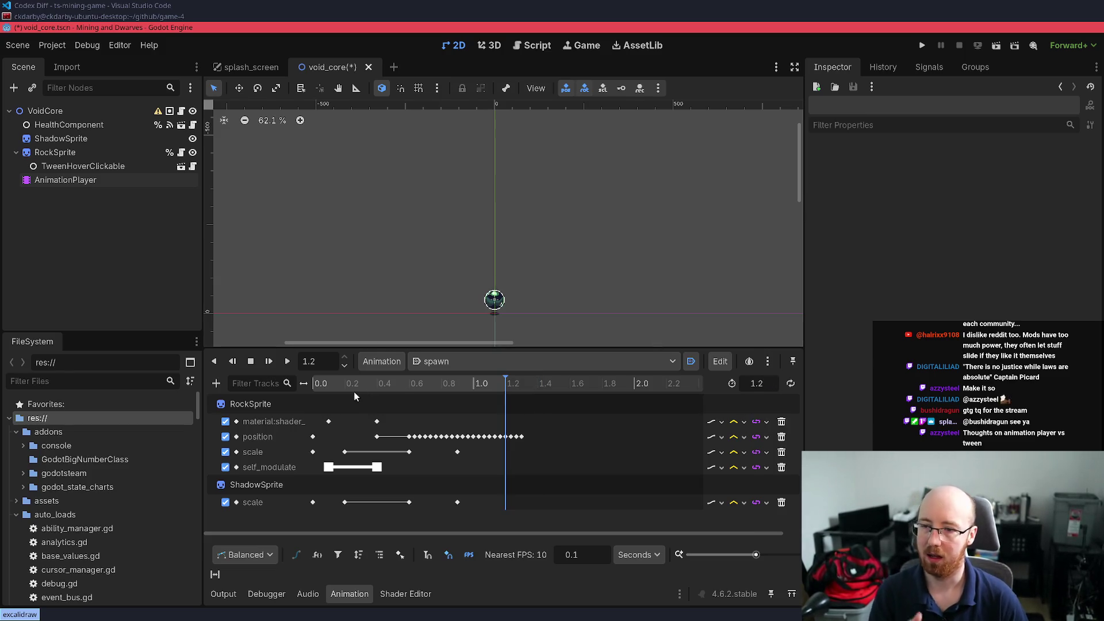
{"action": "left_click_drag", "start_coordinate": [333, 389], "coordinate": [259, 368]}
{"action": "left_click", "coordinate": [287, 361]}
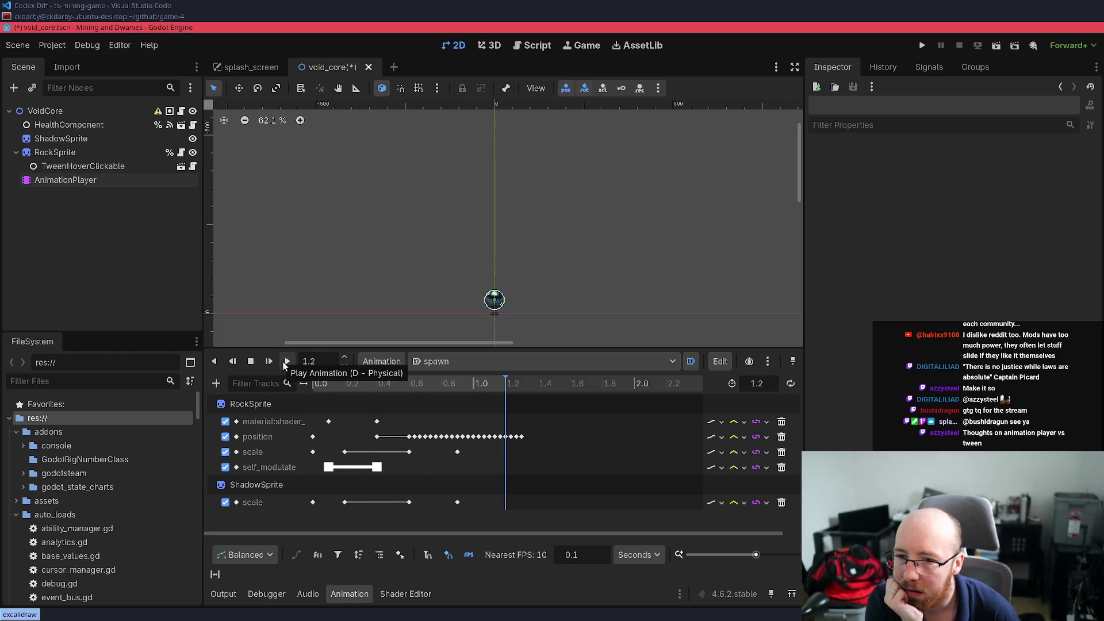
{"action": "left_click", "coordinate": [285, 363]}
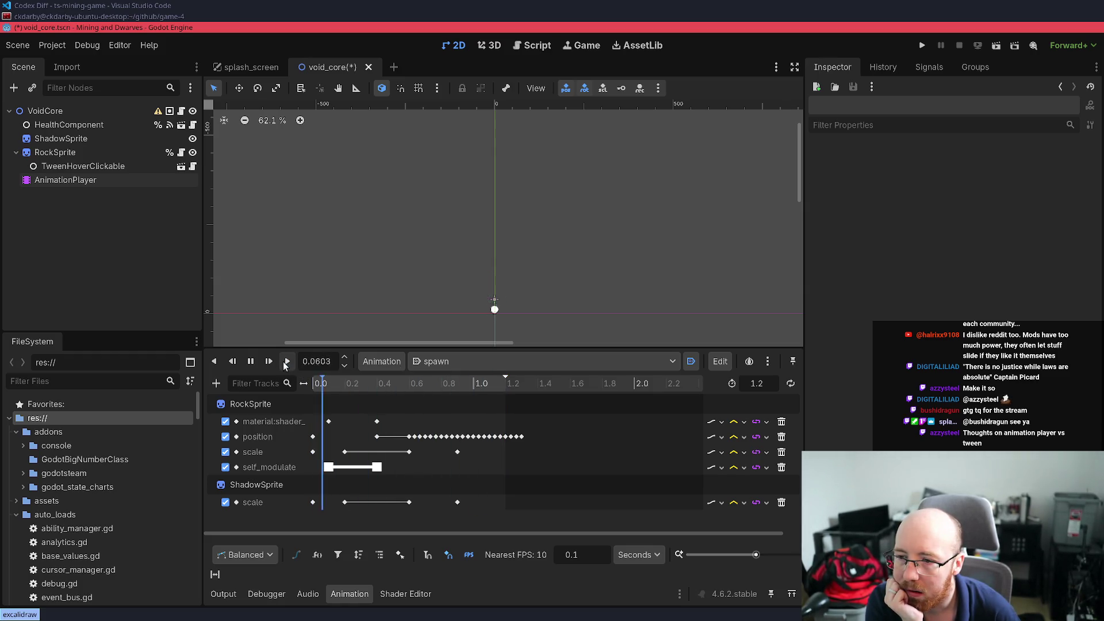
{"action": "left_click", "coordinate": [286, 362]}
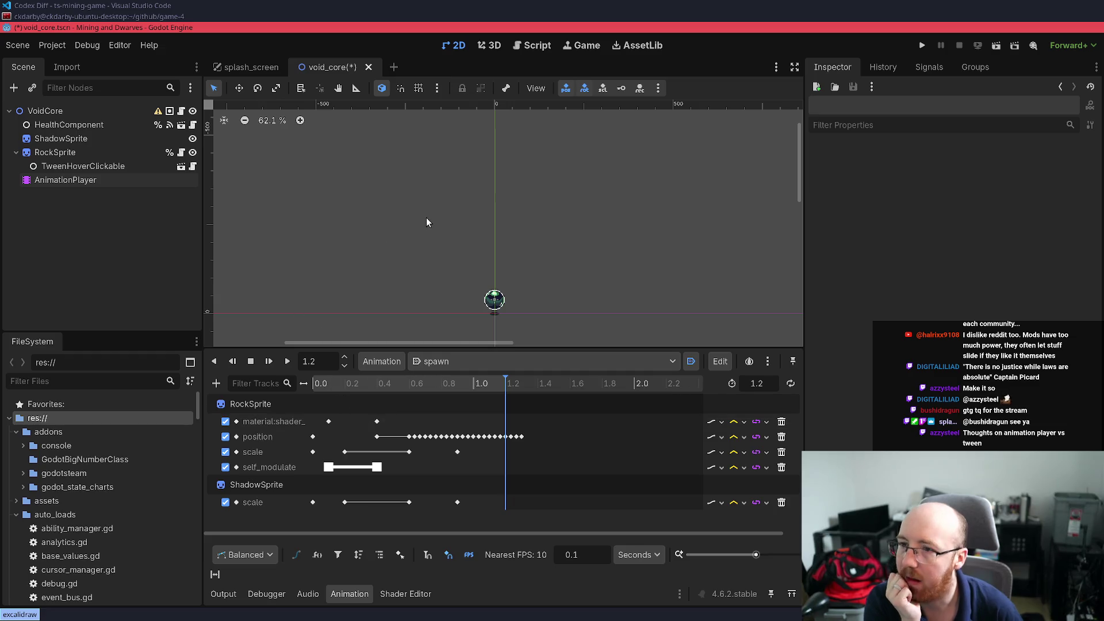
Open void_core.gd with the quick finder and search 'death' to reach the death-scene line
{"action": "key", "text": "shift+alt+o"}
{"action": "type", "text": "void"}
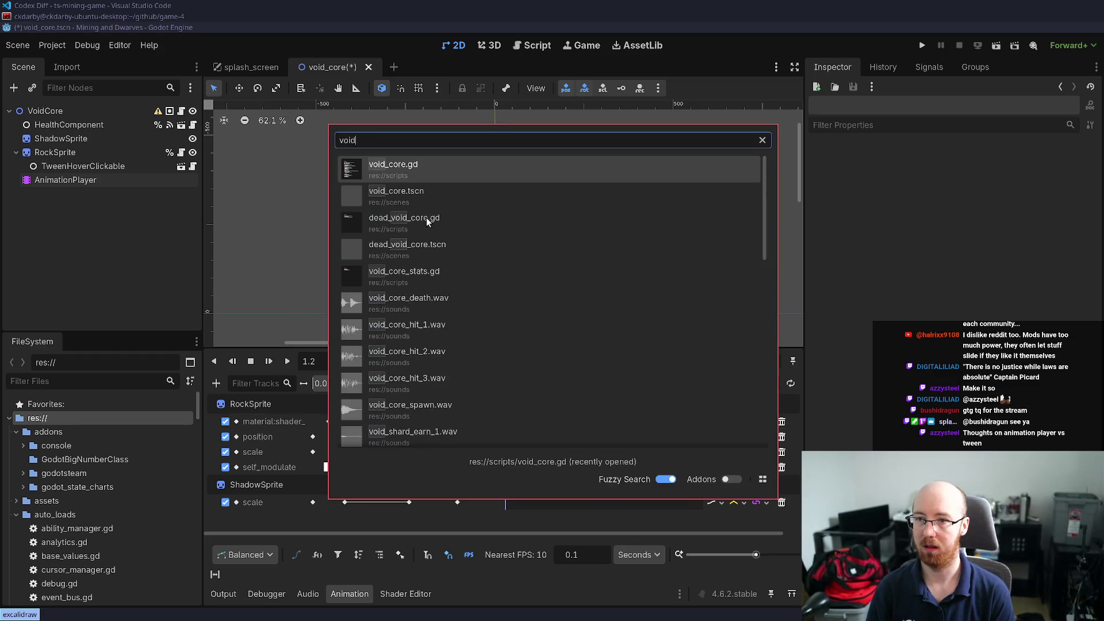
{"action": "key", "text": "Return"}
{"action": "key", "text": "ctrl+f"}
{"action": "type", "text": "death"}
{"action": "key", "text": "Escape"}
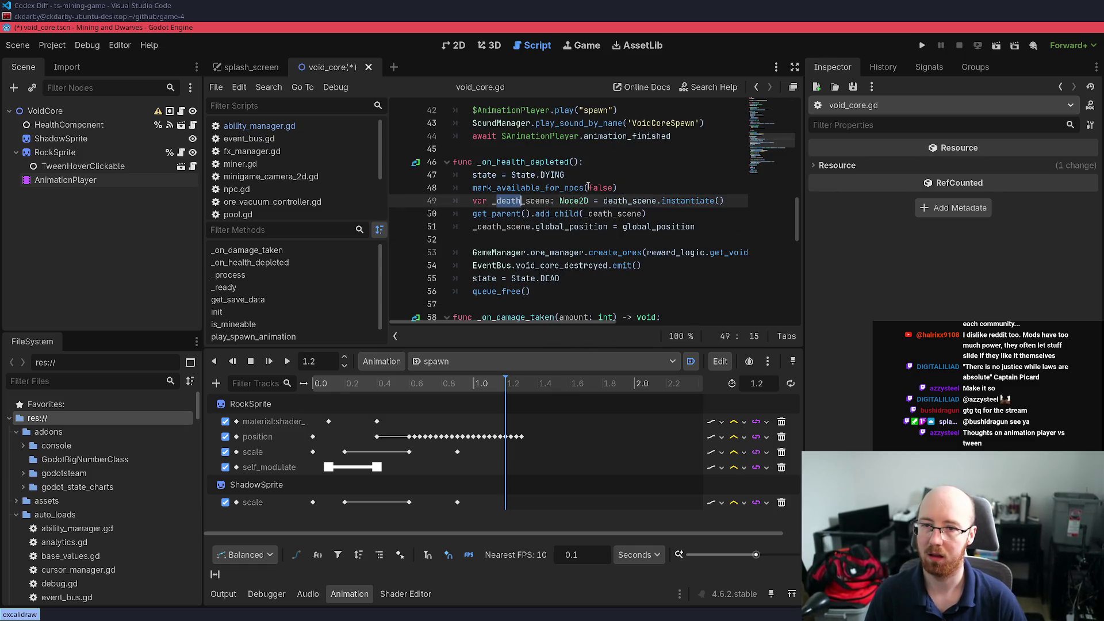
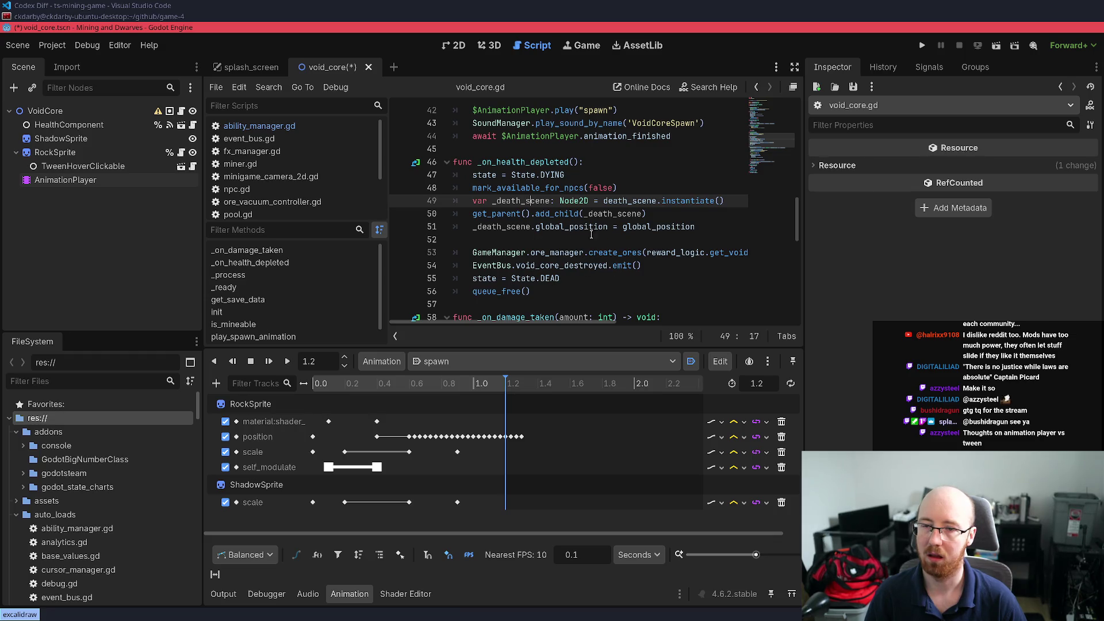
Open the preloaded dead_void_core.tscn from void_core.gd, frame it in the 2D workspace, and show its animation list
{"action": "scroll", "coordinate": [577, 235], "scroll_direction": "down", "scroll_amount": 3}
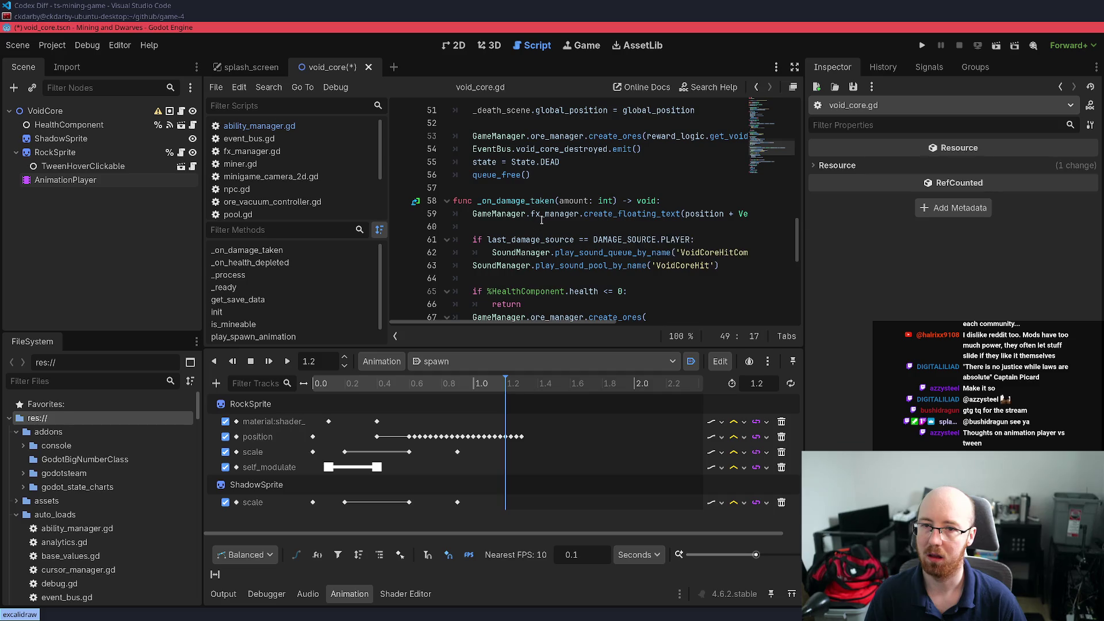
{"action": "left_click_drag", "start_coordinate": [798, 243], "coordinate": [794, 94]}
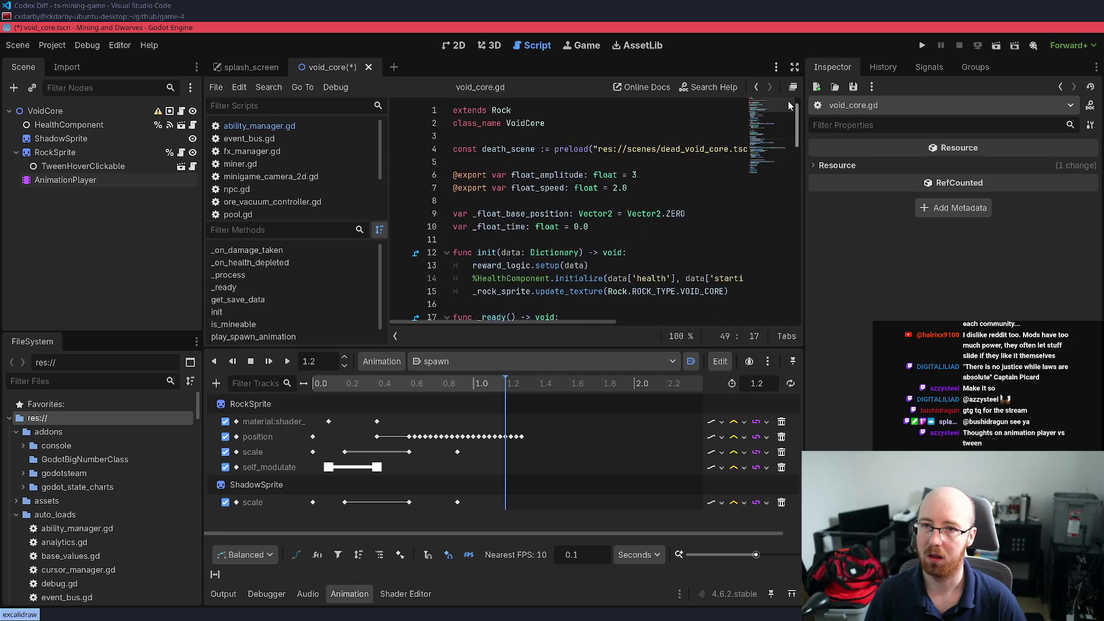
{"action": "left_click", "coordinate": [699, 148], "text": "ctrl"}
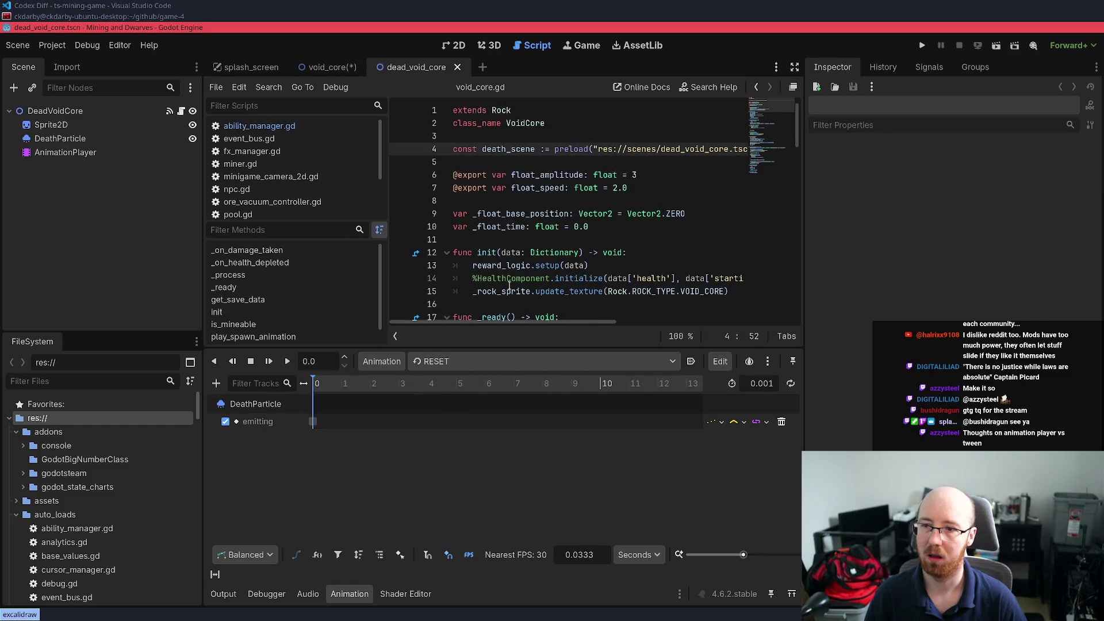
{"action": "left_click", "coordinate": [440, 49]}
{"action": "key", "text": "f"}
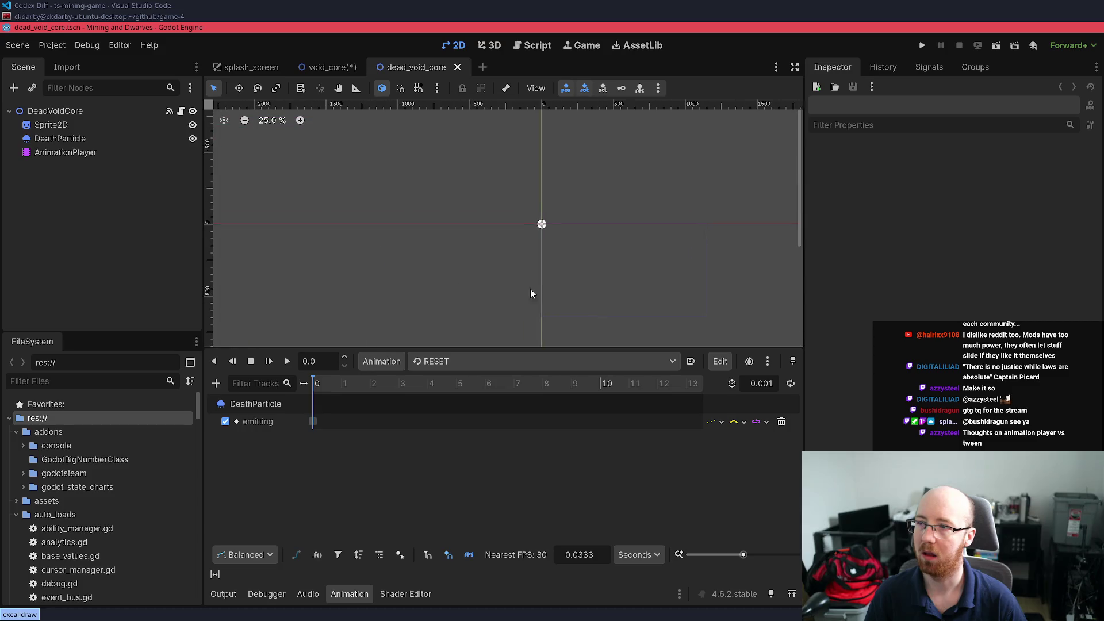
{"action": "scroll", "coordinate": [529, 234], "scroll_direction": "up", "scroll_amount": 3}
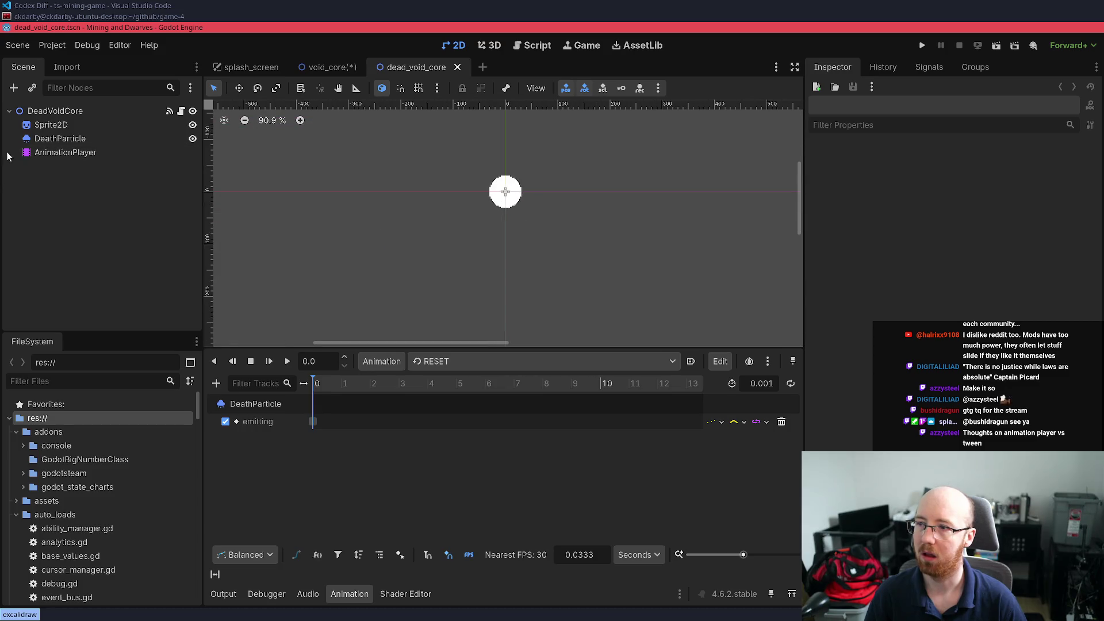
{"action": "left_click", "coordinate": [430, 361]}
Choose the destroy animation and try sliding the _emit_destroyed_signal key earlier, then cancel the move
{"action": "left_click", "coordinate": [449, 395]}
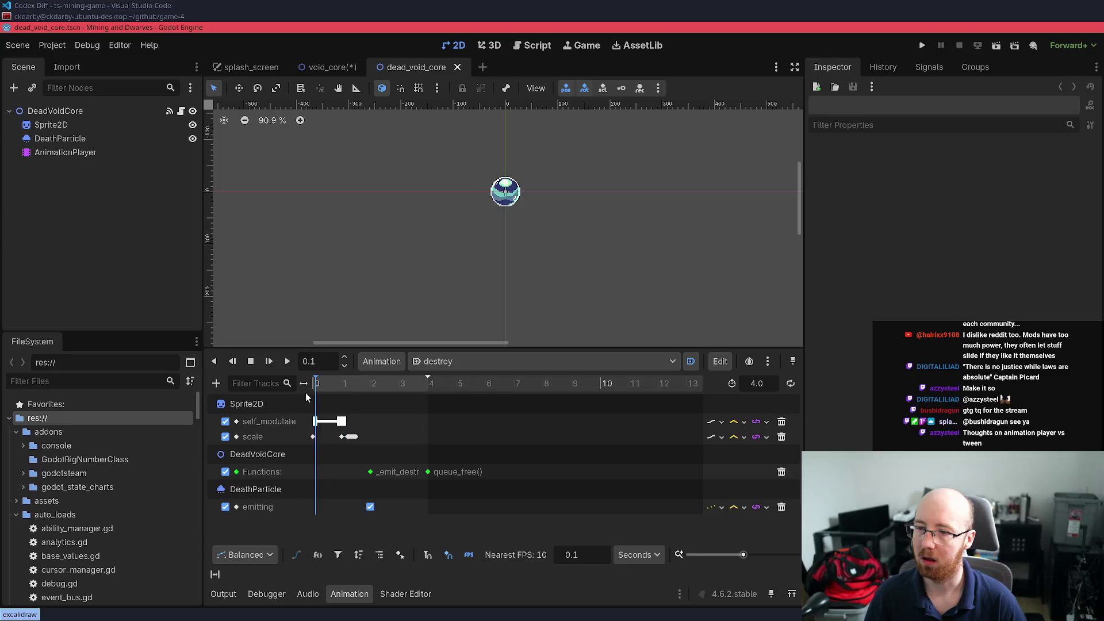
{"action": "scroll", "coordinate": [354, 448], "scroll_direction": "up", "scroll_amount": 1}
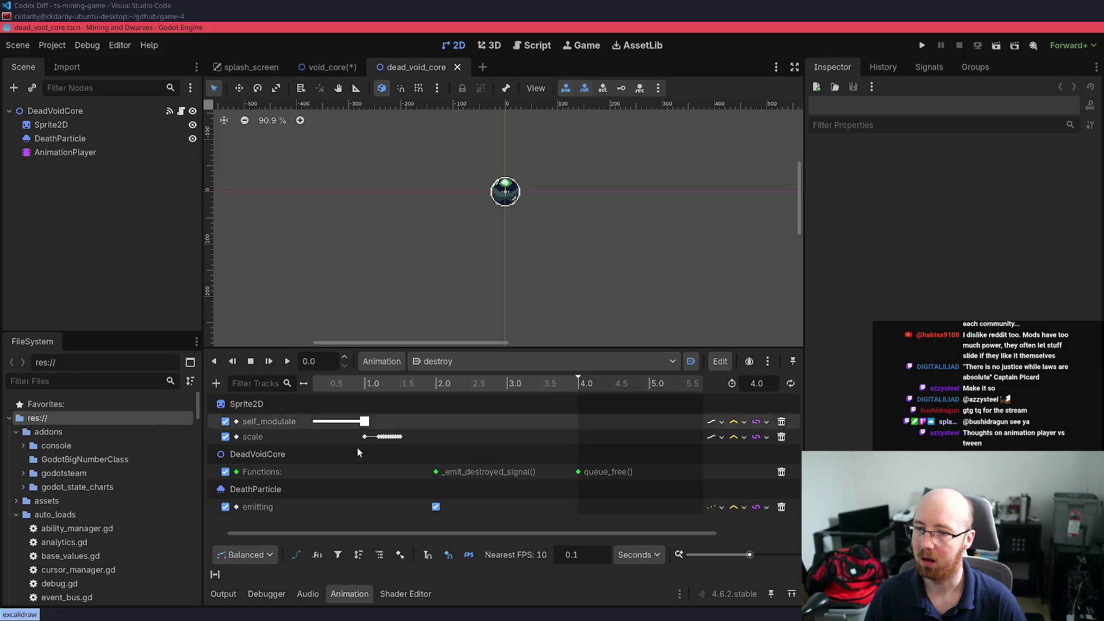
{"action": "left_click_drag", "start_coordinate": [343, 533], "coordinate": [205, 530]}
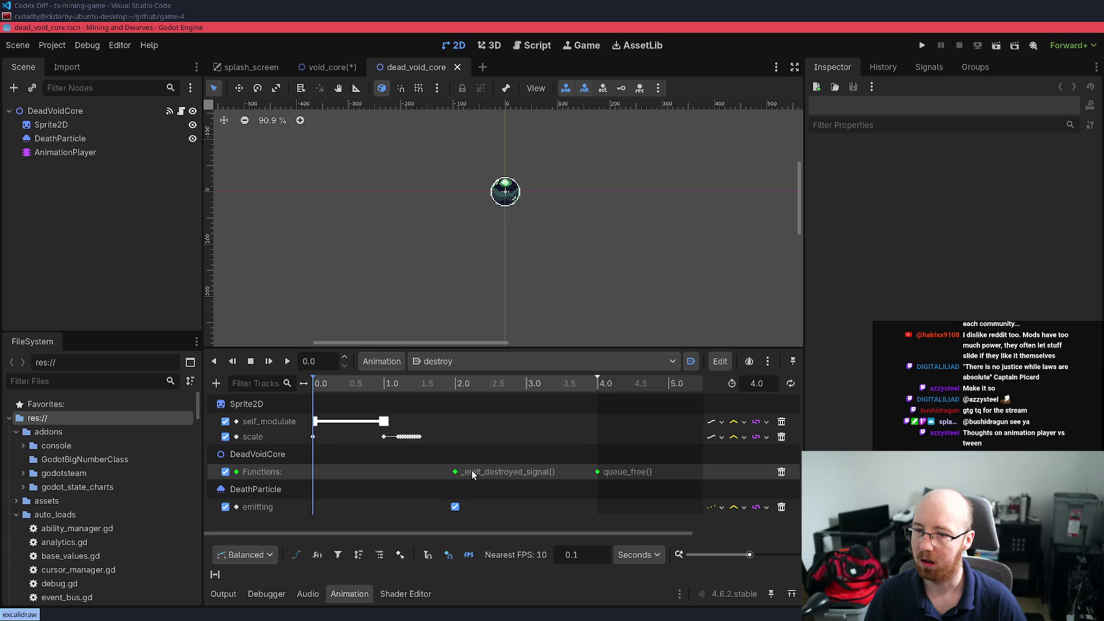
{"action": "mouse_move", "coordinate": [453, 470]}
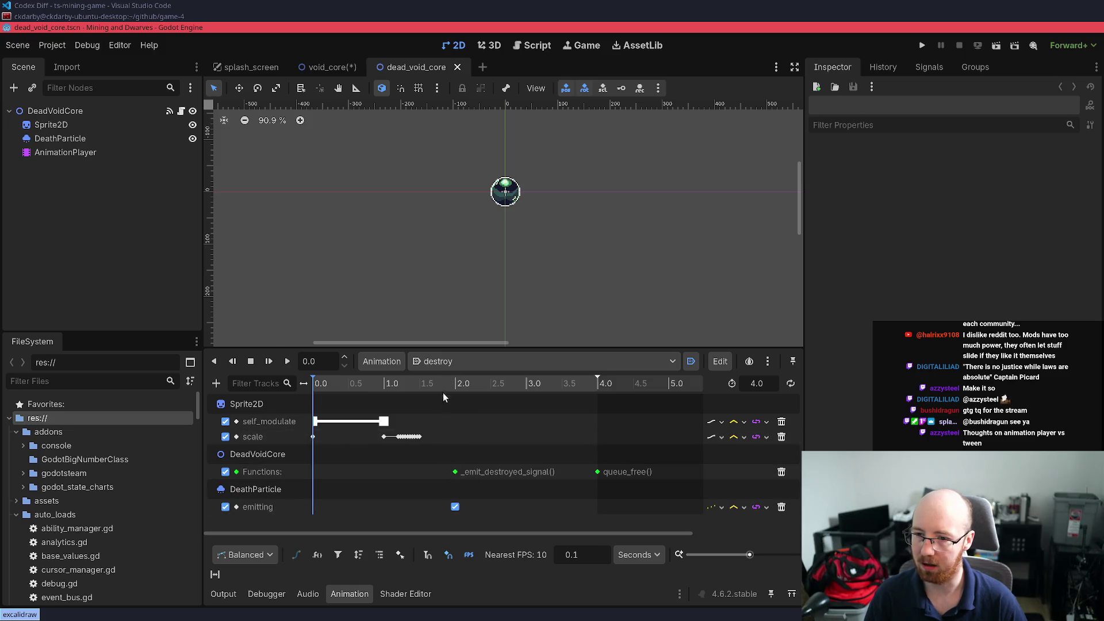
{"action": "left_click", "coordinate": [455, 472]}
{"action": "left_click_drag", "start_coordinate": [455, 473], "coordinate": [427, 472]}
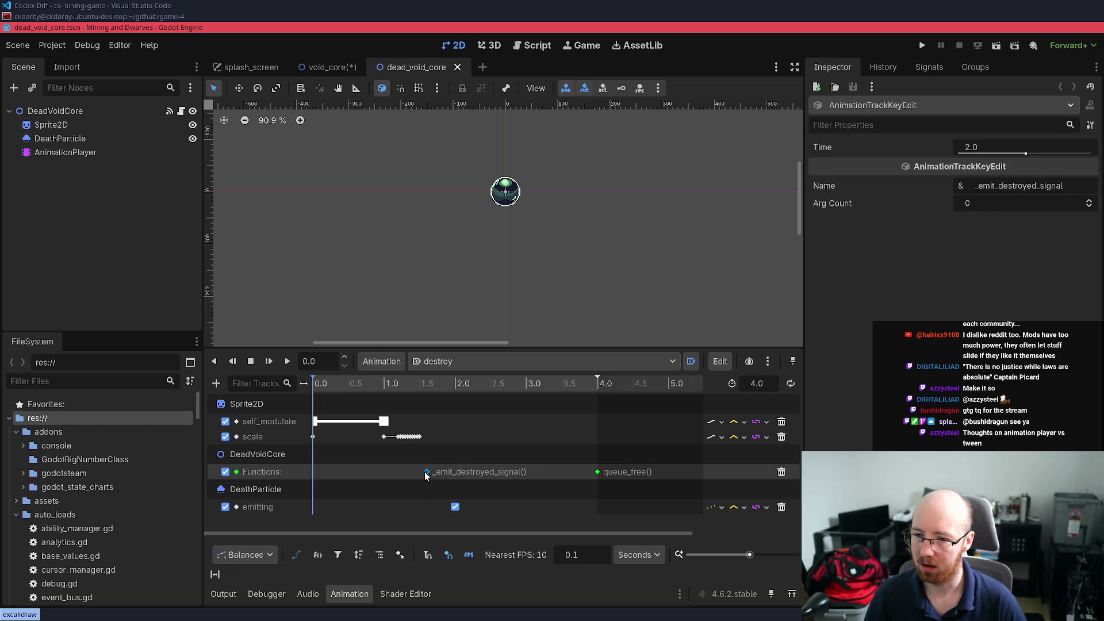
{"action": "key", "text": "Escape"}
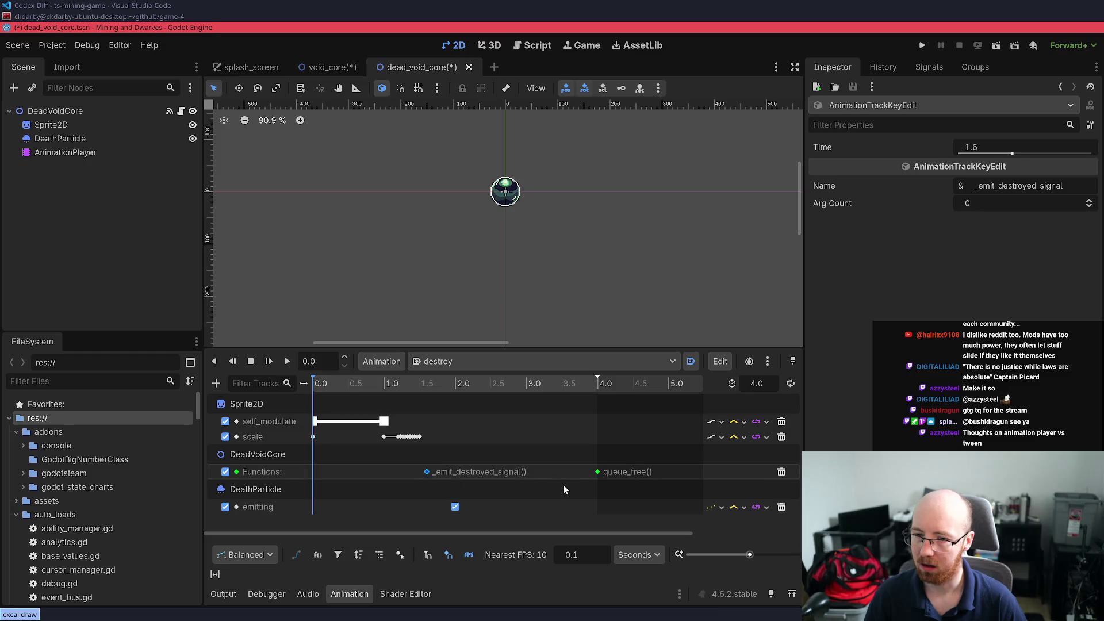
{"action": "left_click", "coordinate": [518, 492]}
Shift both Functions-track keys about 0.4 s earlier and play the destroy animation
{"action": "left_click_drag", "start_coordinate": [431, 486], "coordinate": [628, 447]}
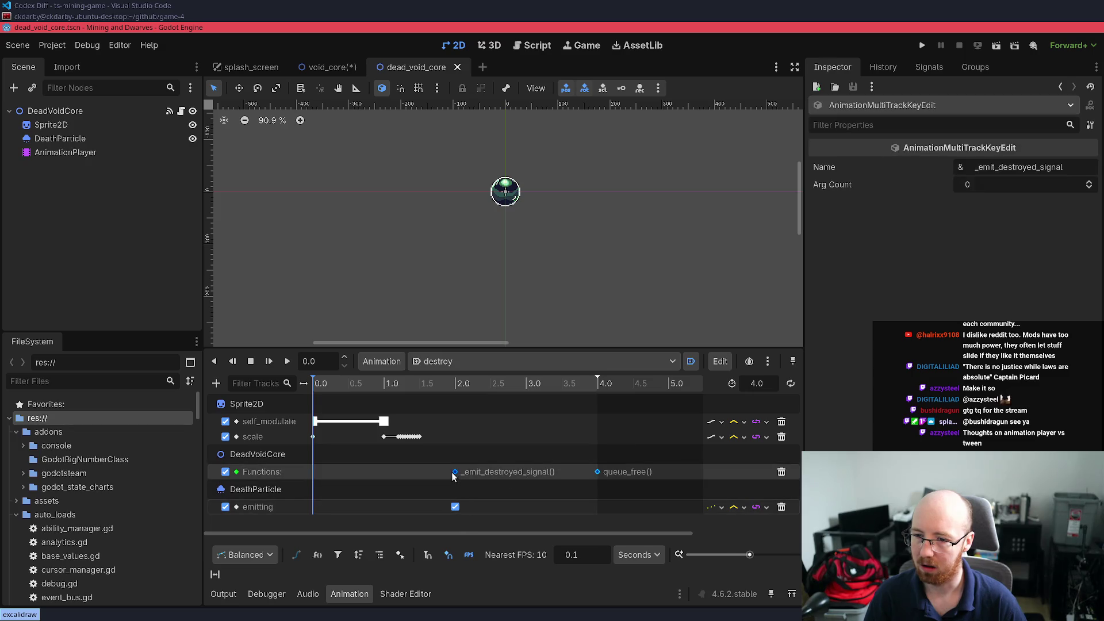
{"action": "left_click_drag", "start_coordinate": [452, 472], "coordinate": [427, 473]}
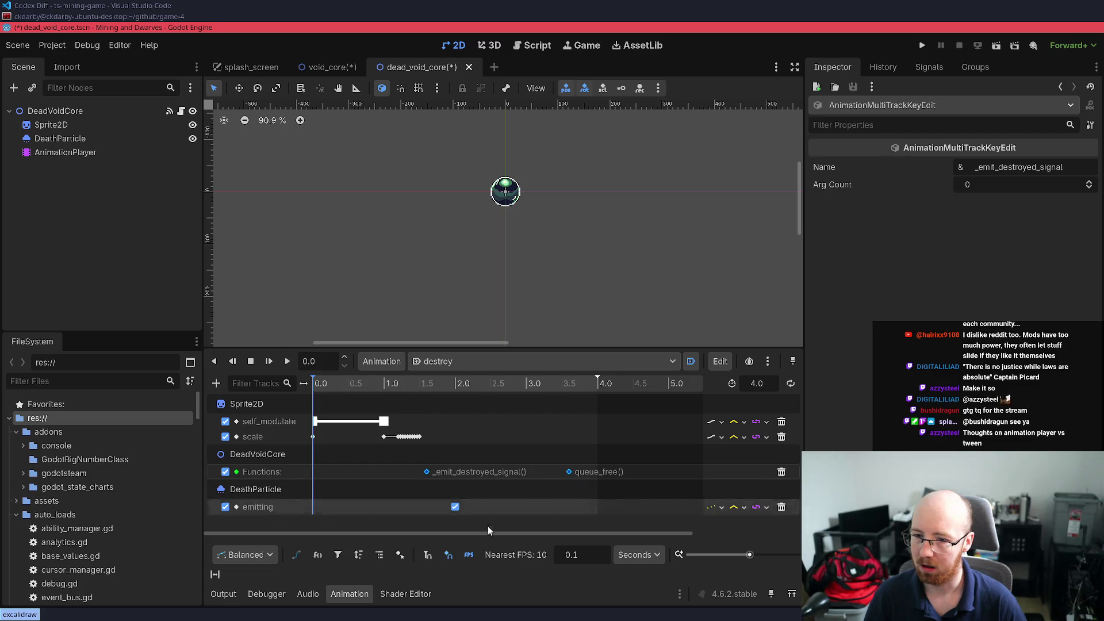
{"action": "left_click", "coordinate": [455, 506]}
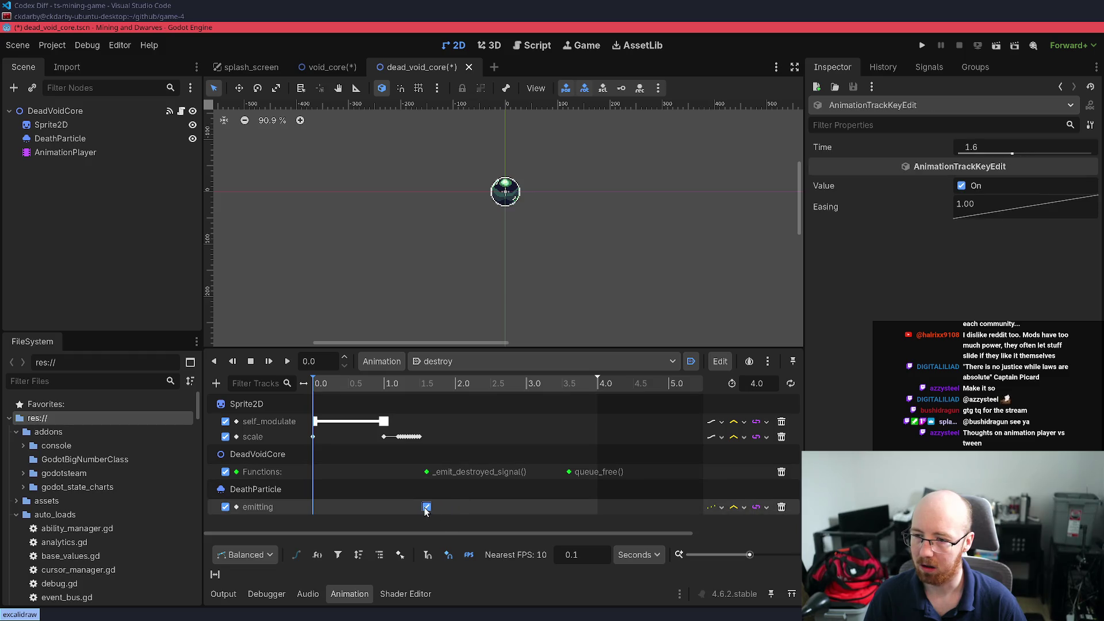
{"action": "key", "text": "ctrl+z"}
{"action": "key", "text": "ctrl+z"}
{"action": "key", "text": "ctrl+z"}
{"action": "left_click_drag", "start_coordinate": [435, 523], "coordinate": [632, 440]}
{"action": "left_click_drag", "start_coordinate": [455, 471], "coordinate": [426, 472]}
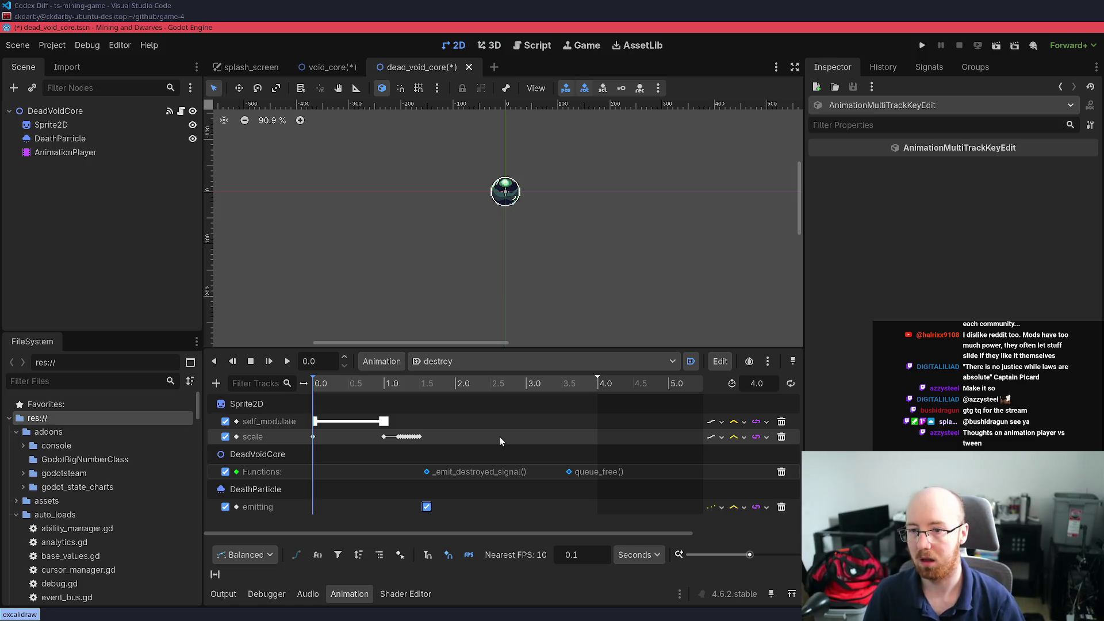
{"action": "left_click", "coordinate": [288, 362]}
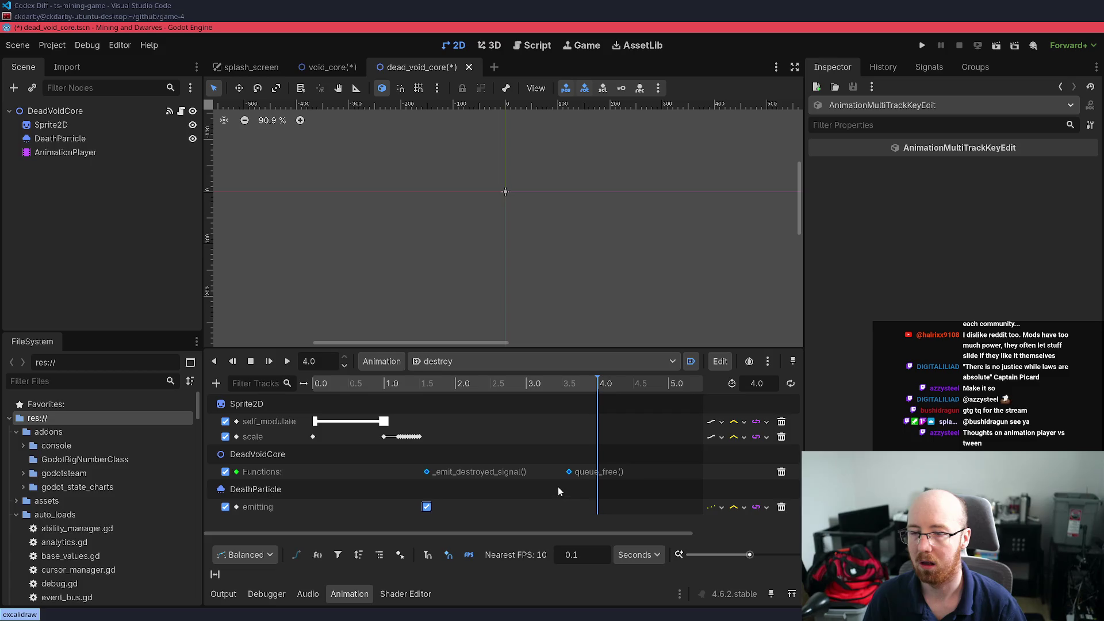
Try the queue_free key at 3.0 s and then 3.6 s, replaying the destroy animation each time
{"action": "mouse_move", "coordinate": [542, 494]}
{"action": "left_mouse_down"}
{"action": "mouse_move", "coordinate": [593, 460]}
{"action": "mouse_move", "coordinate": [523, 474]}
{"action": "left_mouse_up"}
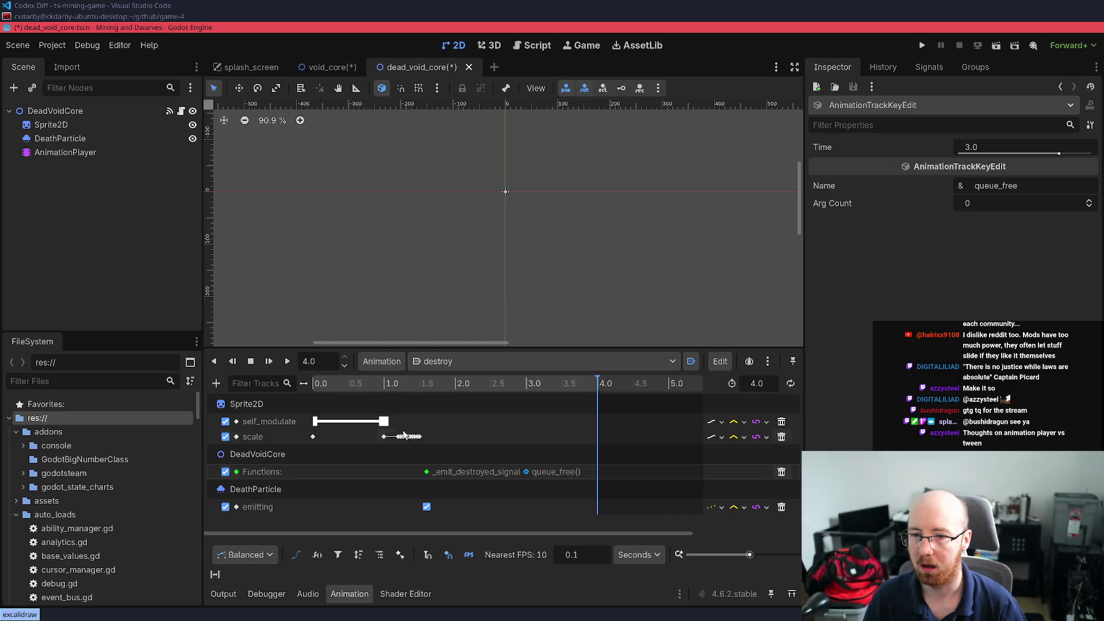
{"action": "left_click_drag", "start_coordinate": [336, 381], "coordinate": [272, 387]}
{"action": "left_click", "coordinate": [286, 361]}
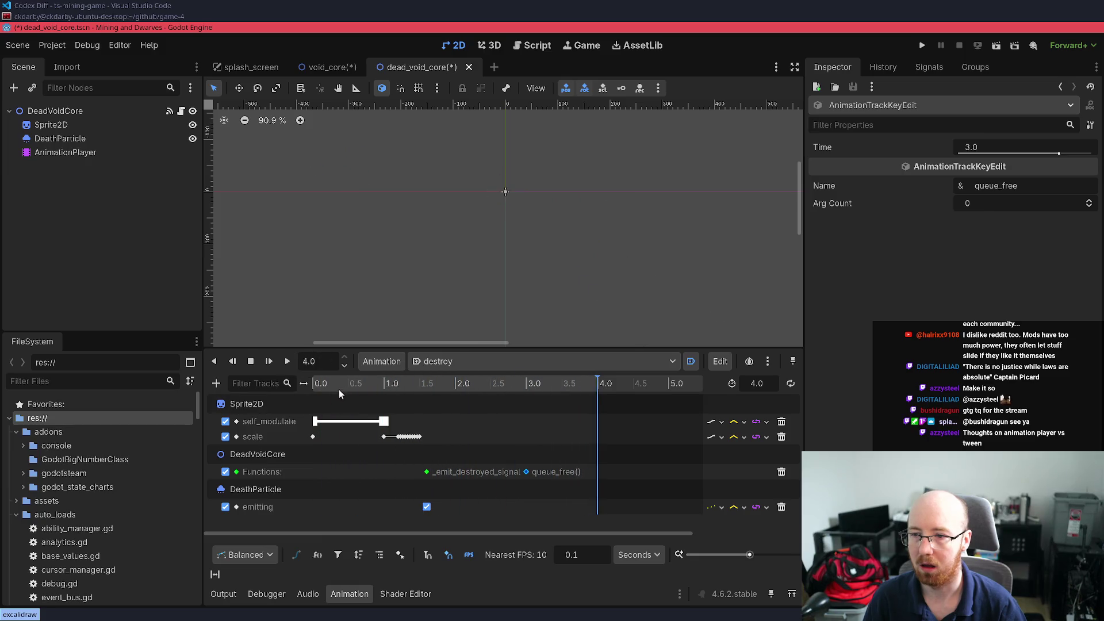
{"action": "left_click", "coordinate": [285, 362]}
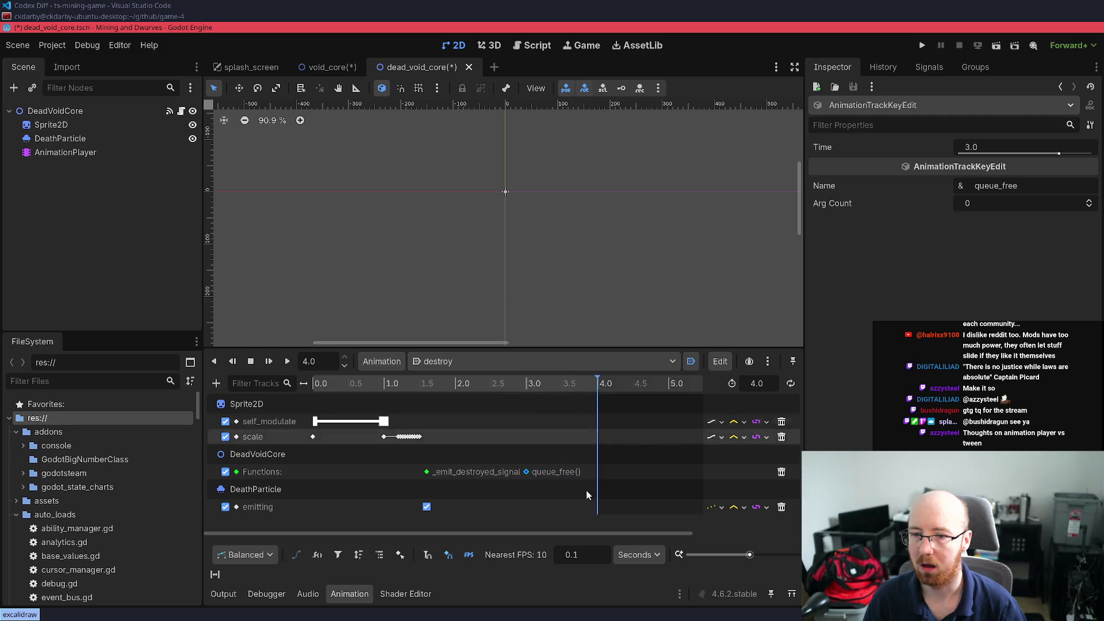
{"action": "left_click_drag", "start_coordinate": [526, 472], "coordinate": [569, 472]}
{"action": "left_click_drag", "start_coordinate": [320, 381], "coordinate": [242, 383]}
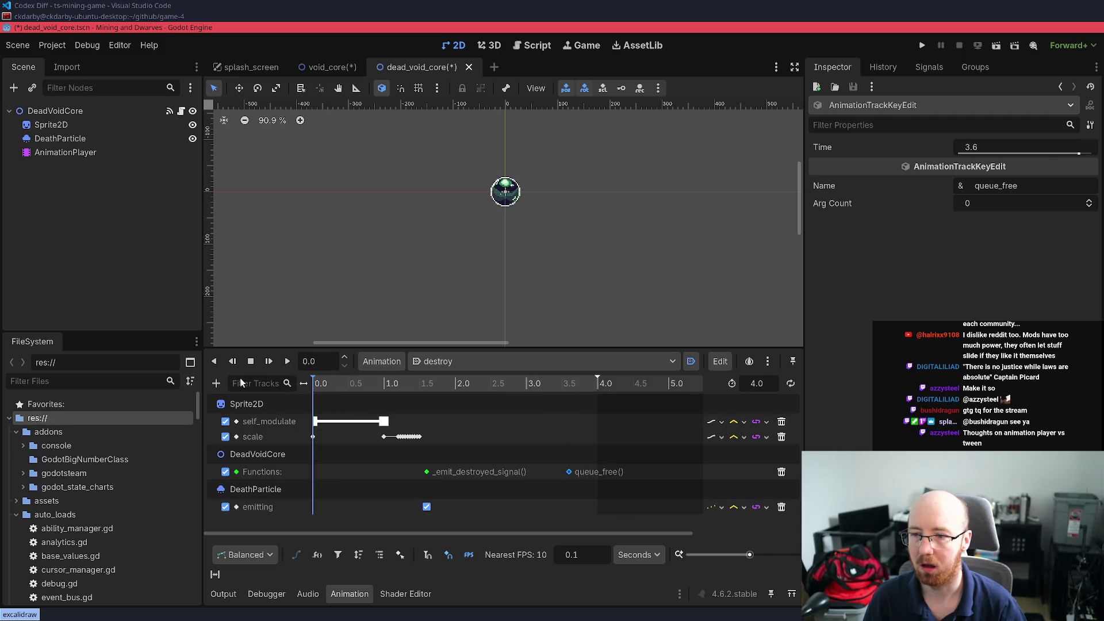
{"action": "left_click", "coordinate": [286, 361]}
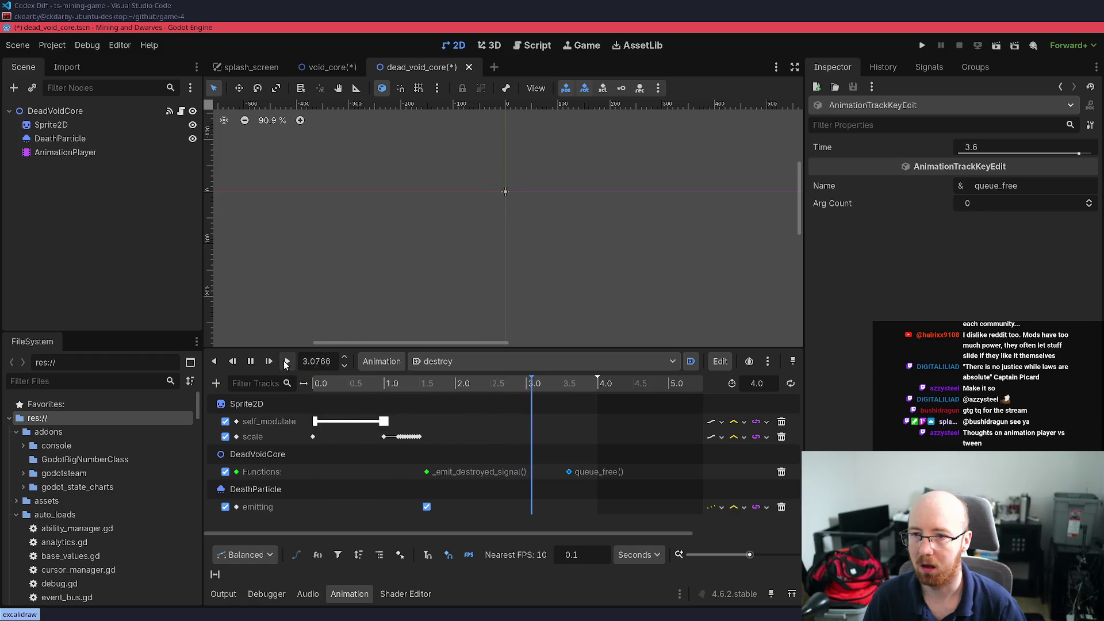
{"action": "left_click_drag", "start_coordinate": [329, 386], "coordinate": [261, 378]}
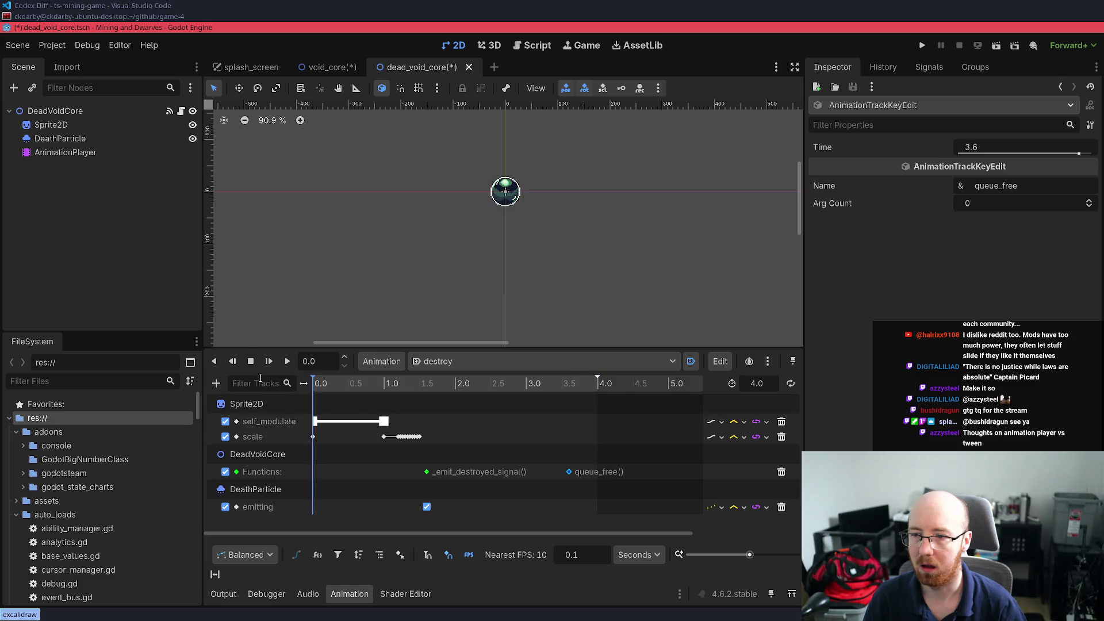
{"action": "left_click", "coordinate": [287, 361]}
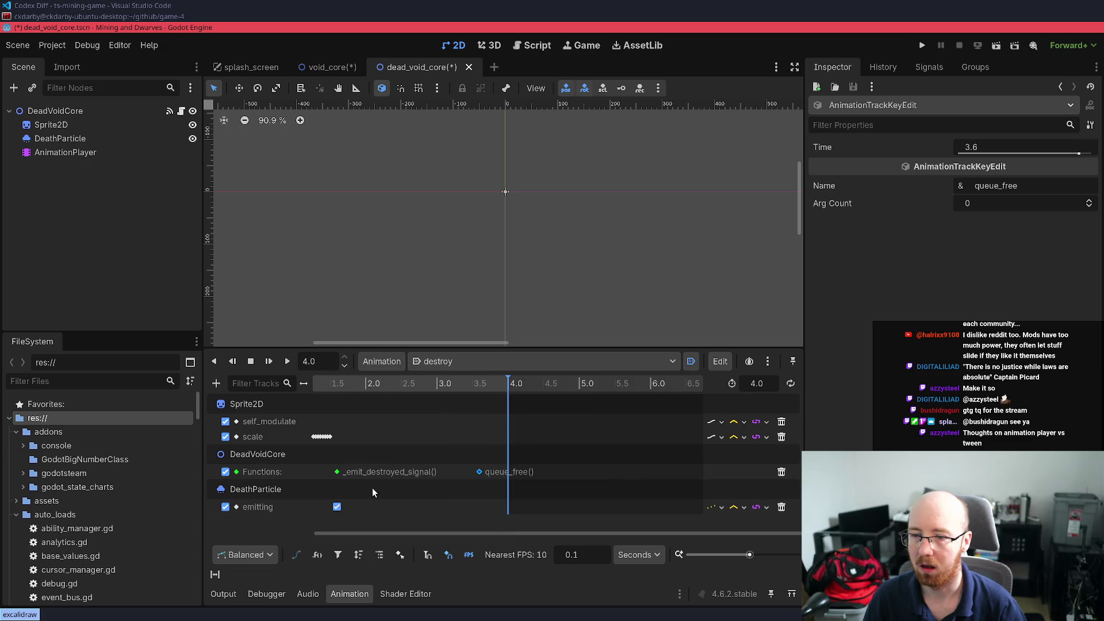
Scrub and replay the destroy animation to review the particle burst timing
{"action": "left_click_drag", "start_coordinate": [536, 534], "coordinate": [240, 534]}
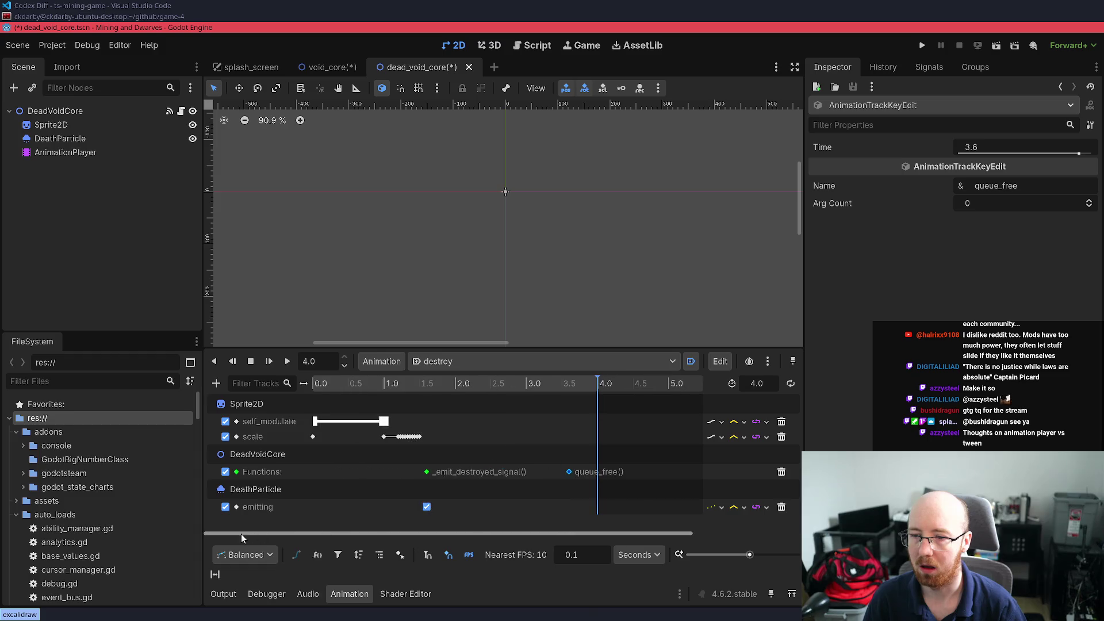
{"action": "left_click", "coordinate": [390, 384]}
{"action": "mouse_move", "coordinate": [405, 386]}
{"action": "left_mouse_down"}
{"action": "mouse_move", "coordinate": [312, 386]}
{"action": "mouse_move", "coordinate": [424, 396]}
{"action": "mouse_move", "coordinate": [253, 393]}
{"action": "left_mouse_up"}
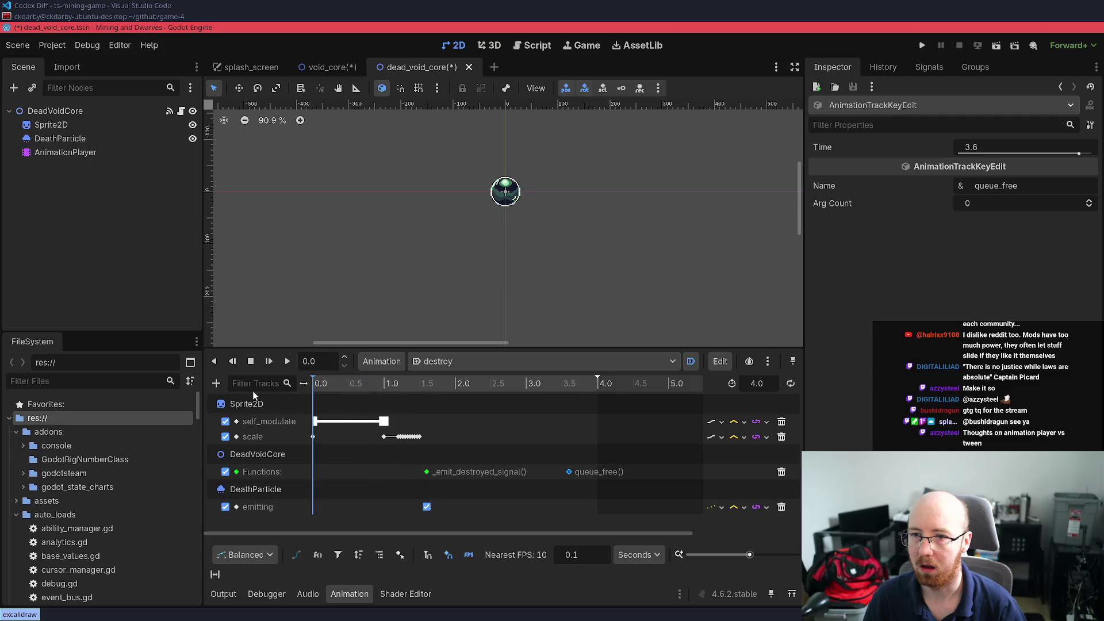
{"action": "left_click", "coordinate": [286, 361]}
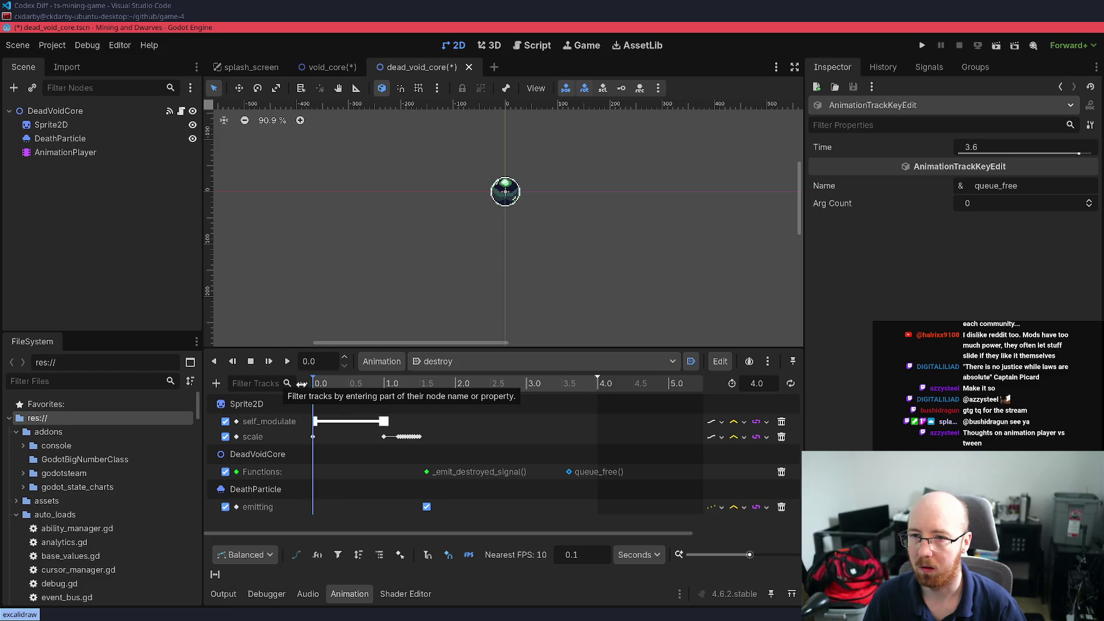
{"action": "left_click", "coordinate": [288, 362]}
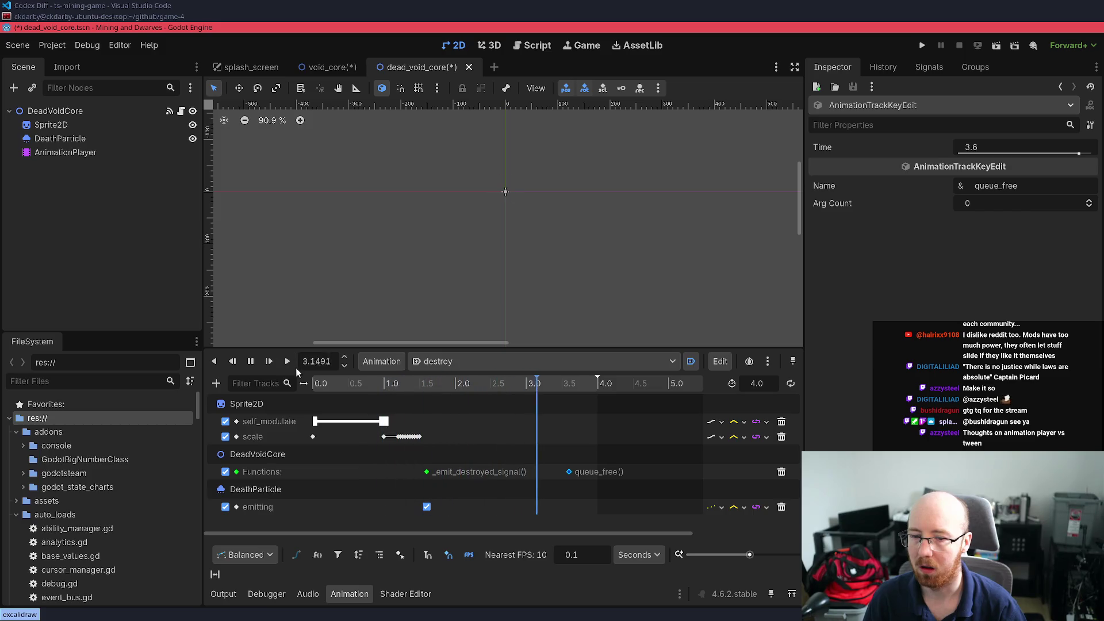
{"action": "left_click", "coordinate": [313, 384]}
{"action": "mouse_move", "coordinate": [321, 404]}
{"action": "left_mouse_down"}
{"action": "mouse_move", "coordinate": [419, 405]}
{"action": "mouse_move", "coordinate": [313, 408]}
{"action": "mouse_move", "coordinate": [625, 435]}
{"action": "mouse_move", "coordinate": [313, 438]}
{"action": "left_mouse_up"}
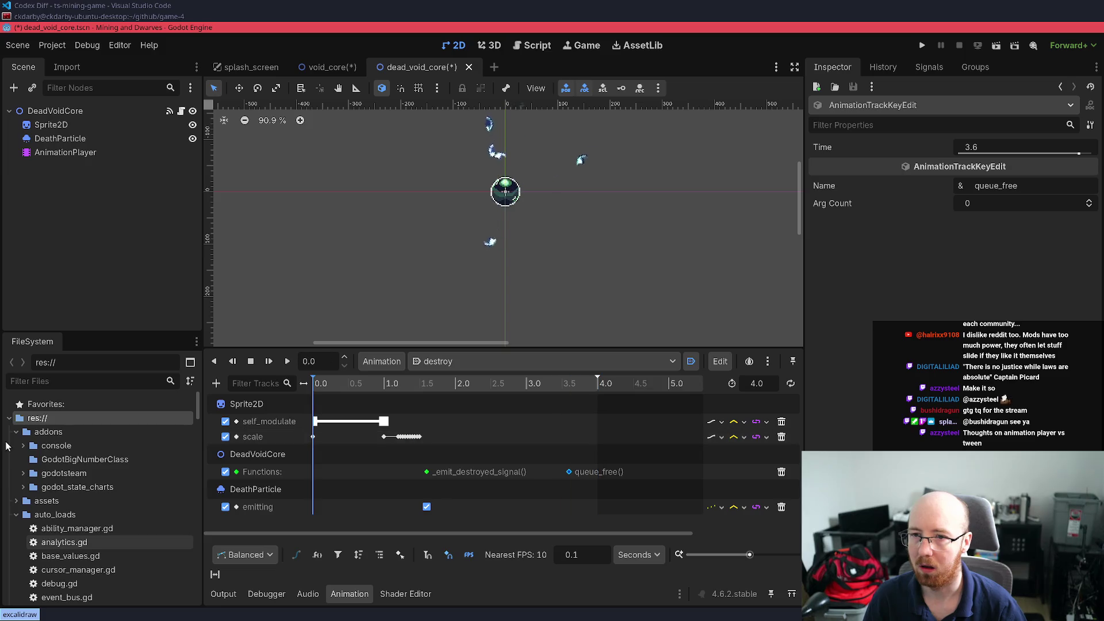
{"action": "left_click_drag", "start_coordinate": [313, 439], "coordinate": [410, 442]}
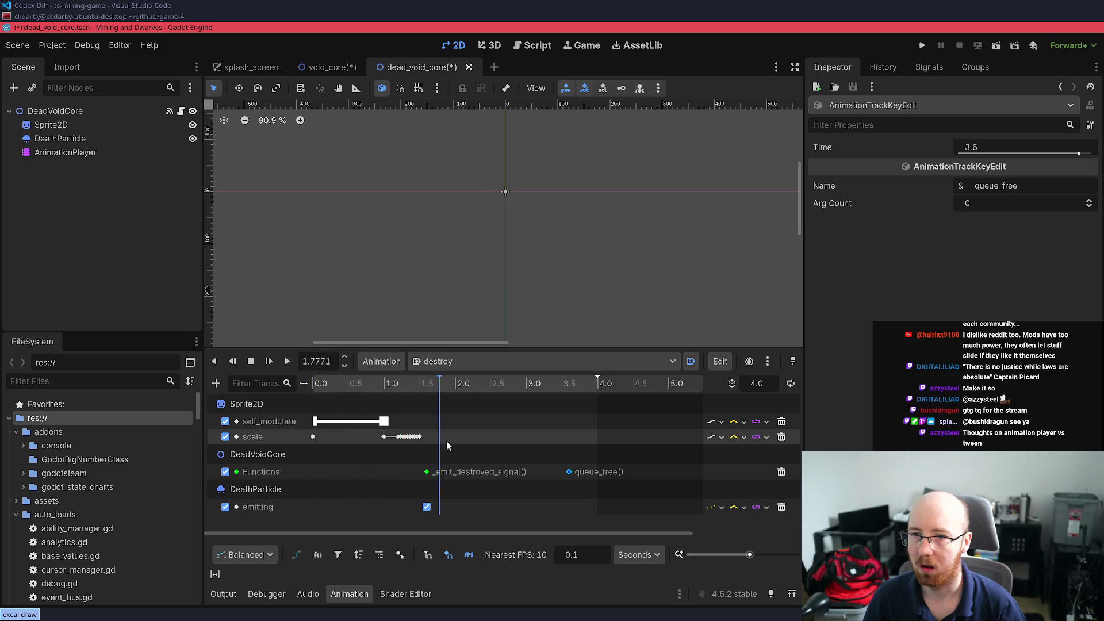
{"action": "left_click_drag", "start_coordinate": [576, 440], "coordinate": [571, 444]}
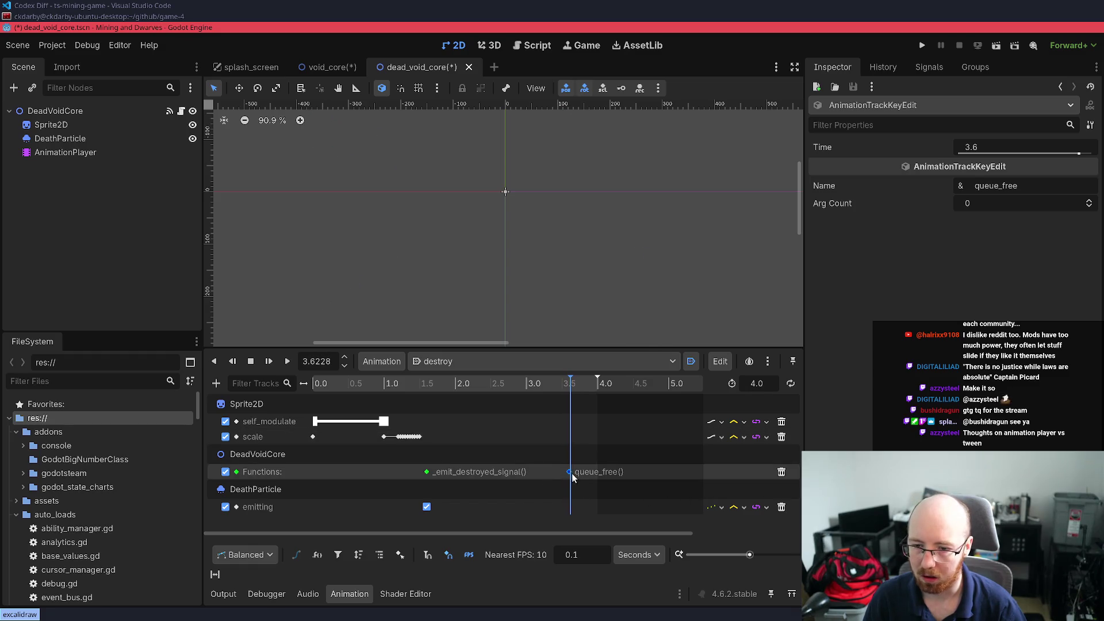
Put queue_free at 3.5 s, set the animation length to 3.5 s, save, and run the project
{"action": "left_click_drag", "start_coordinate": [566, 471], "coordinate": [558, 477]}
{"action": "left_click_drag", "start_coordinate": [554, 384], "coordinate": [561, 388]}
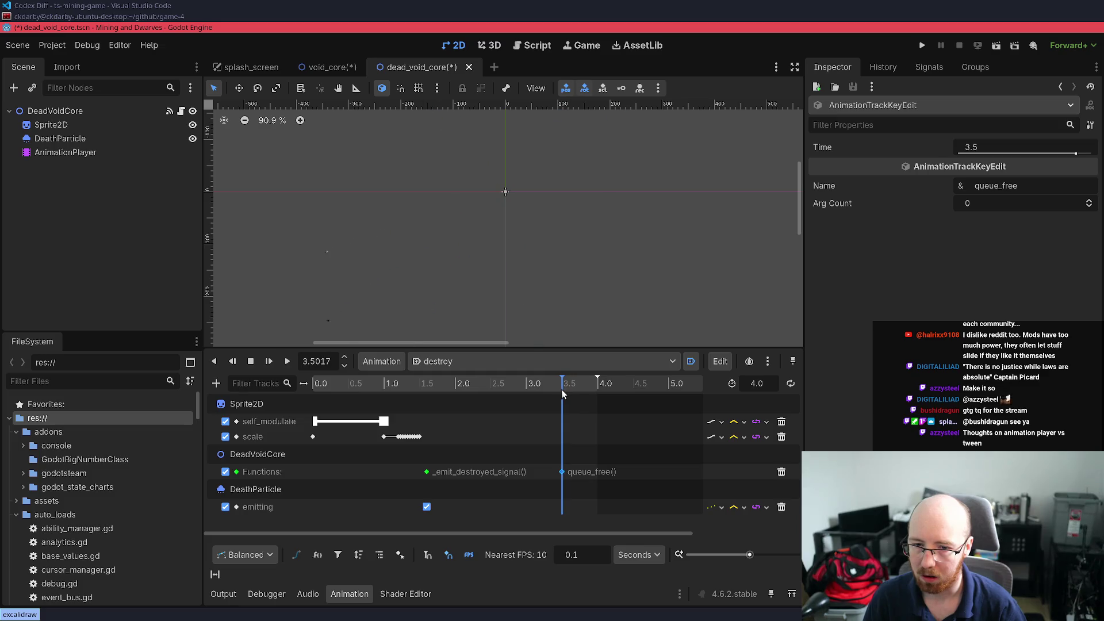
{"action": "left_click", "coordinate": [749, 390]}
{"action": "type", "text": "5"}
{"action": "key", "text": "Return"}
{"action": "key", "text": "ctrl+s"}
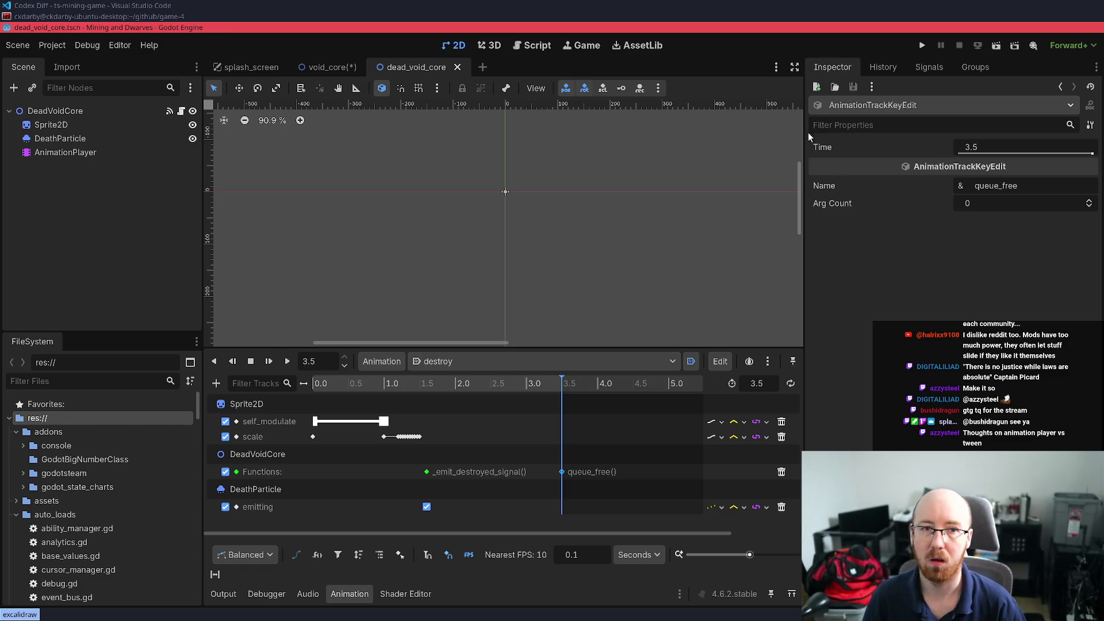
{"action": "left_click", "coordinate": [921, 46]}
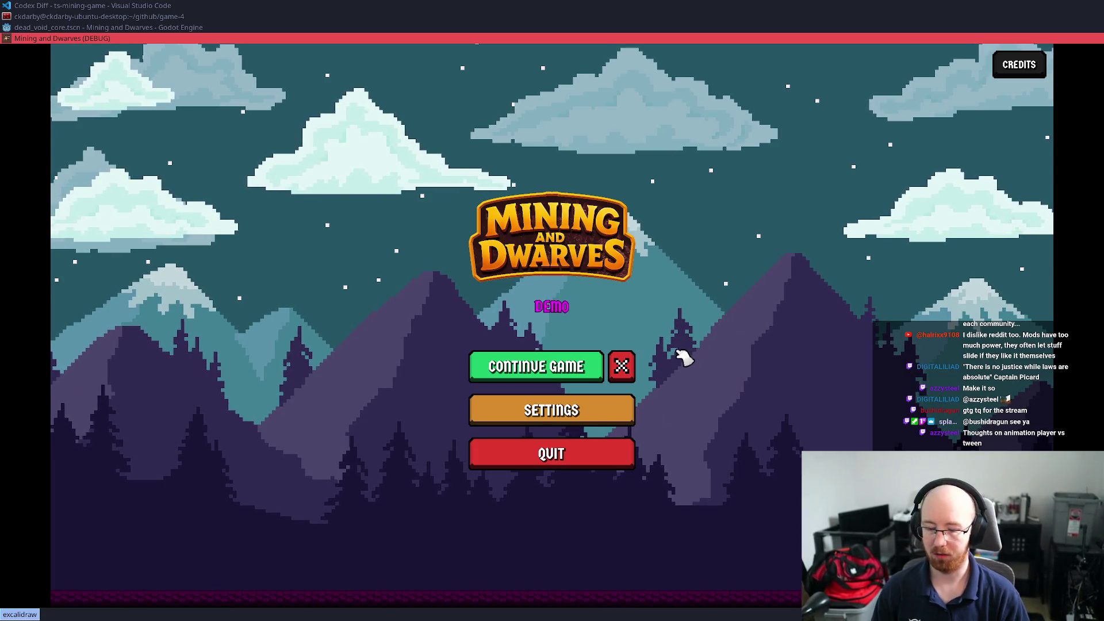
Open the volume control (pavu) window and close it again
{"action": "key", "text": "super+d"}
{"action": "type", "text": "pavu"}
{"action": "key", "text": "Return"}
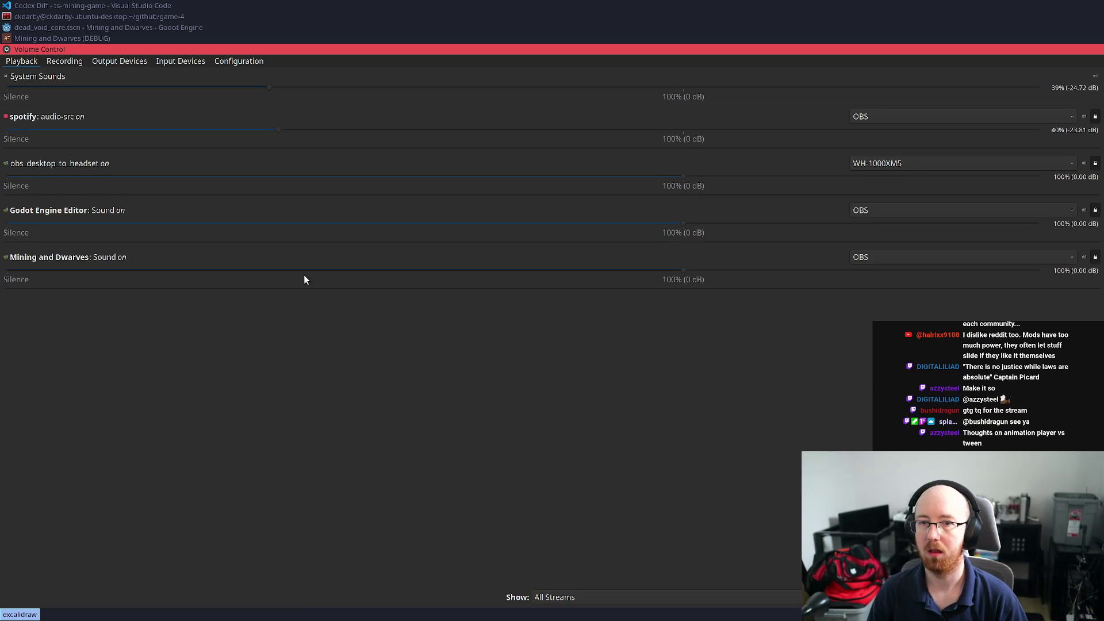
{"action": "key", "text": "super+shift+q"}
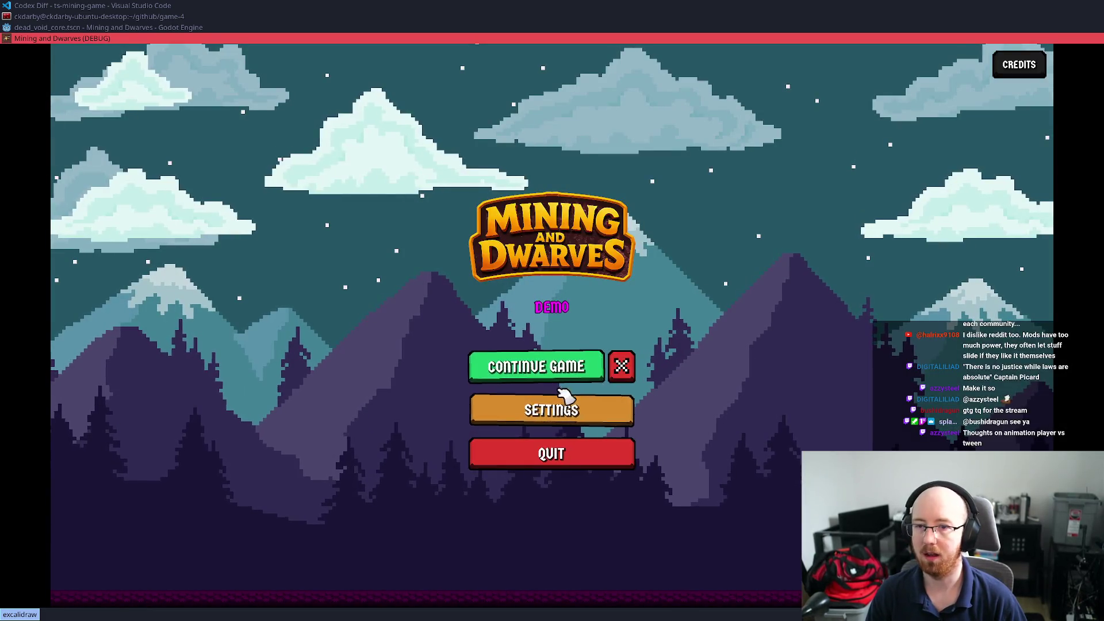
Continue the saved game, fire the Q and W abilities, and open the dev console
{"action": "left_click", "coordinate": [584, 374]}
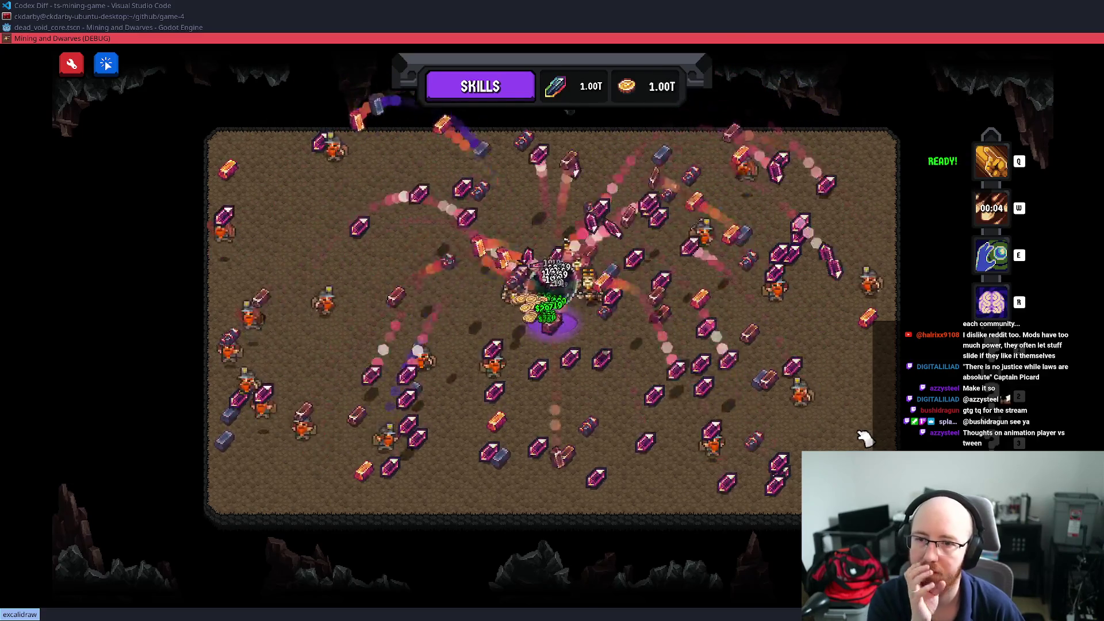
{"action": "key", "text": "q"}
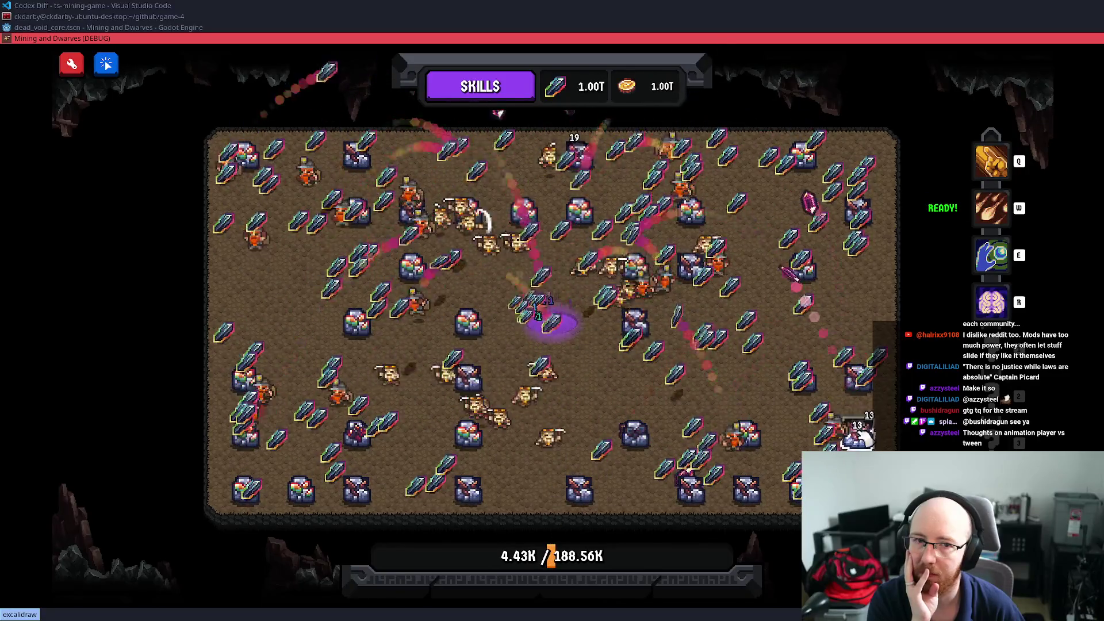
{"action": "key", "text": "w"}
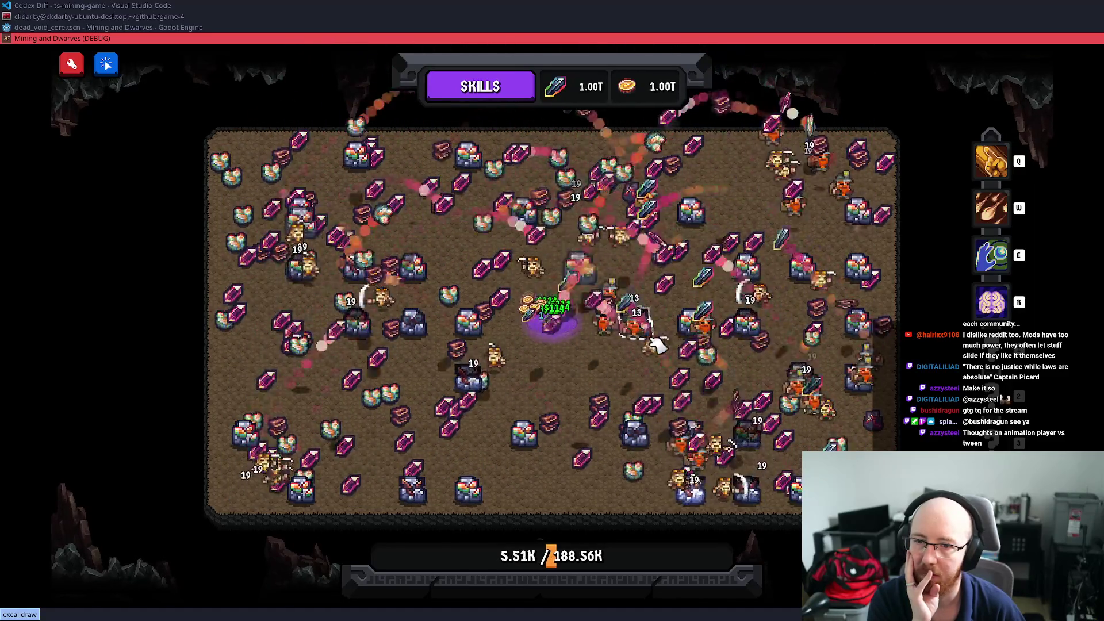
{"action": "key", "text": "grave"}
Run trigger_collapse_event in the console, then check the game Settings and resume
{"action": "type", "text": "trigger_collapse_event"}
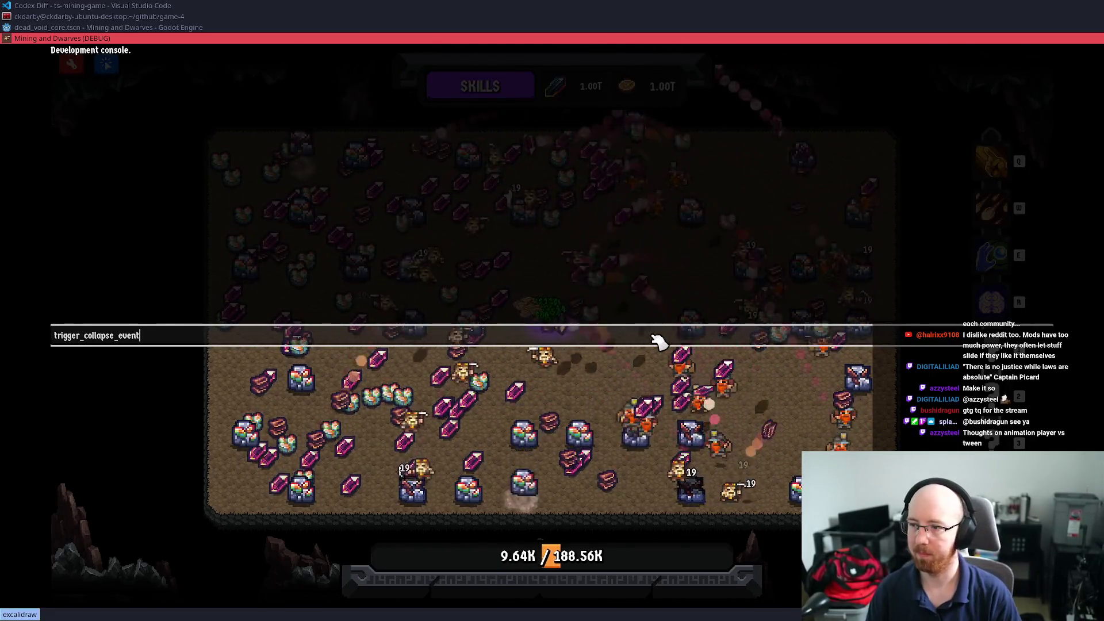
{"action": "key", "text": "Return"}
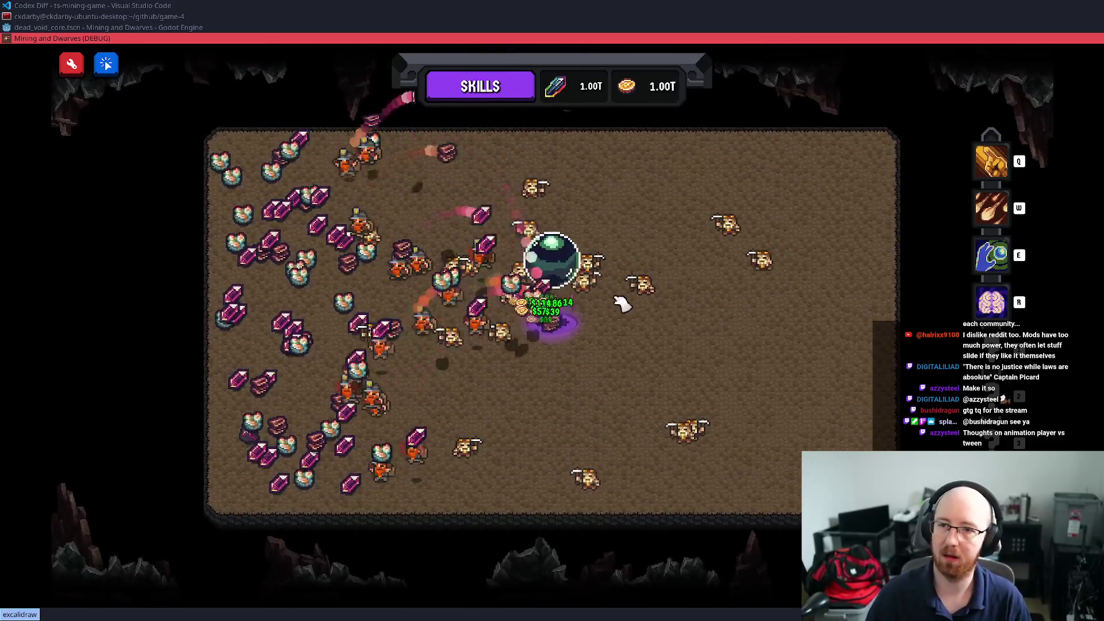
{"action": "key", "text": "Escape"}
{"action": "left_click", "coordinate": [567, 342]}
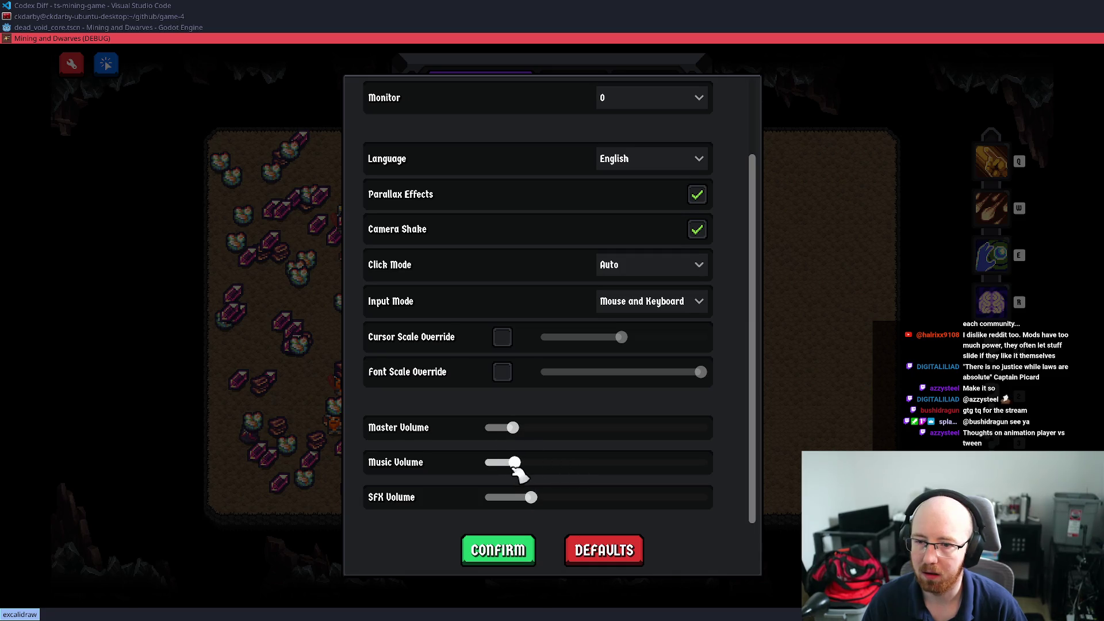
{"action": "left_click", "coordinate": [525, 561]}
{"action": "key", "text": "Escape"}
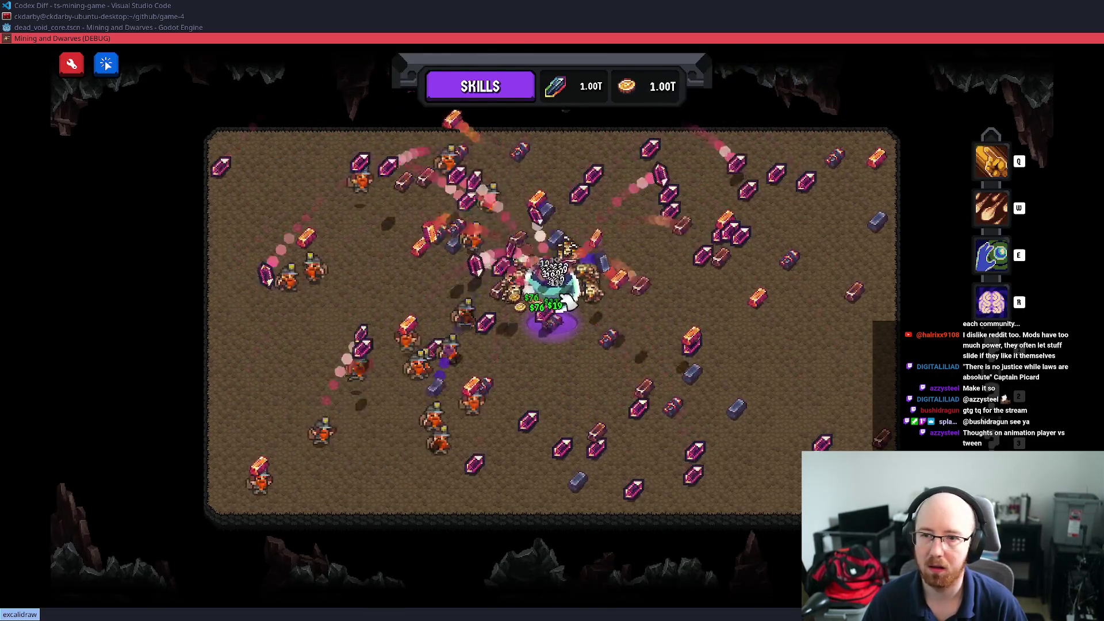
Fire the Q, W and E abilities and use the R Refresher to reset cooldowns
{"action": "key", "text": "q"}
{"action": "key", "text": "w"}
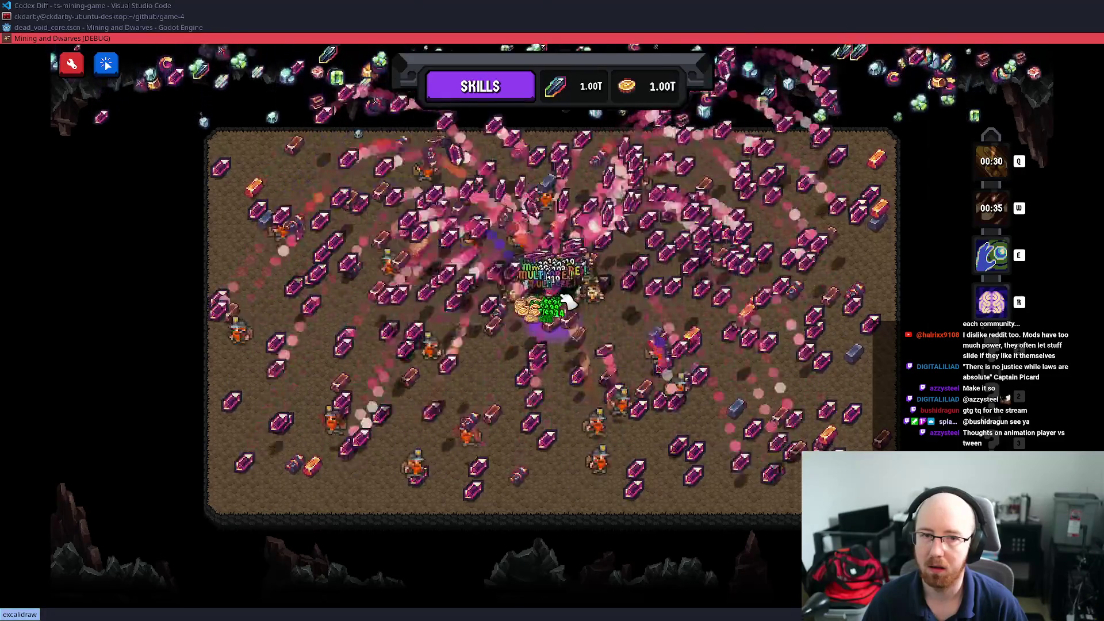
{"action": "key", "text": "e"}
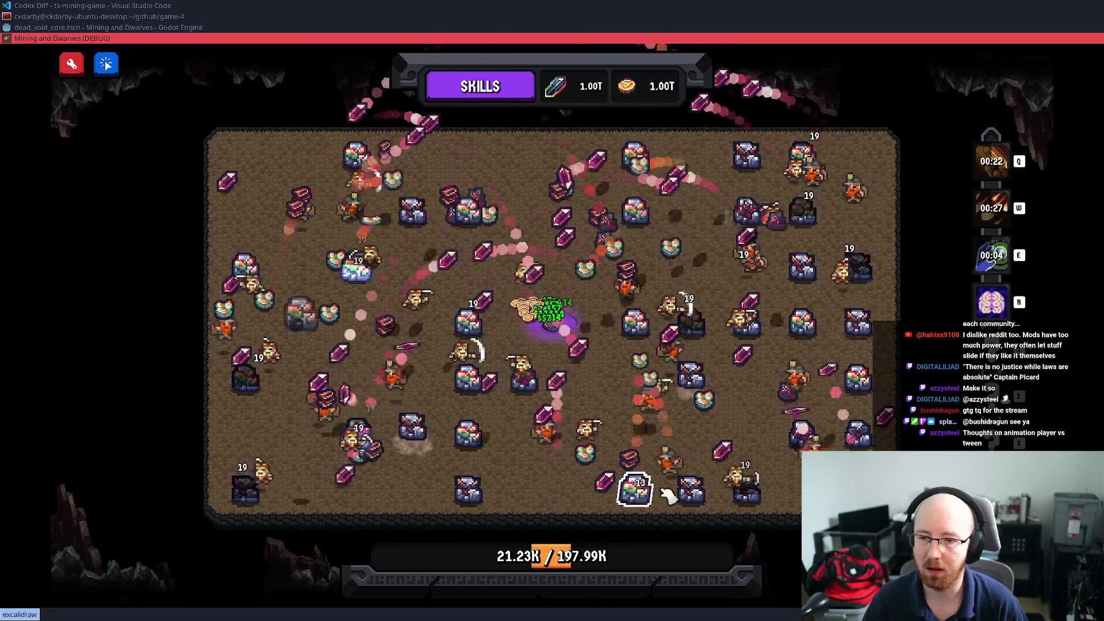
{"action": "key", "text": "r"}
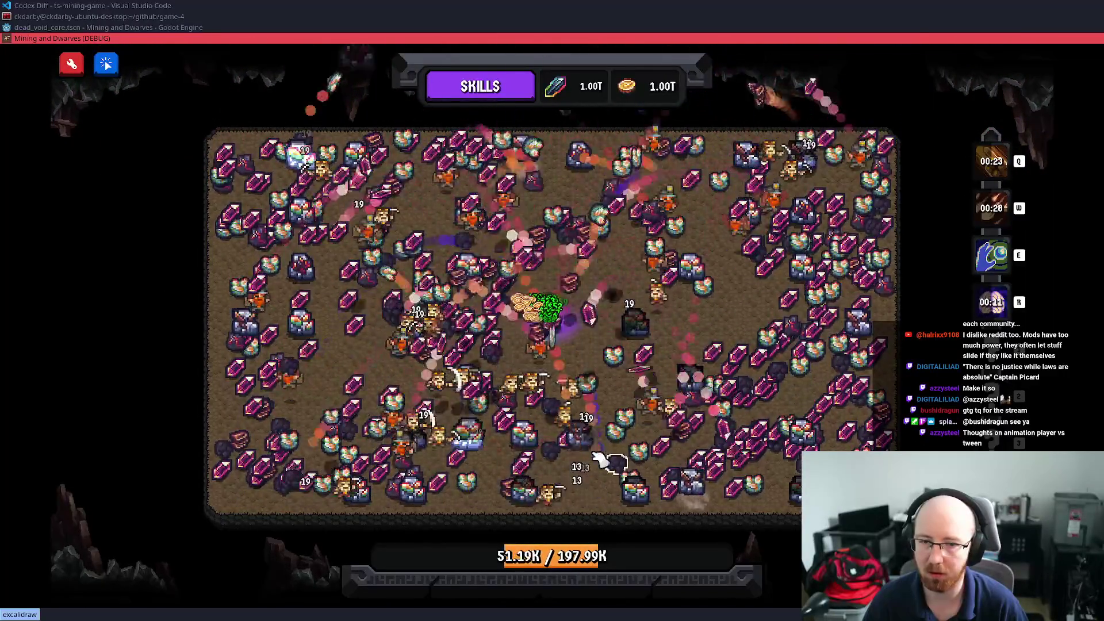
Run trigger_collapse_event a second time, fire E again, and close the game window
{"action": "key", "text": "grave"}
{"action": "type", "text": "trigger_collapse_event"}
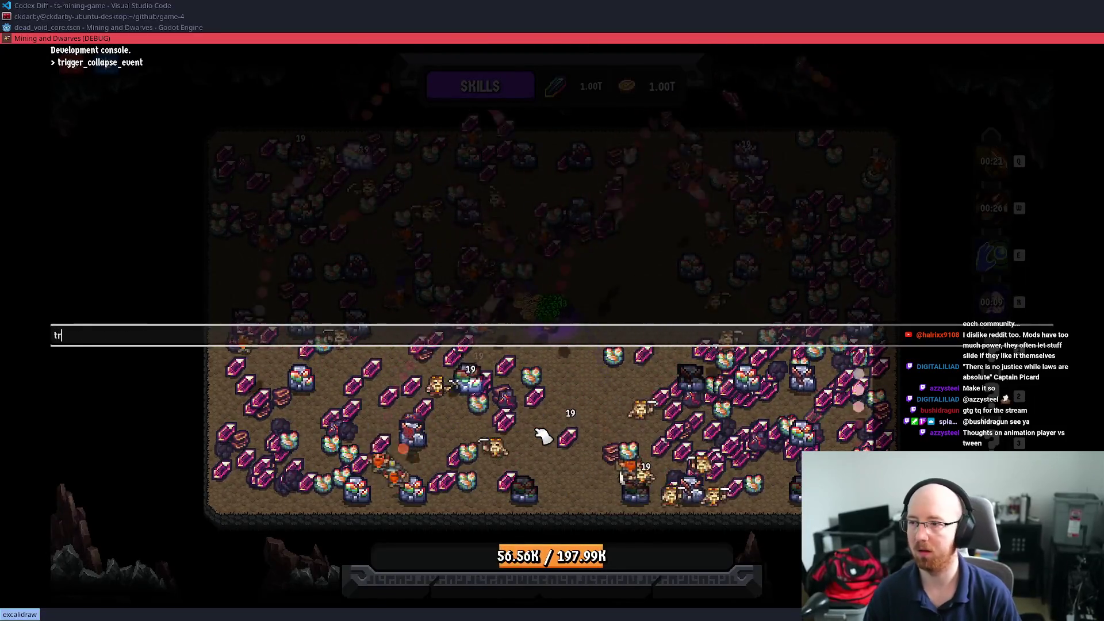
{"action": "key", "text": "Return"}
{"action": "key", "text": "grave"}
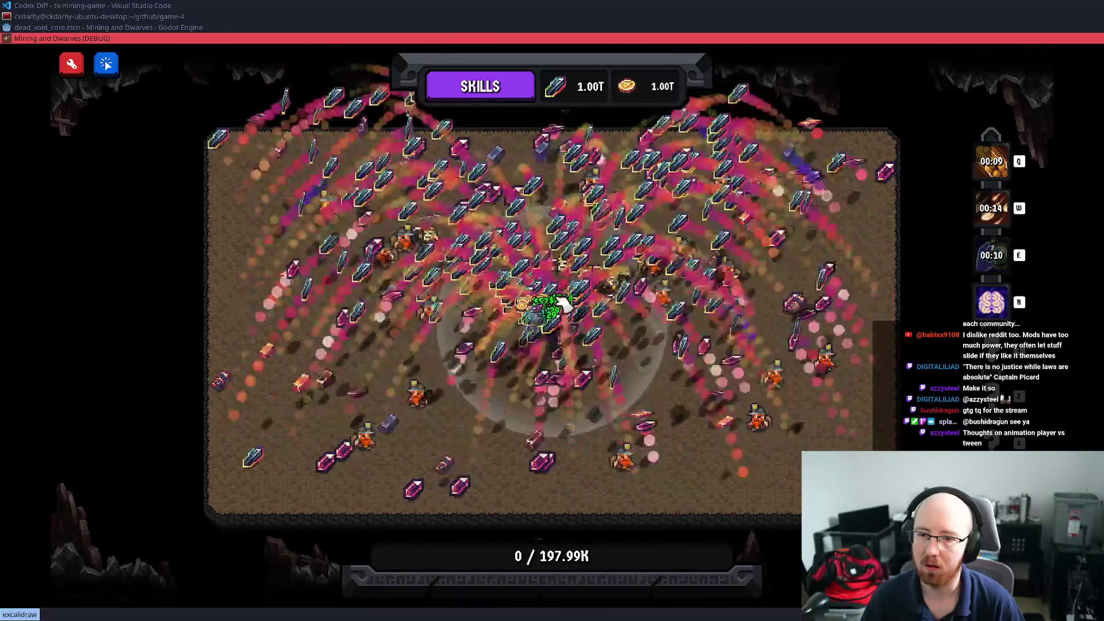
{"action": "key", "text": "e"}
{"action": "key", "text": "super+shift+q"}
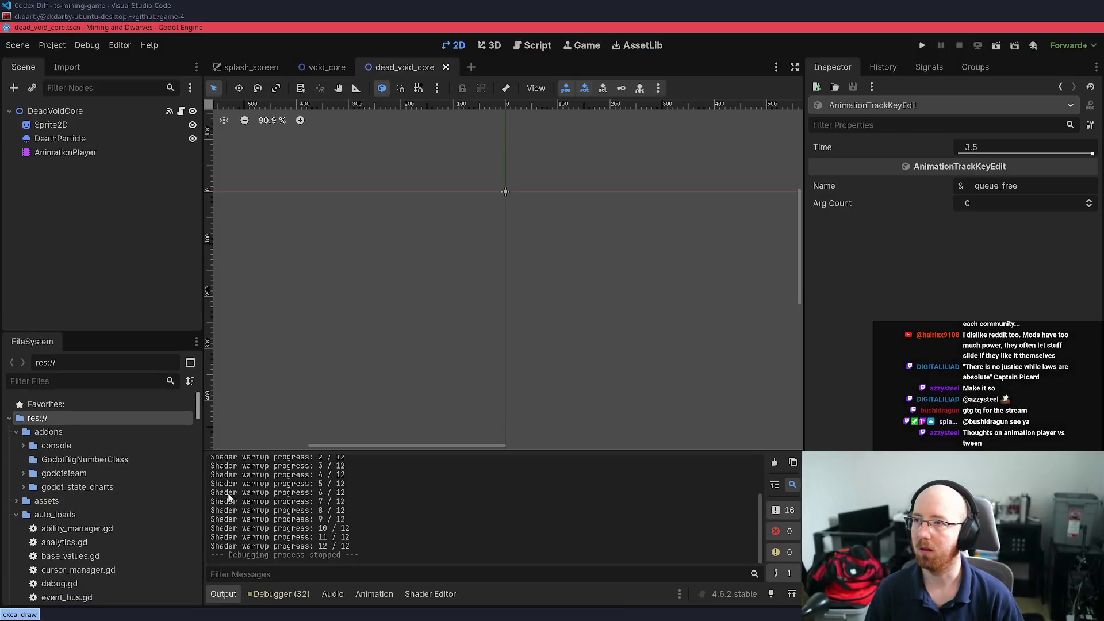
In the ts-mining-game directory, check git status and stage all changed files
{"action": "key", "text": "super+Up"}
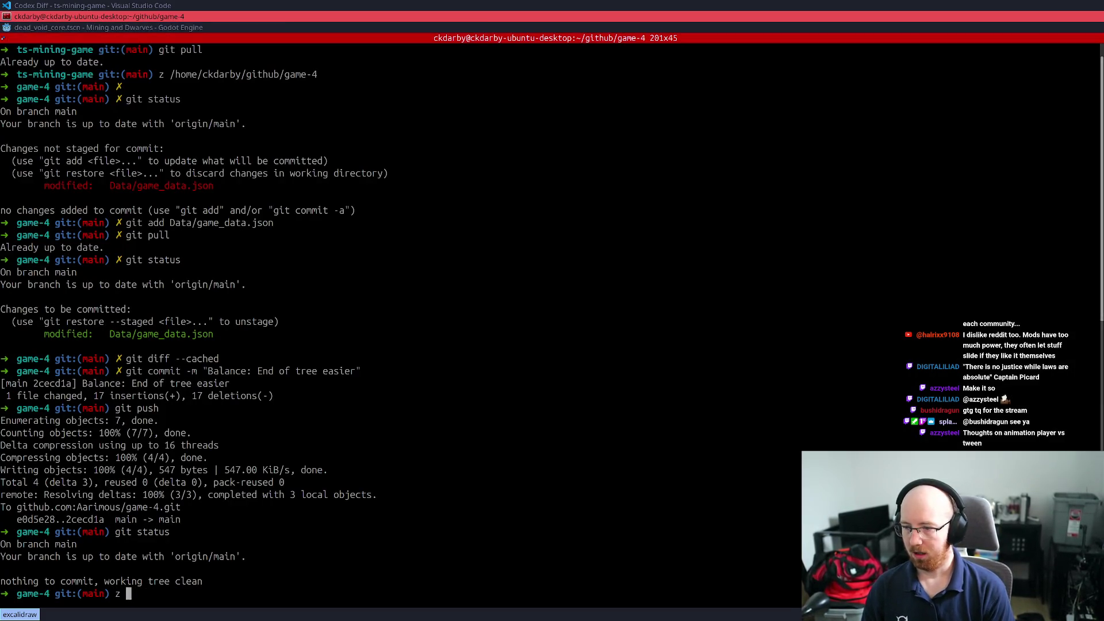
{"action": "type", "text": "ts"}
{"action": "key", "text": "Tab"}
{"action": "key", "text": "Return"}
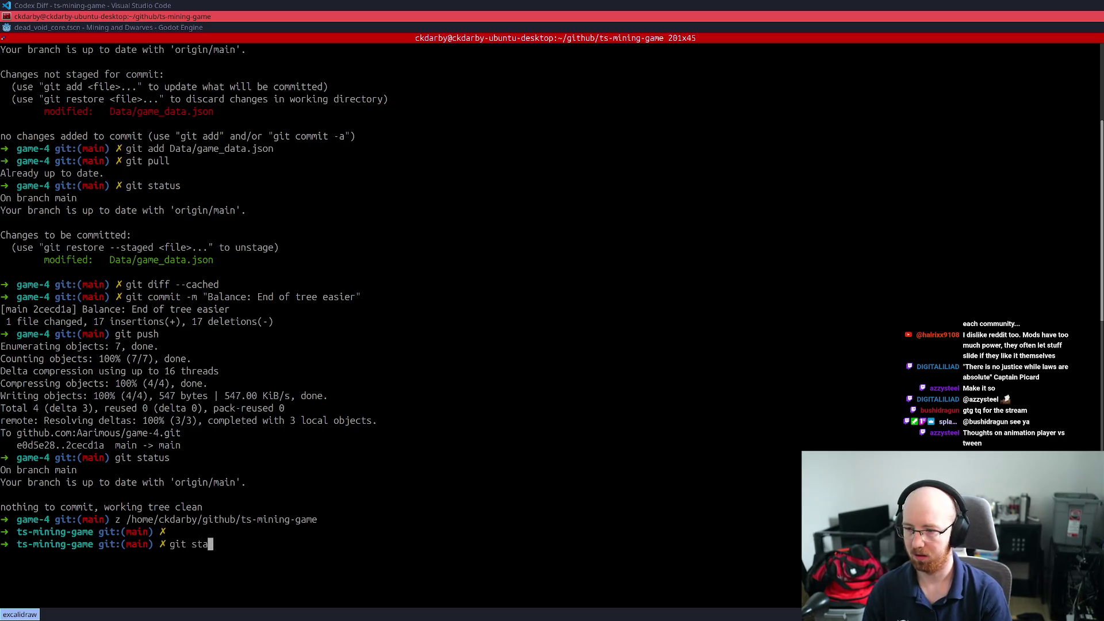
{"action": "type", "text": "tus"}
{"action": "key", "text": "Return"}
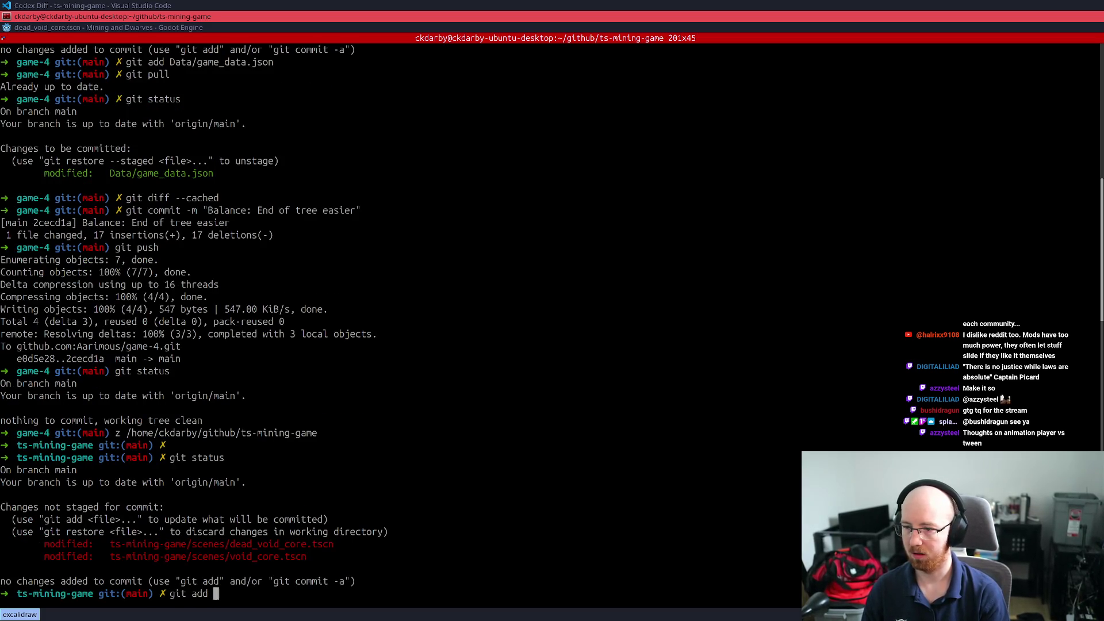
{"action": "type", "text": "."}
{"action": "key", "text": "Return"}
{"action": "type", "text": "git commit -m \""}
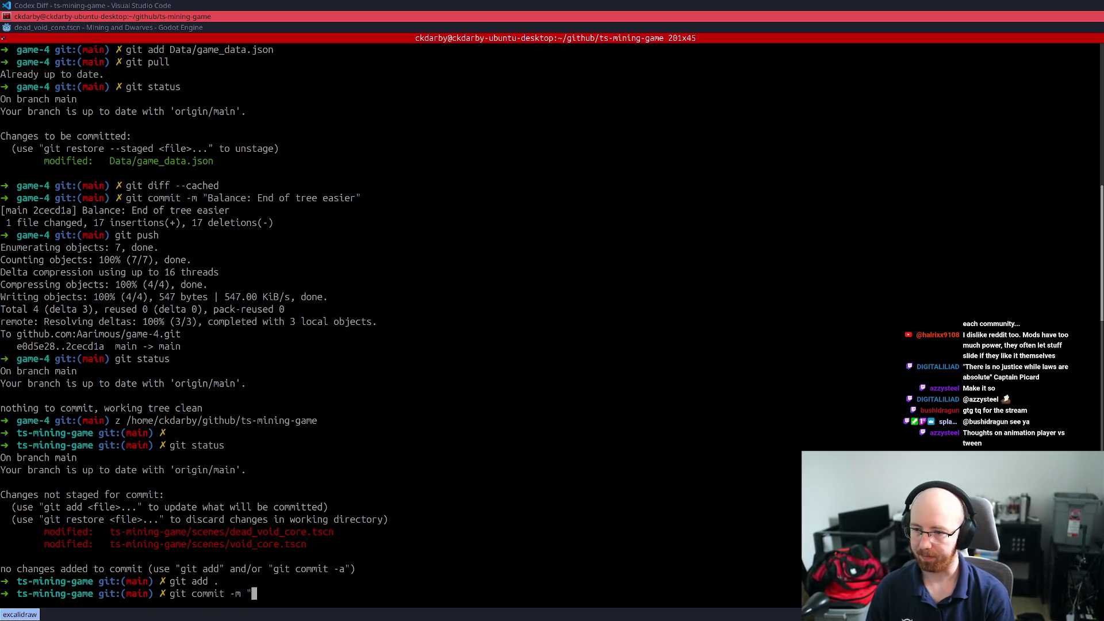
Commit the Void Core changes with 'chance' reworded to 'player mistake', then git push
{"action": "type", "text": "Void_c"}
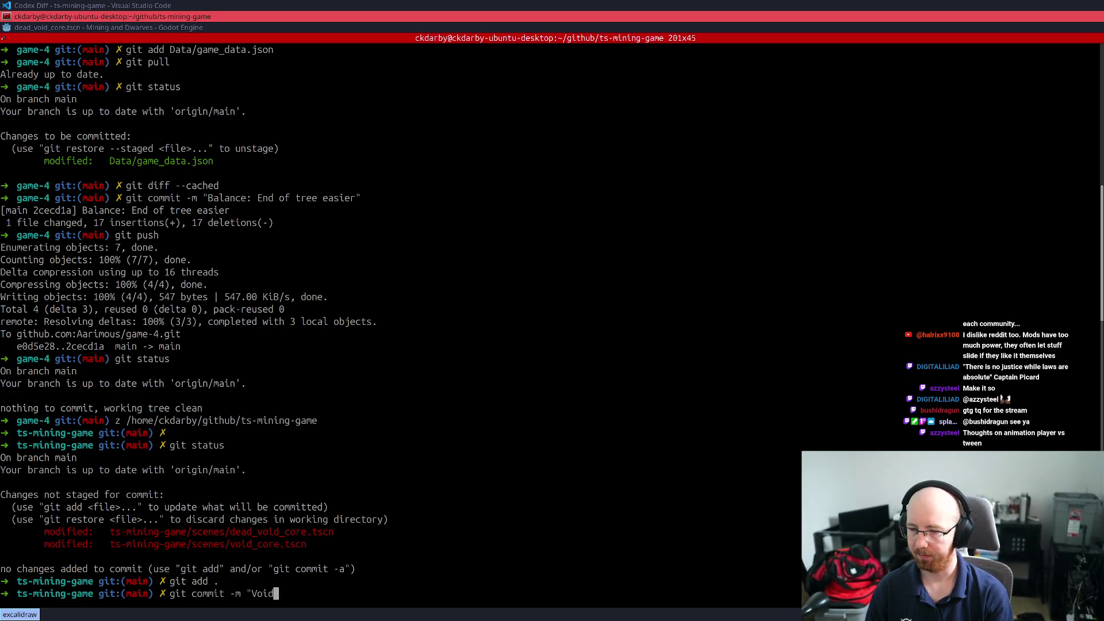
{"action": "type", "text": "Core: Ti"}
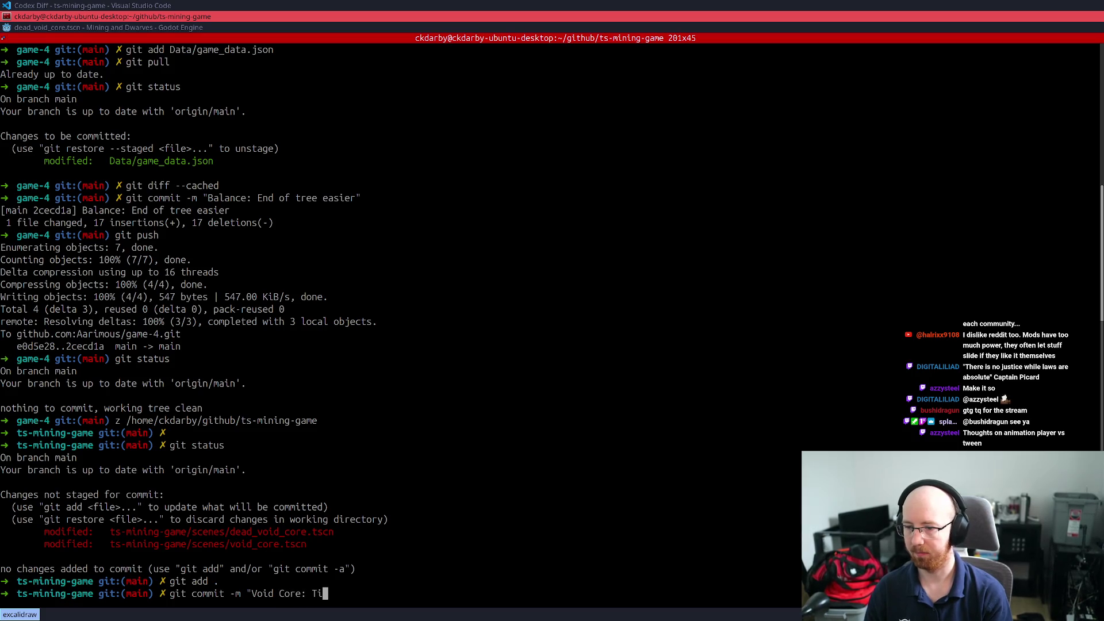
{"action": "type", "text": "ghten matio"}
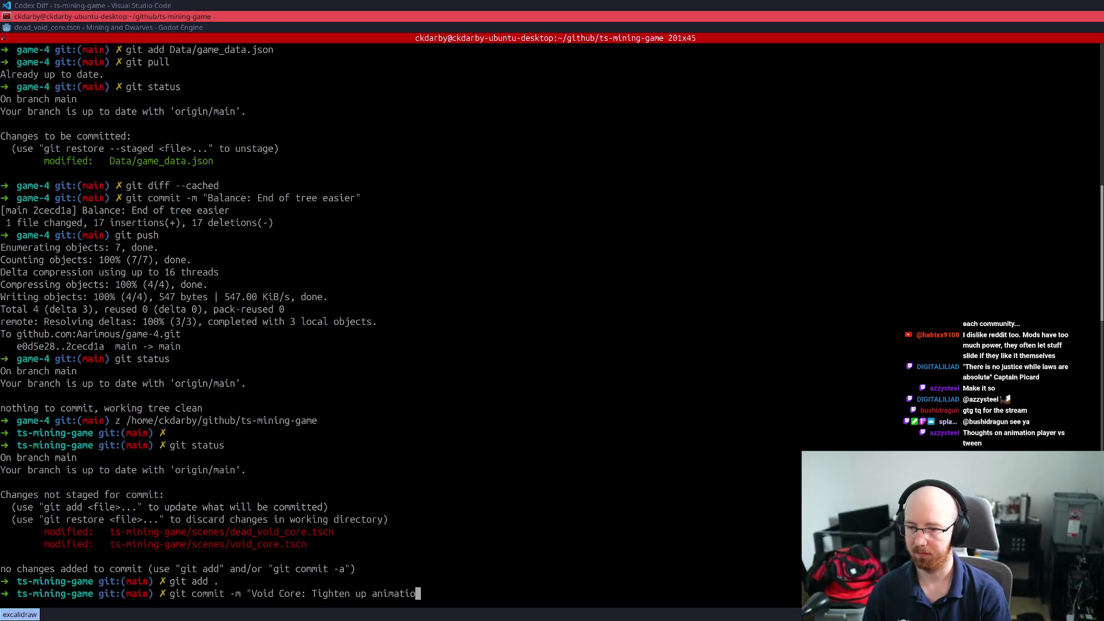
{"action": "type", "text": "ns. educe chance of "}
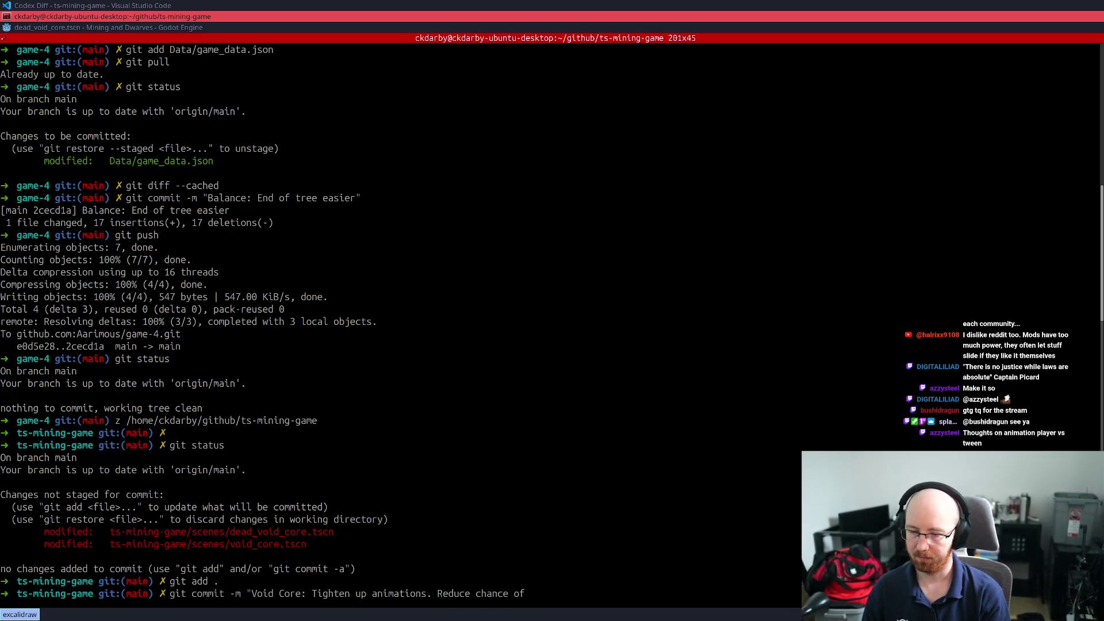
{"action": "type", "text": "collecting "}
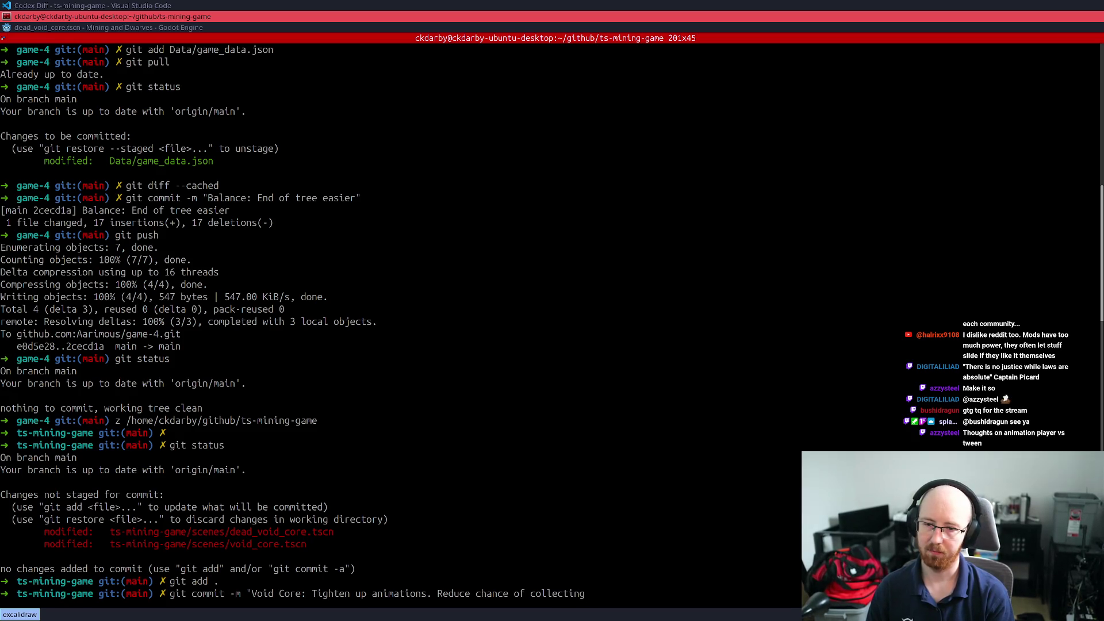
{"action": "type", "text": " when orb break"}
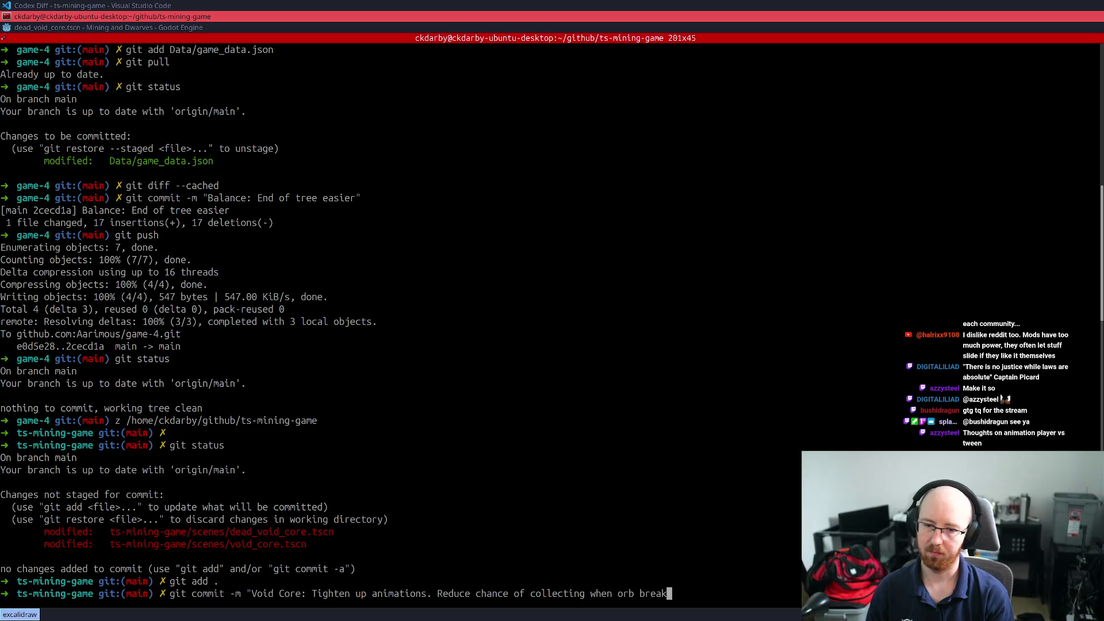
{"action": "type", "text": "s vs "}
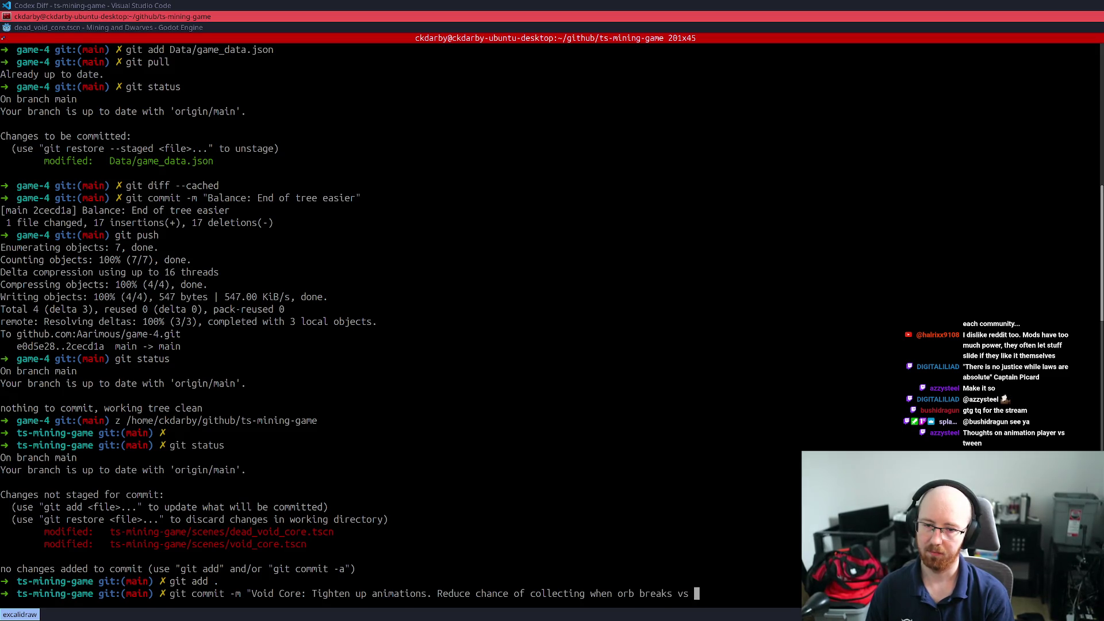
{"action": "type", "text": "progs bar not the"}
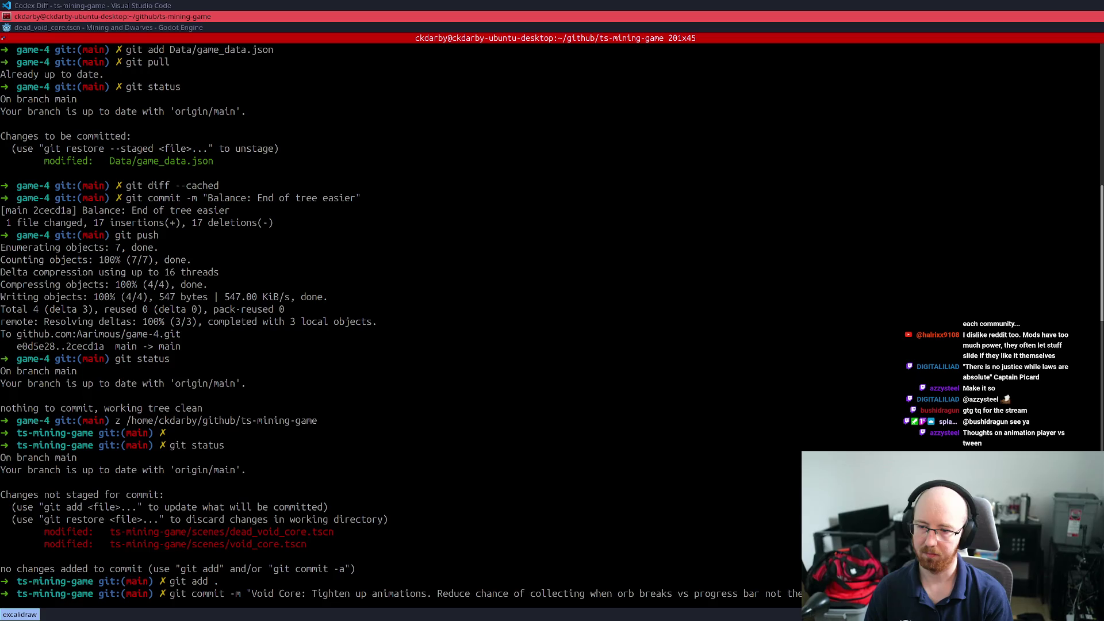
{"action": "key", "text": "ctrl+Left"}
{"action": "key", "text": "ctrl+Left"}
{"action": "key", "text": "ctrl+Left"}
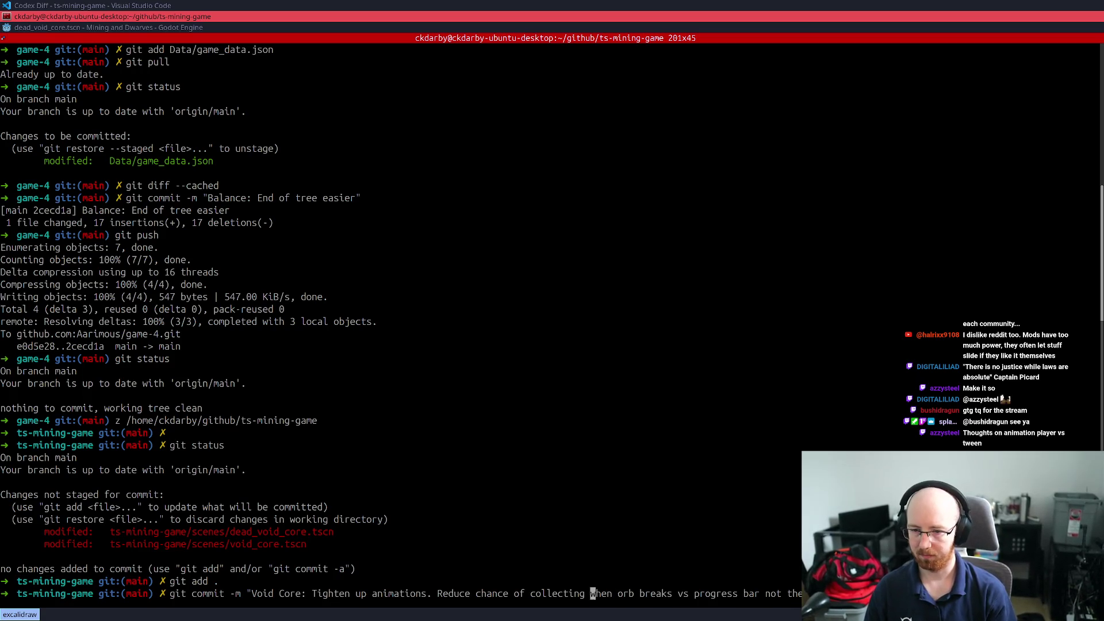
{"action": "key", "text": "ctrl+w"}
{"action": "type", "text": "player"}
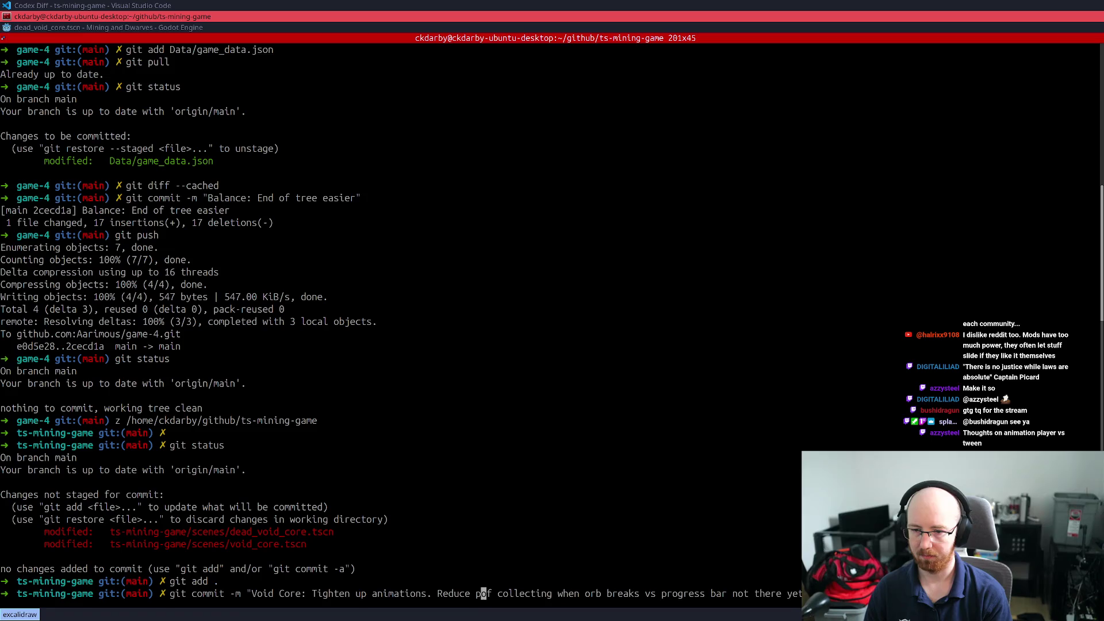
{"action": "type", "text": " mistake"}
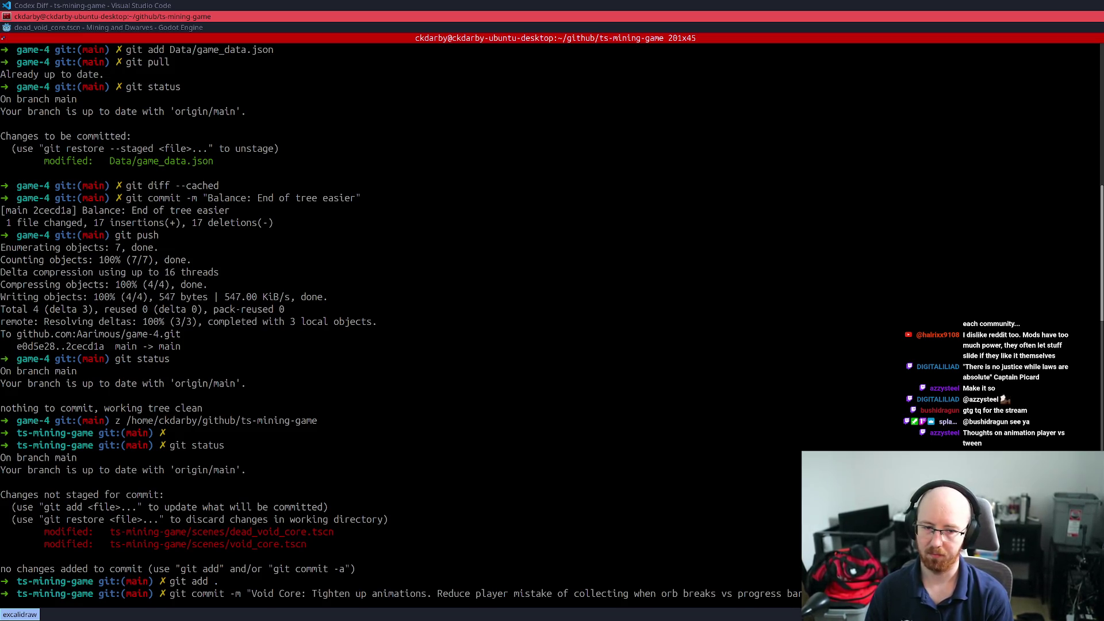
{"action": "key", "text": "Return"}
{"action": "type", "text": "git push"}
{"action": "key", "text": "Return"}
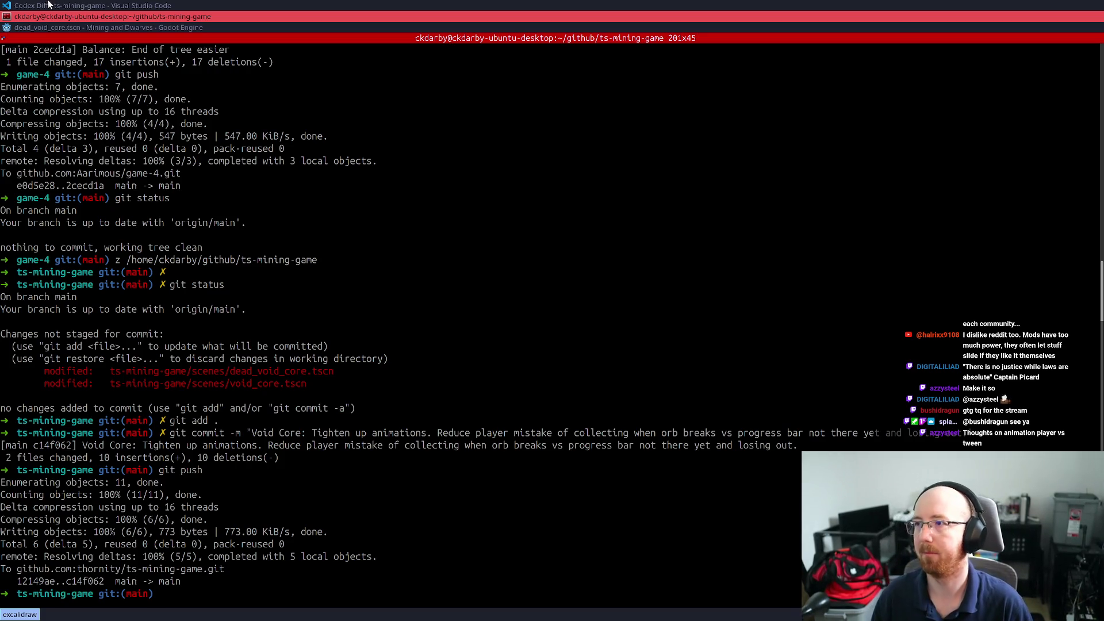
Run the project from Godot and start a new game, deleting the old save
{"action": "left_click", "coordinate": [63, 27]}
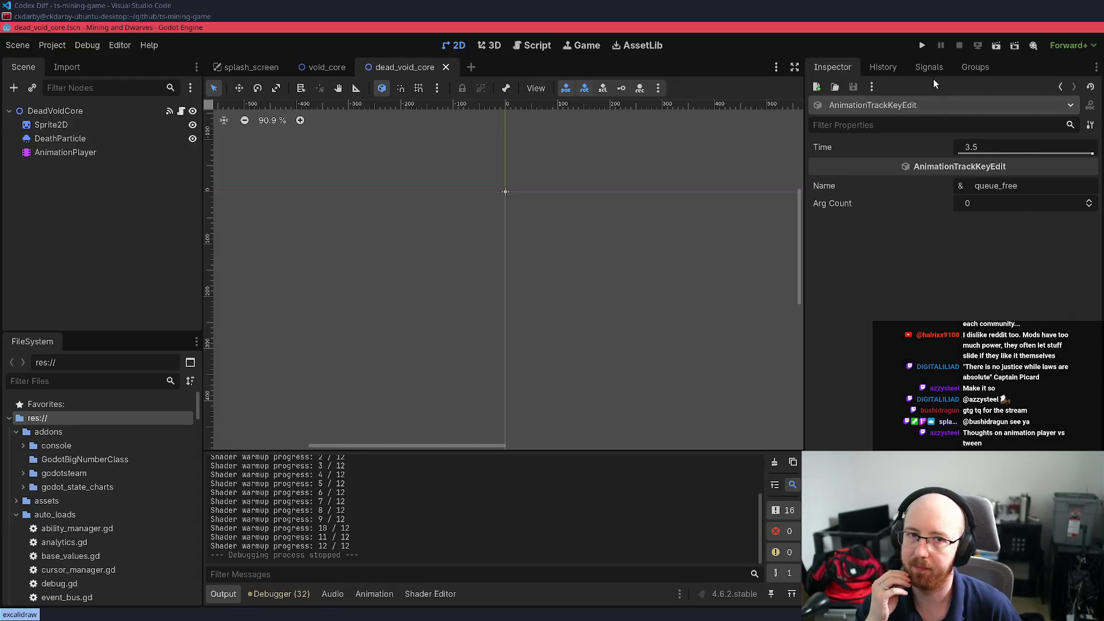
{"action": "left_click", "coordinate": [922, 45]}
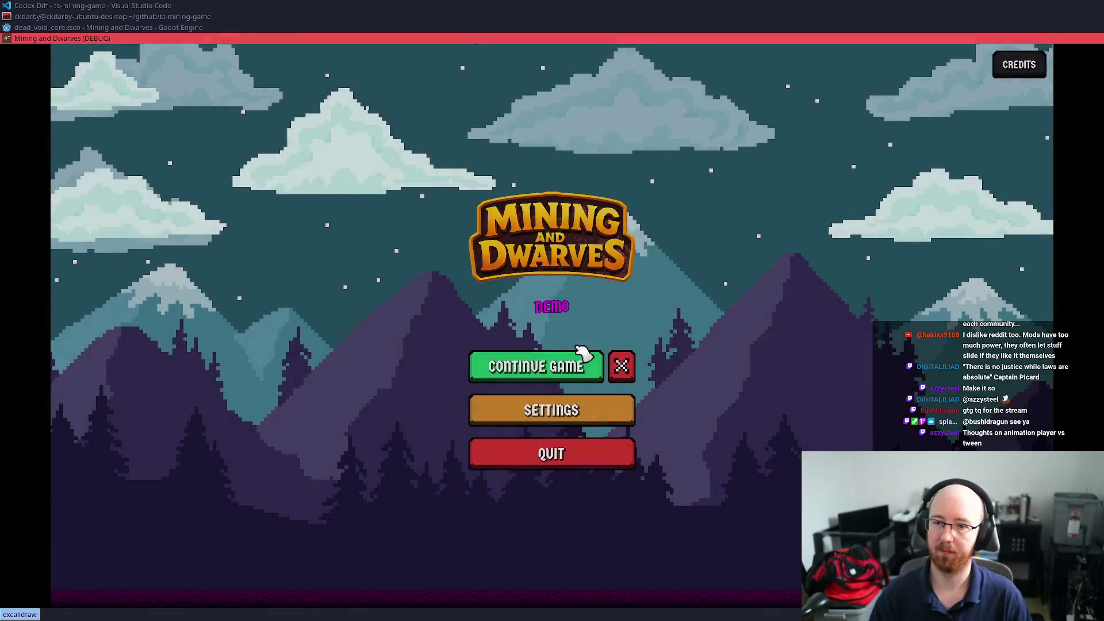
{"action": "left_click", "coordinate": [621, 365]}
{"action": "left_click", "coordinate": [495, 385]}
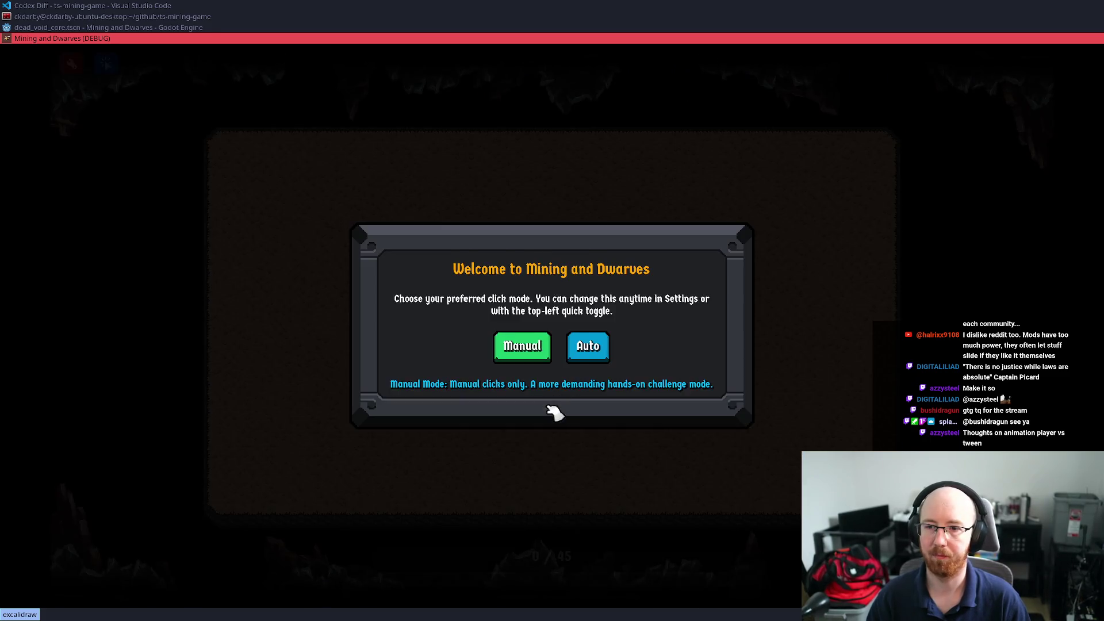
{"action": "left_click", "coordinate": [590, 343]}
Break all the first mine's ore rocks, hit the crystal orb, then stop the game with F8
{"action": "left_click", "coordinate": [468, 325]}
{"action": "left_click", "coordinate": [468, 325]}
{"action": "left_click", "coordinate": [357, 322]}
{"action": "left_click", "coordinate": [357, 322]}
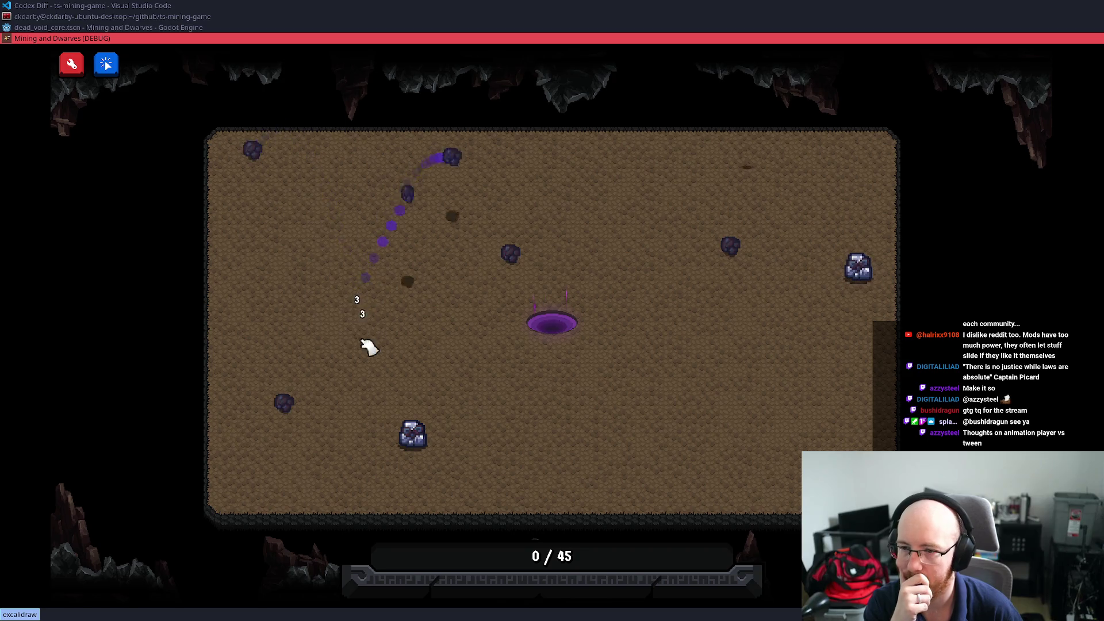
{"action": "left_click", "coordinate": [412, 434]}
{"action": "left_click", "coordinate": [412, 434]}
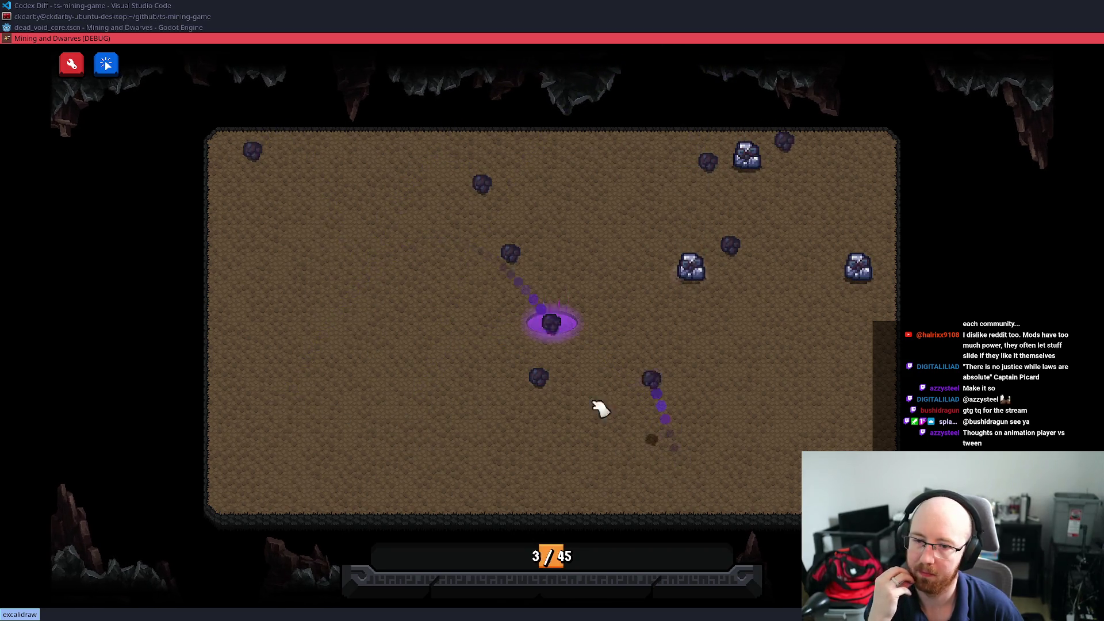
{"action": "left_click", "coordinate": [482, 183]}
{"action": "left_click", "coordinate": [251, 151]}
{"action": "left_click", "coordinate": [730, 246]}
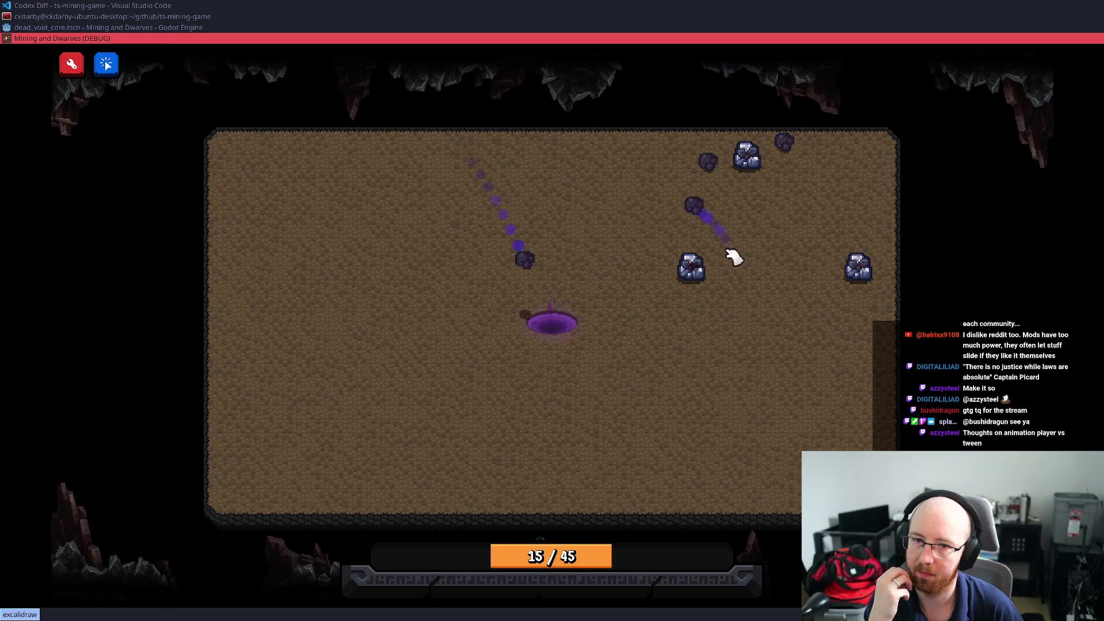
{"action": "left_click", "coordinate": [693, 266]}
{"action": "left_click", "coordinate": [692, 265]}
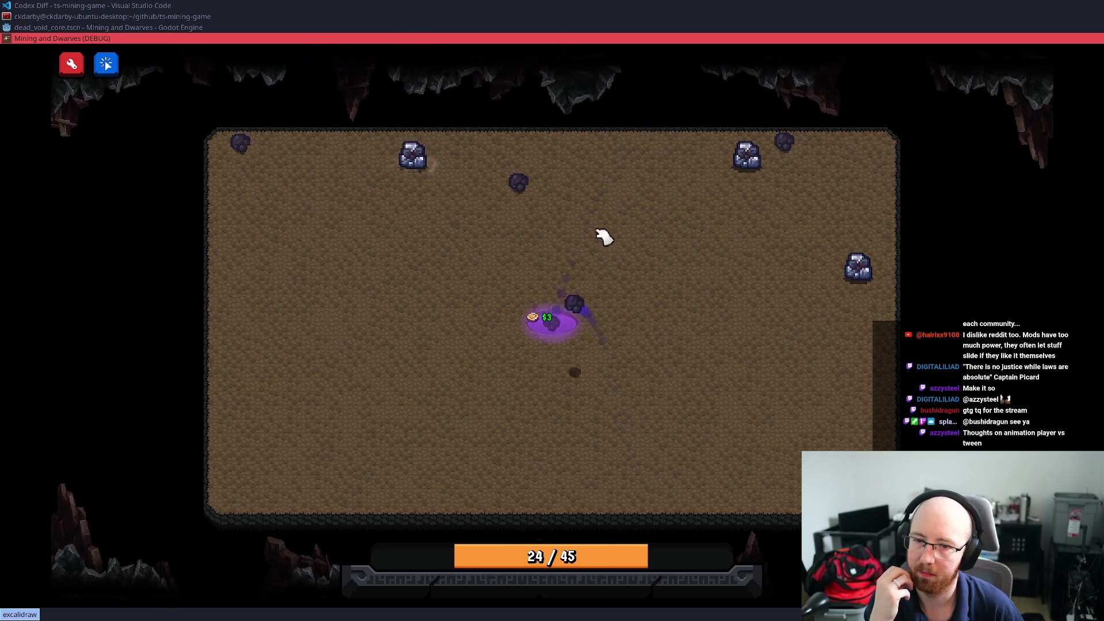
{"action": "left_click", "coordinate": [413, 157]}
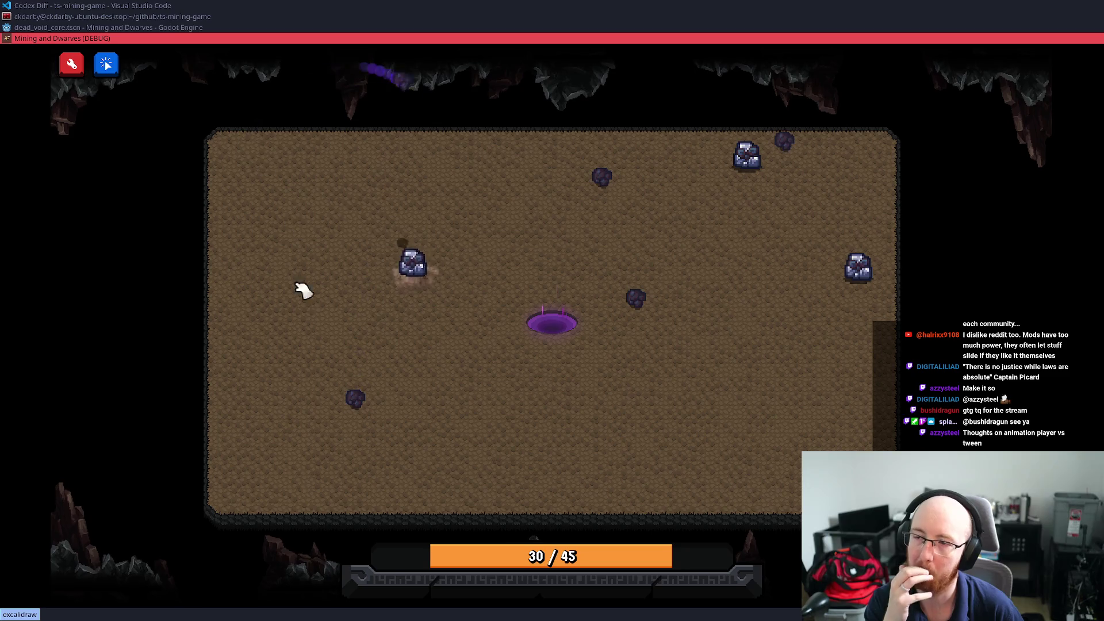
{"action": "left_click", "coordinate": [411, 265]}
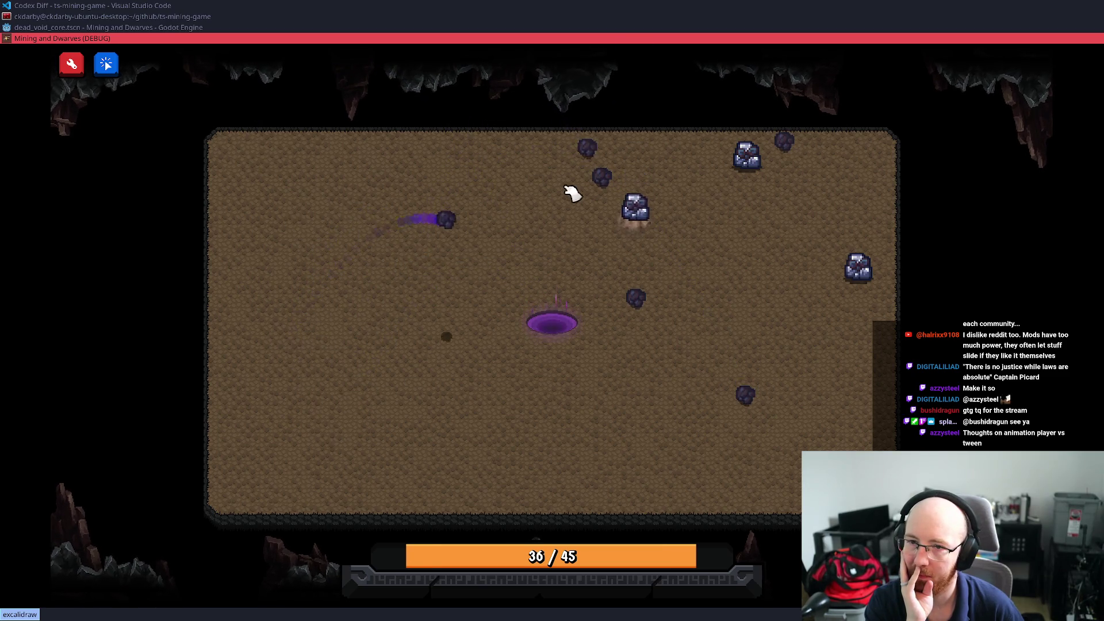
{"action": "left_click", "coordinate": [635, 209]}
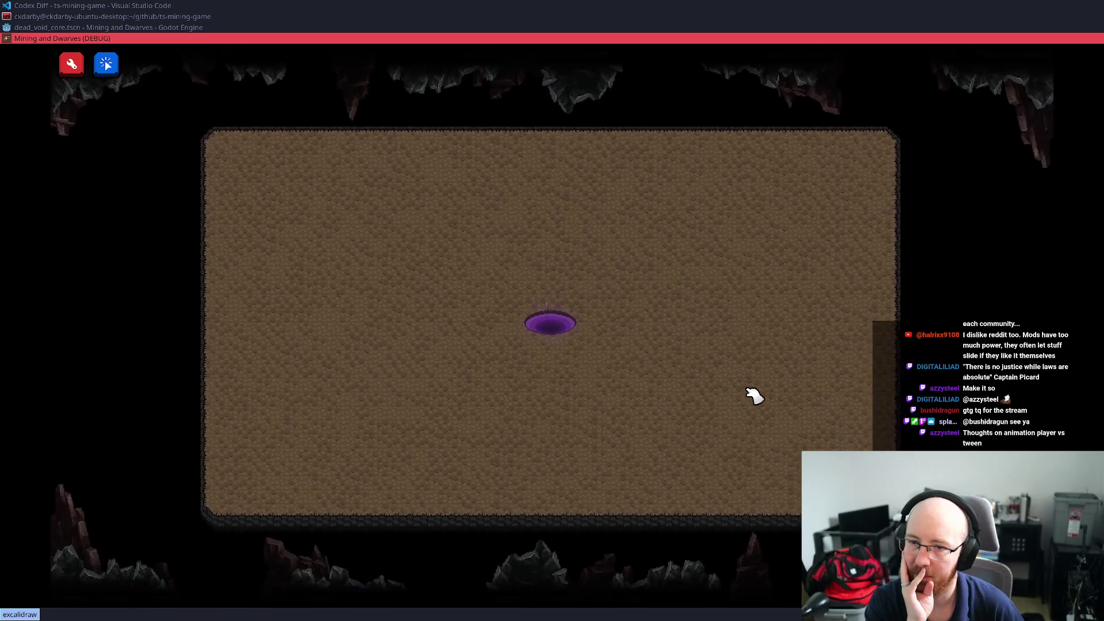
{"action": "left_click", "coordinate": [560, 312]}
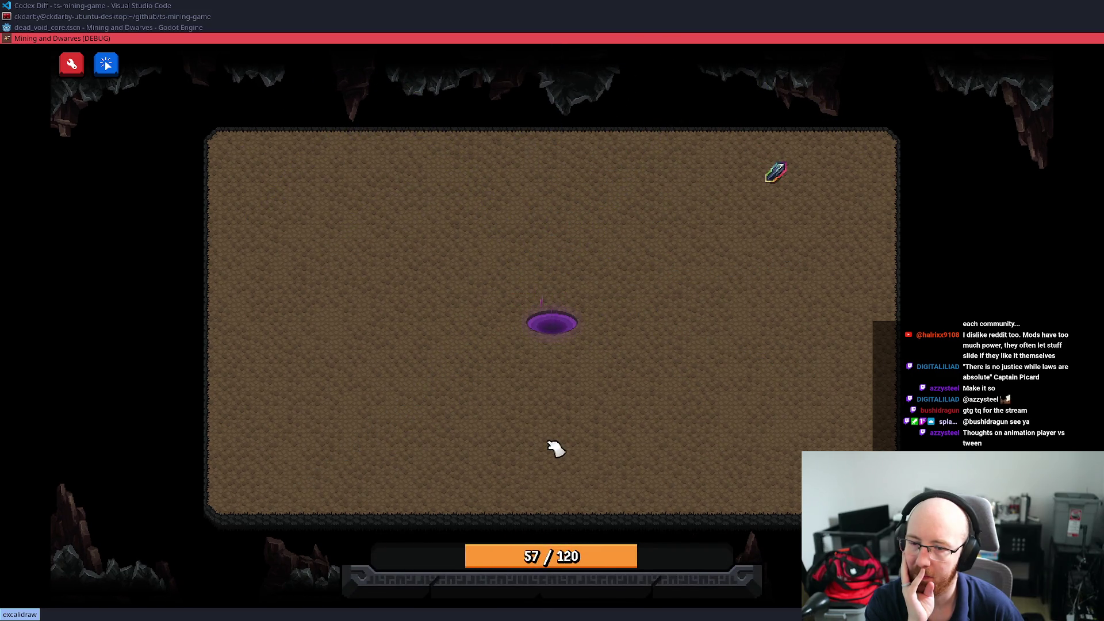
{"action": "key", "text": "F8"}
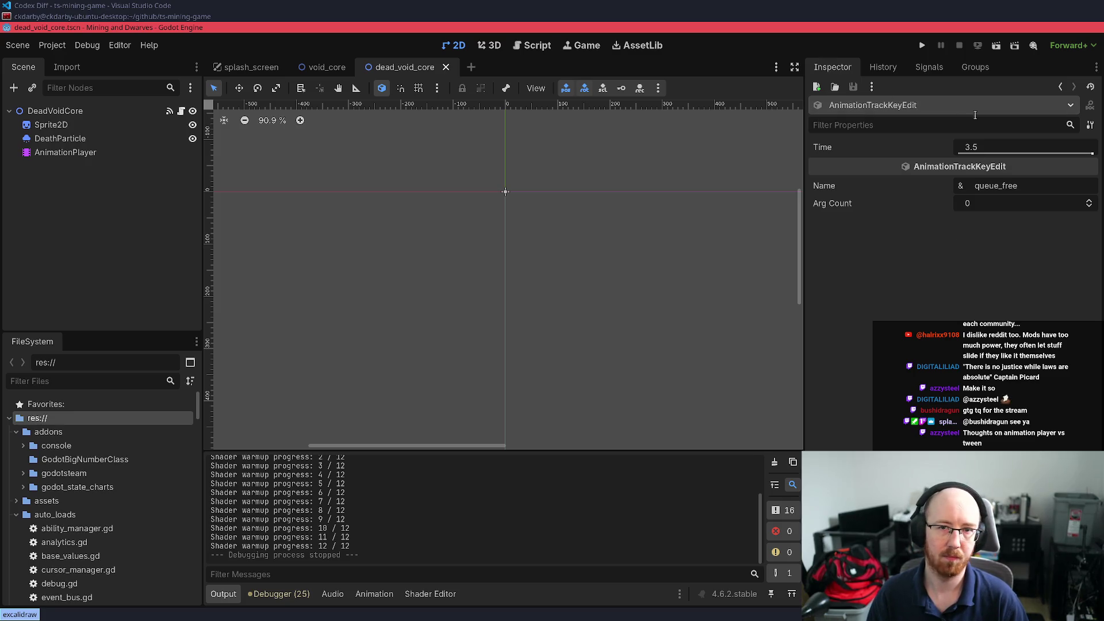
Scroll up through the skill_tree_input_controller.gd Codex Diff in VS Code
{"action": "scroll", "coordinate": [60, 8], "scroll_direction": "up", "scroll_amount": 2}
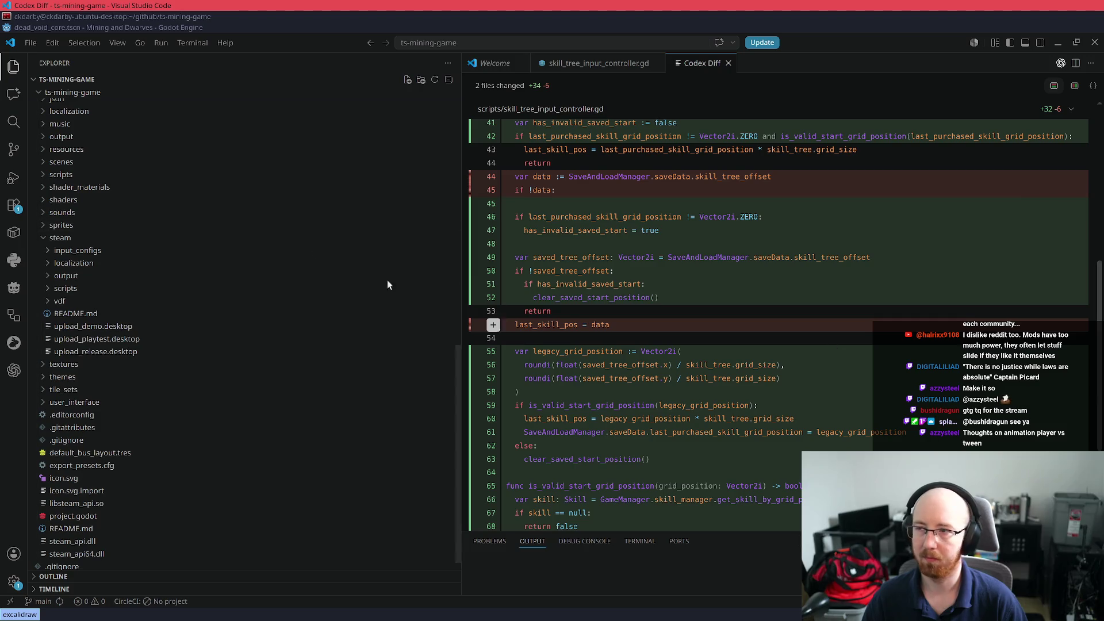
Switch between the terminal and VS Code, then start and cancel a terminal history search
{"action": "left_click", "coordinate": [66, 17]}
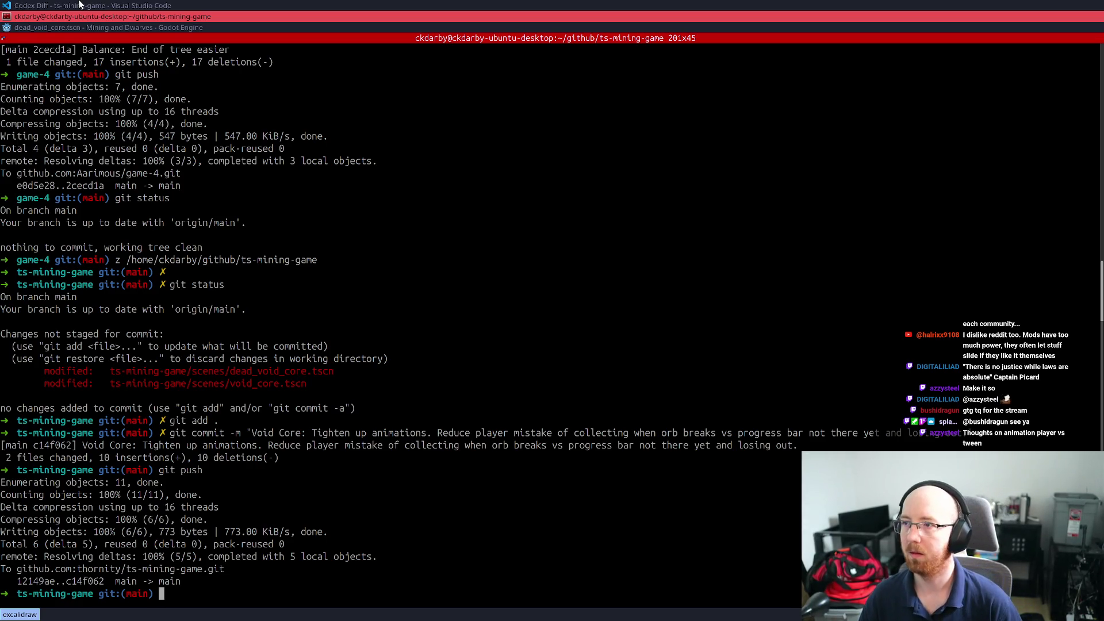
{"action": "left_click", "coordinate": [80, 6]}
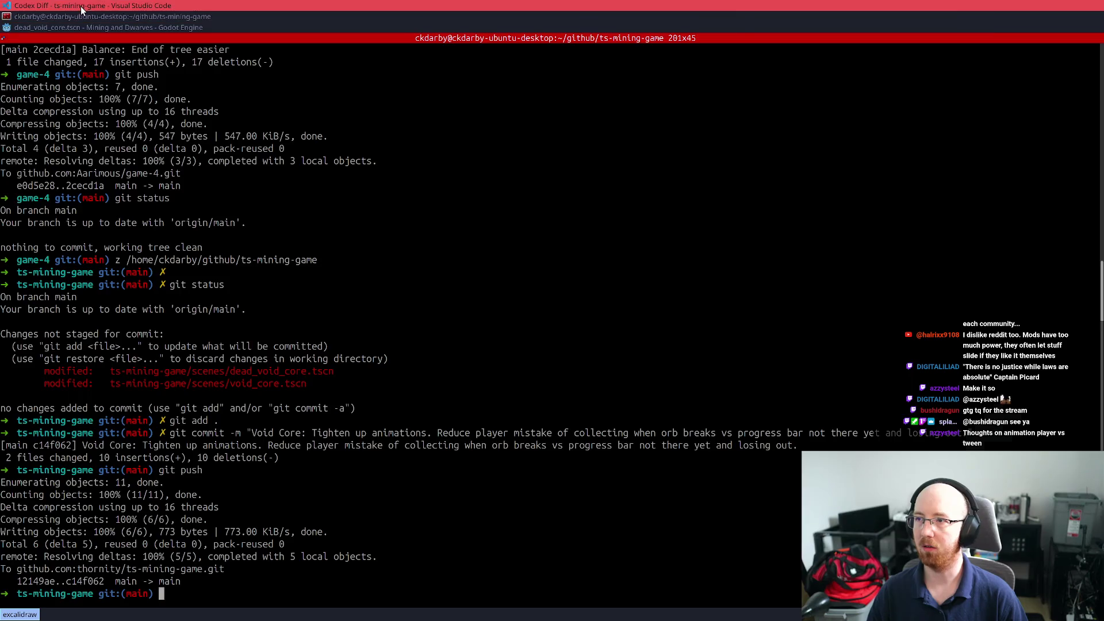
{"action": "left_click", "coordinate": [79, 16]}
{"action": "left_click", "coordinate": [68, 36]}
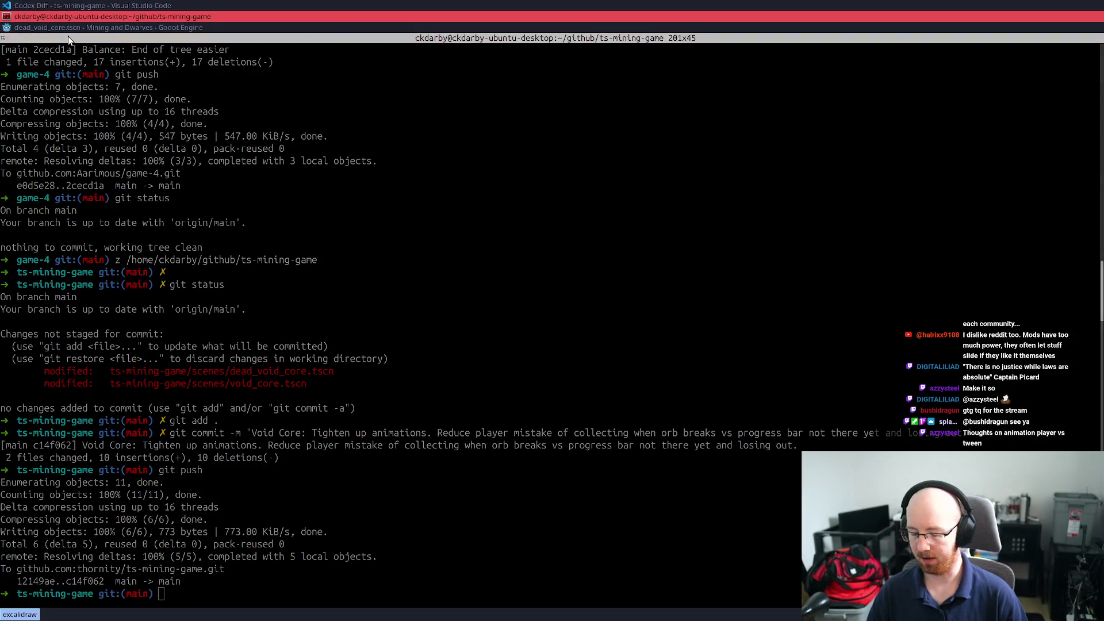
{"action": "key", "text": "ctrl+r"}
{"action": "key", "text": "Escape"}
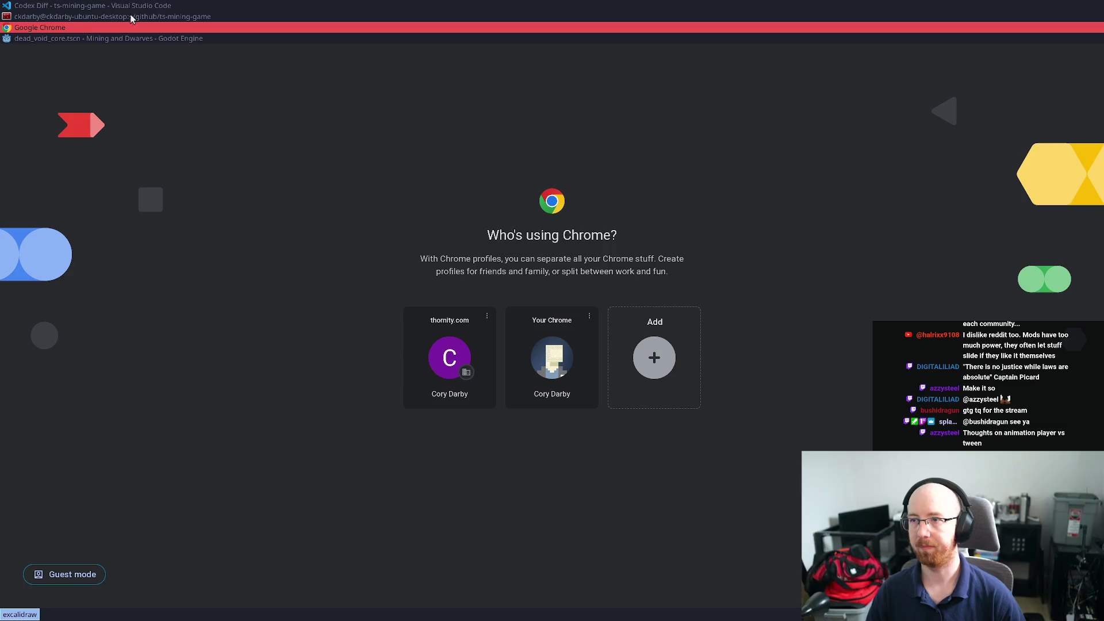
Open Chrome's second profile and go to ThornityCo's Twitch broadcast 'Steam nukes indies. GL HF.'
{"action": "left_click", "coordinate": [546, 360]}
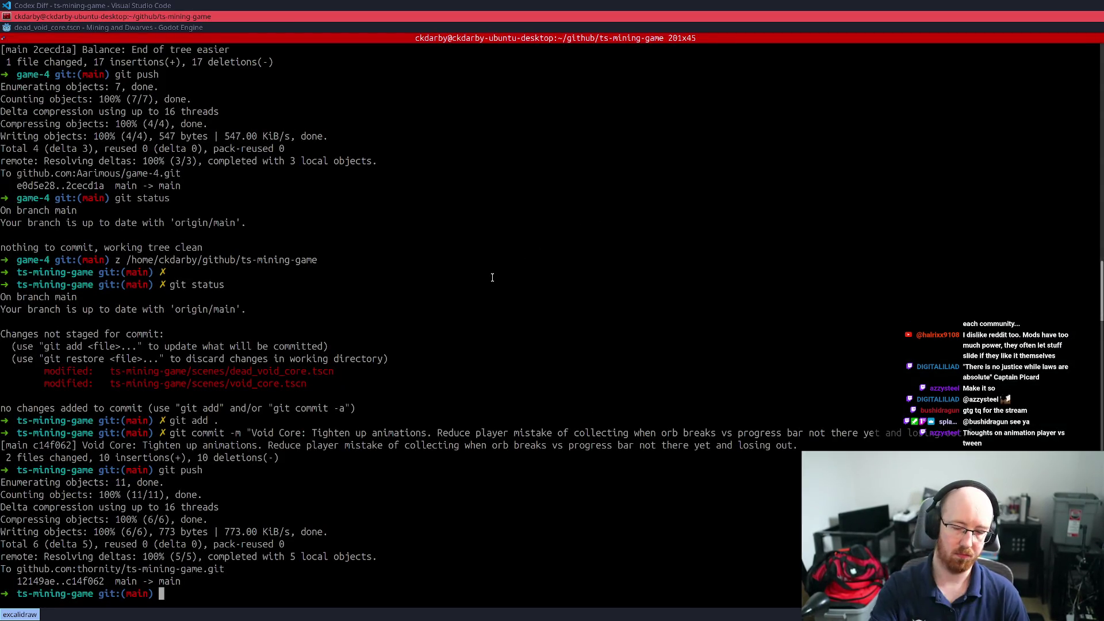
{"action": "type", "text": "youtube.com"}
{"action": "key", "text": "Return"}
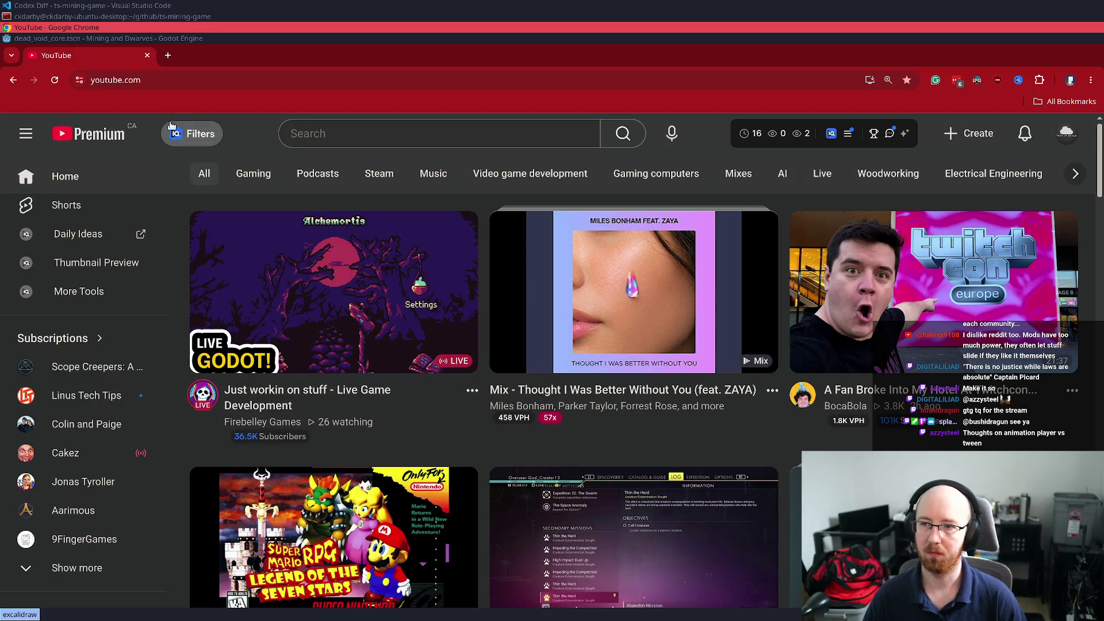
{"action": "left_click", "coordinate": [183, 83]}
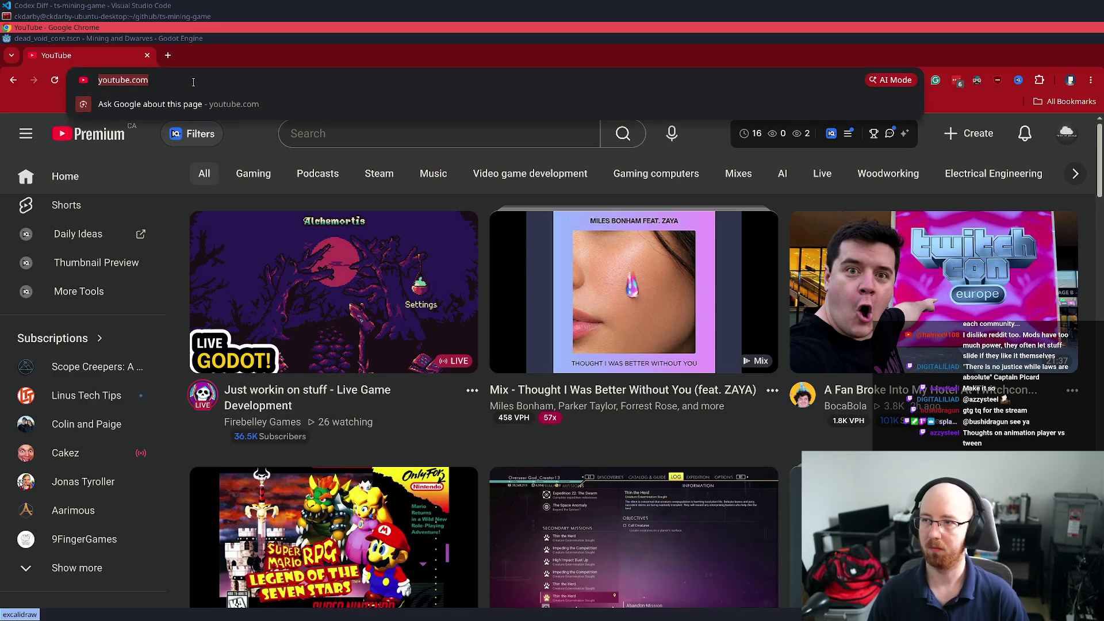
{"action": "type", "text": "twitc"}
{"action": "key", "text": "Down"}
{"action": "key", "text": "Return"}
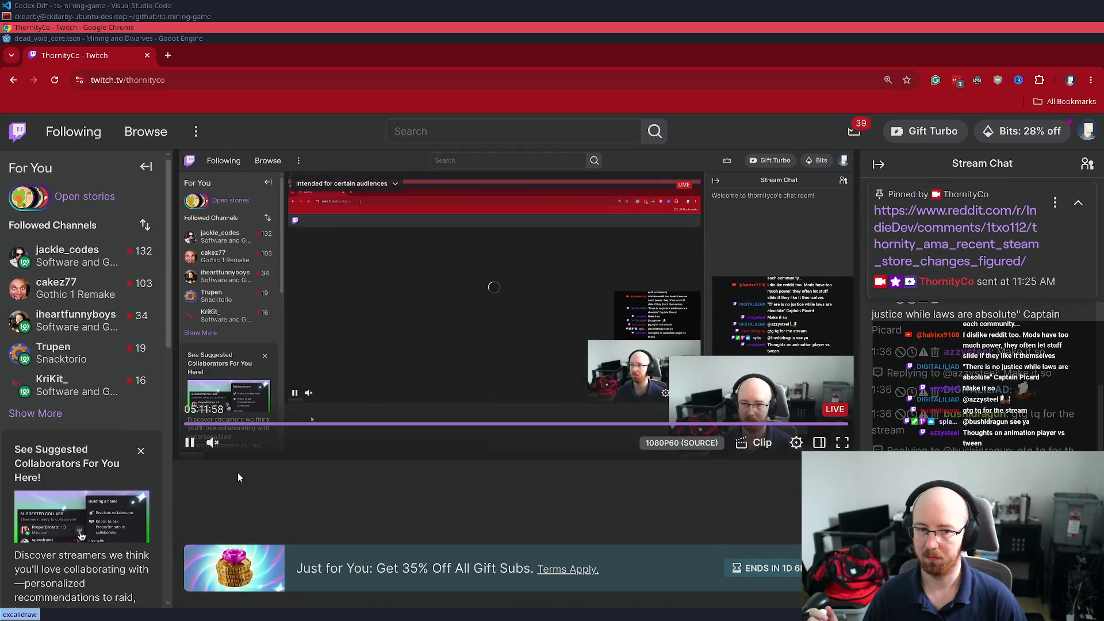
{"action": "left_click", "coordinate": [261, 486]}
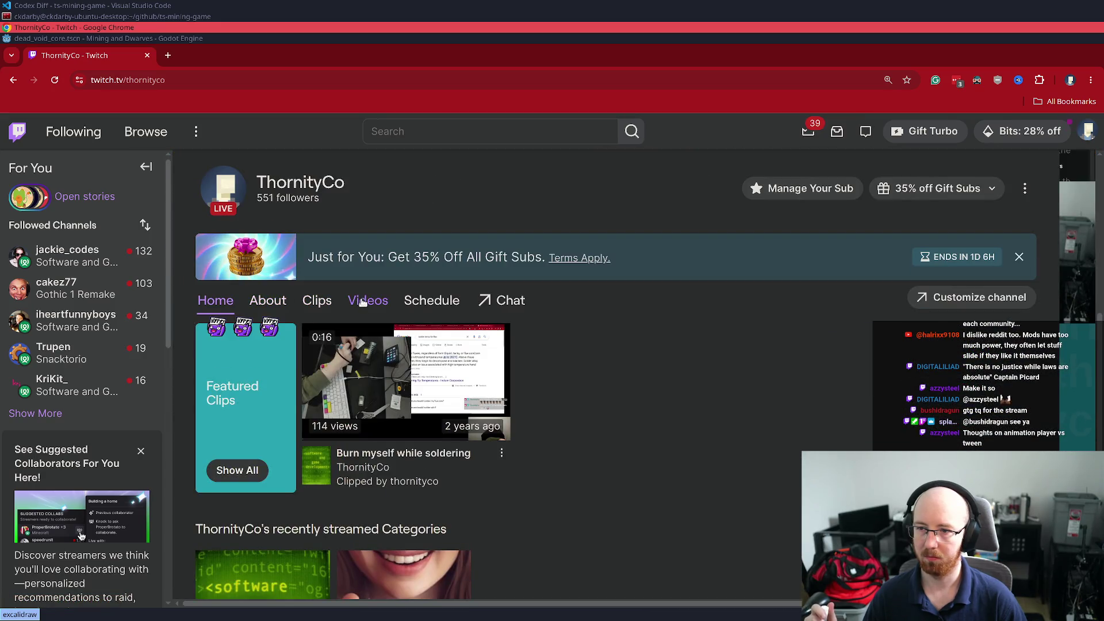
{"action": "left_click", "coordinate": [360, 309]}
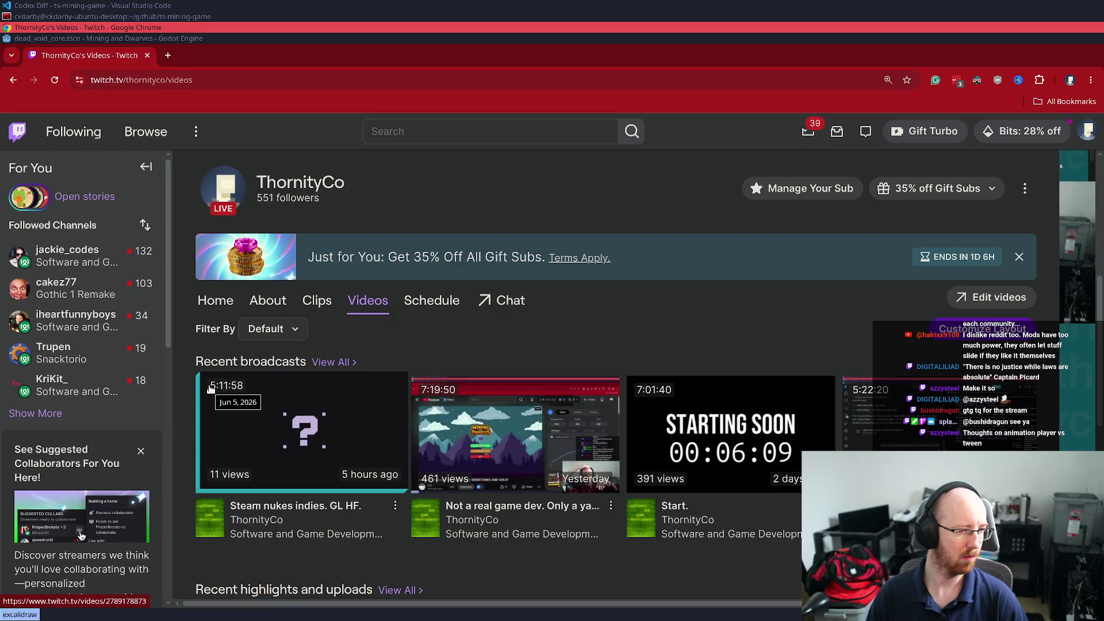
{"action": "left_click", "coordinate": [210, 389]}
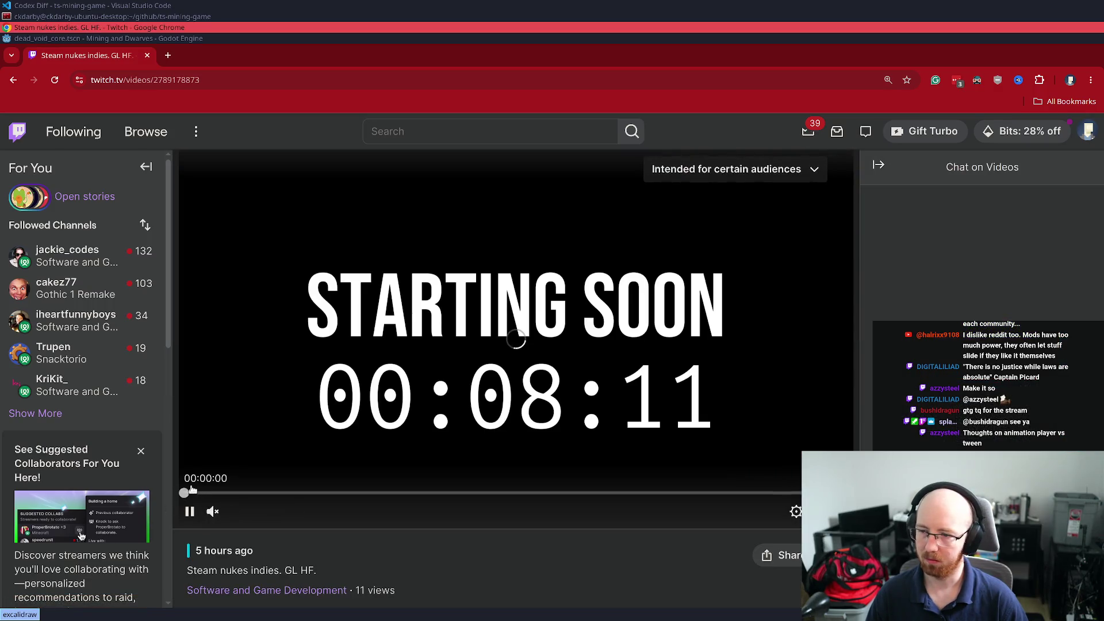
Skip ahead in the broadcast, rewind it to 00:00, and pause it
{"action": "left_click", "coordinate": [192, 493]}
{"action": "left_click", "coordinate": [194, 494]}
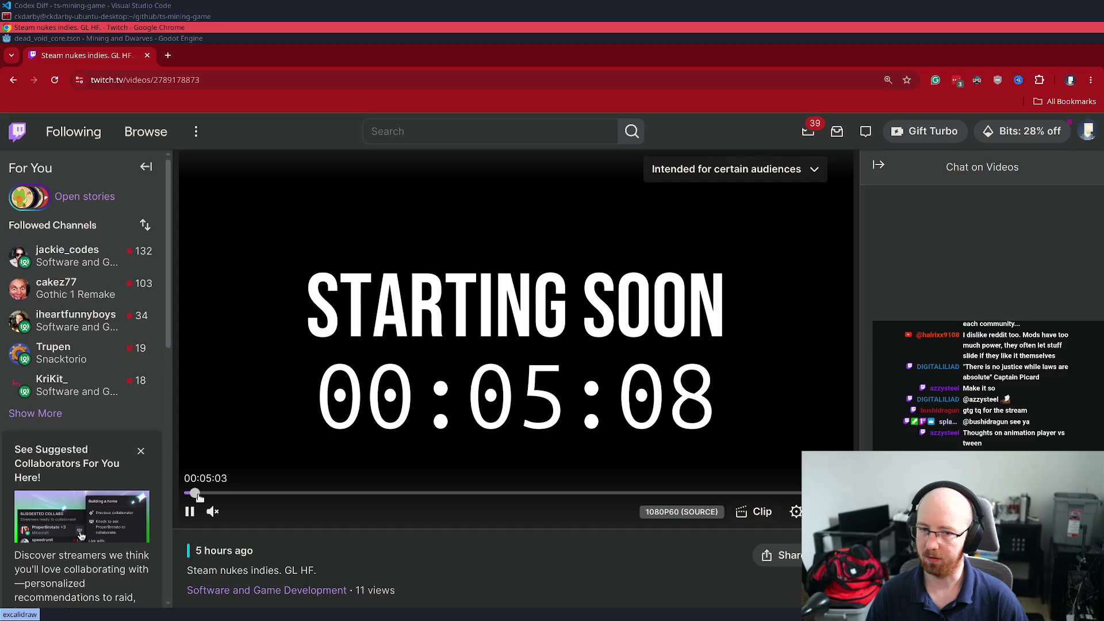
{"action": "left_click", "coordinate": [205, 494]}
{"action": "left_click", "coordinate": [212, 494]}
{"action": "left_click", "coordinate": [232, 494]}
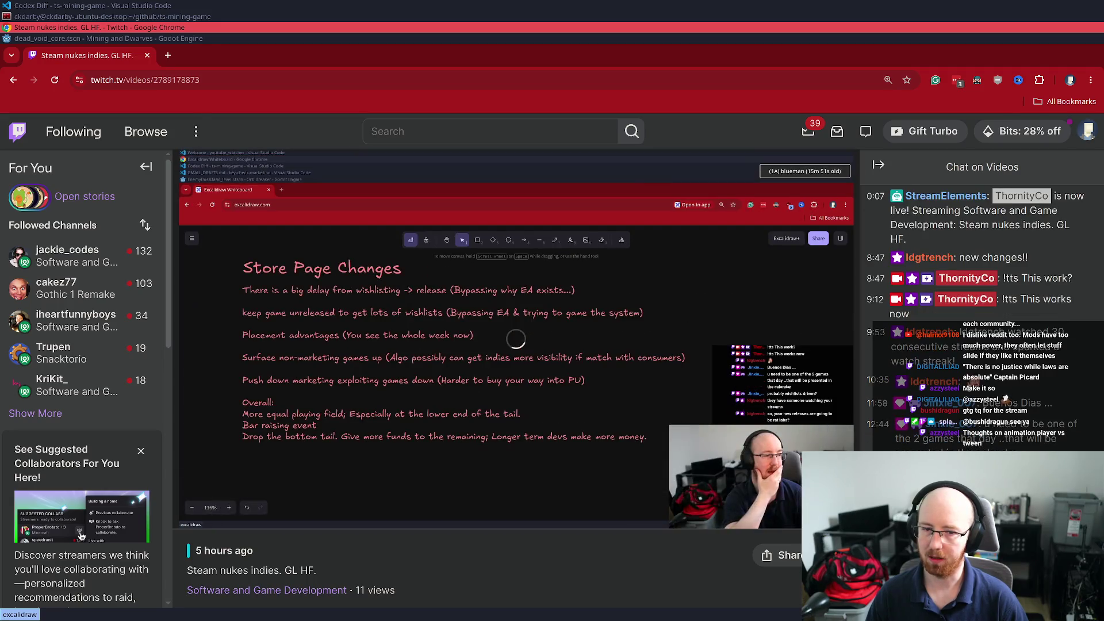
{"action": "mouse_move", "coordinate": [228, 492]}
{"action": "left_mouse_down"}
{"action": "mouse_move", "coordinate": [132, 485]}
{"action": "mouse_move", "coordinate": [174, 505]}
{"action": "left_mouse_up"}
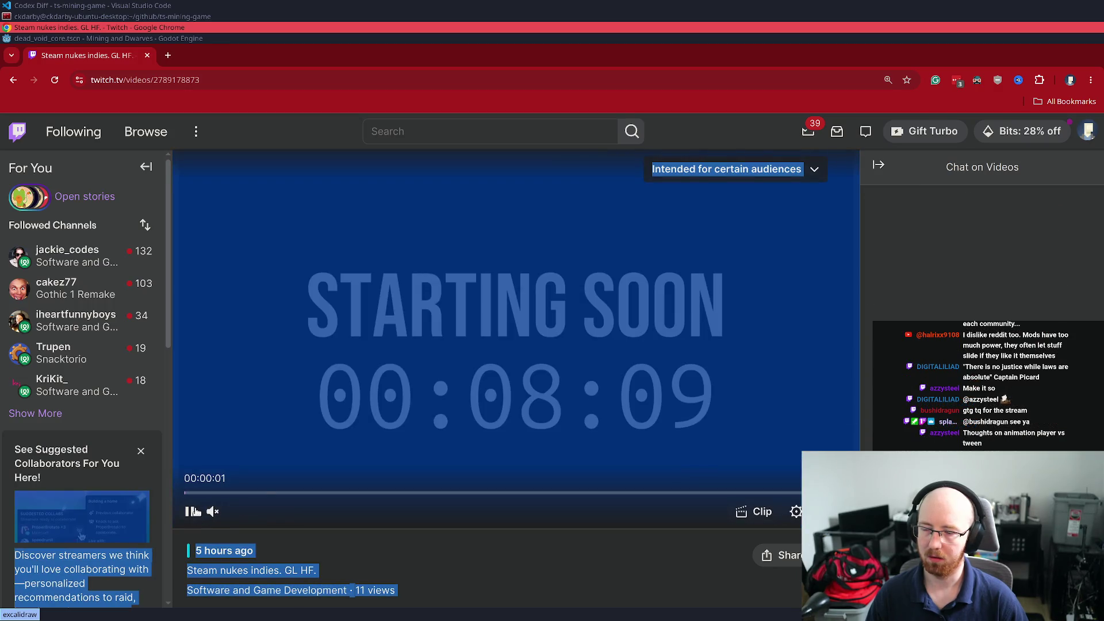
{"action": "left_click", "coordinate": [194, 511]}
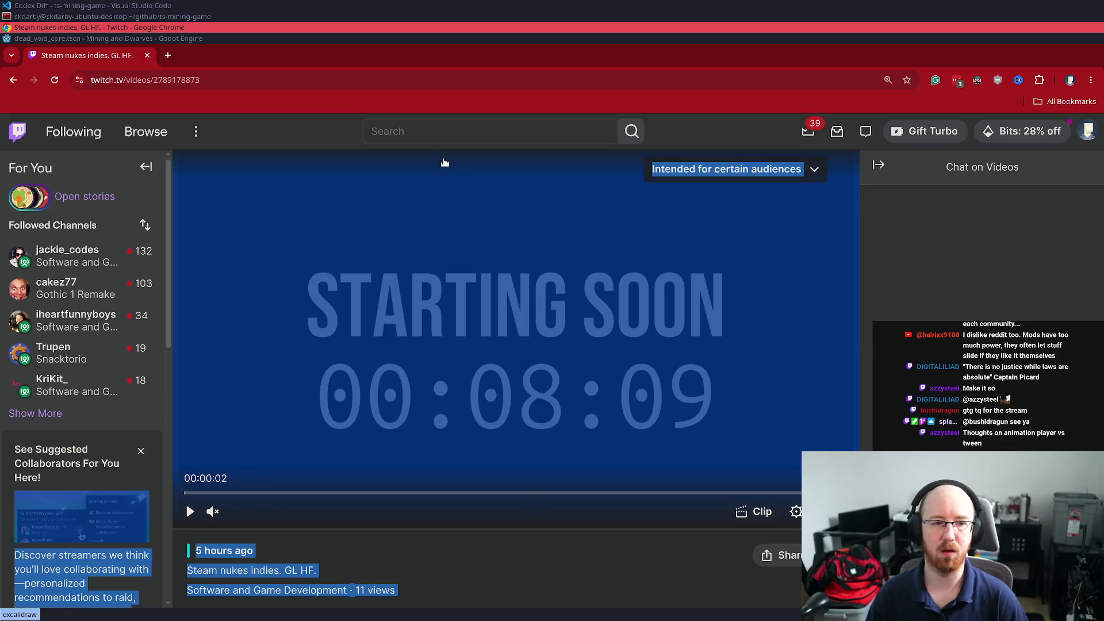
{"action": "key", "text": "ctrl+w"}
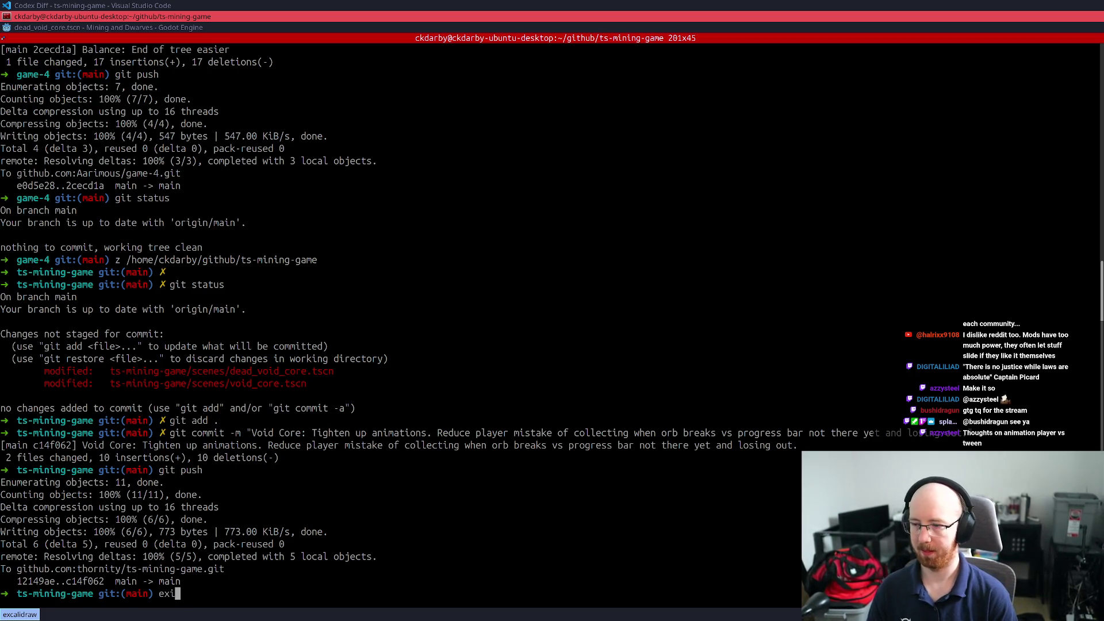
Open a new terminal and jump into the fishing-village project folder via z and fzf
{"action": "key", "text": "super+Up"}
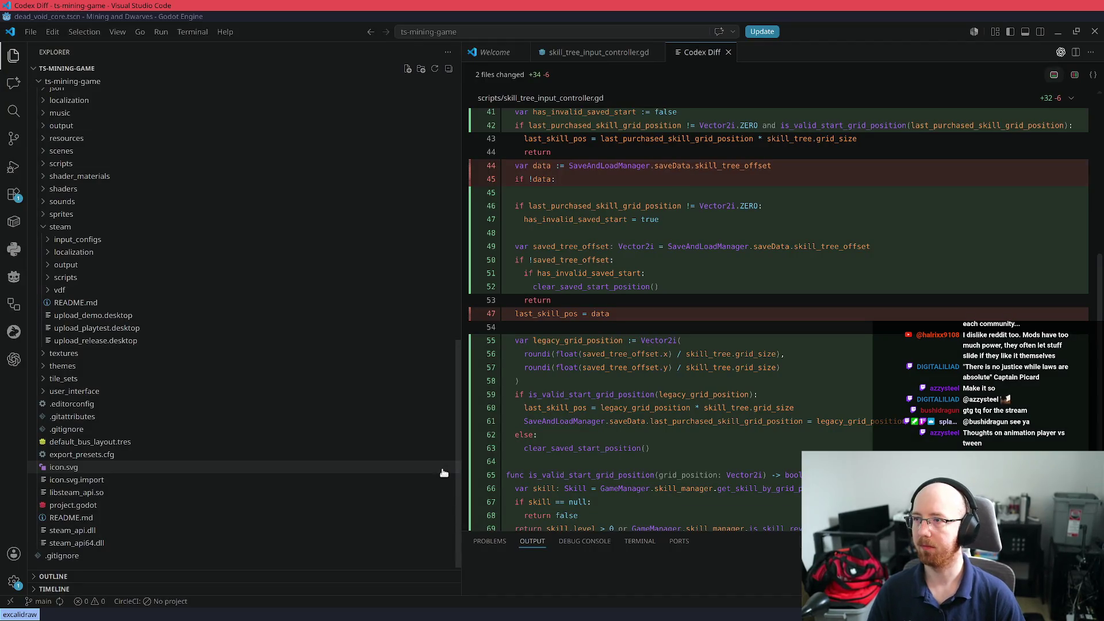
{"action": "key", "text": "super+Return"}
{"action": "type", "text": "z fish"}
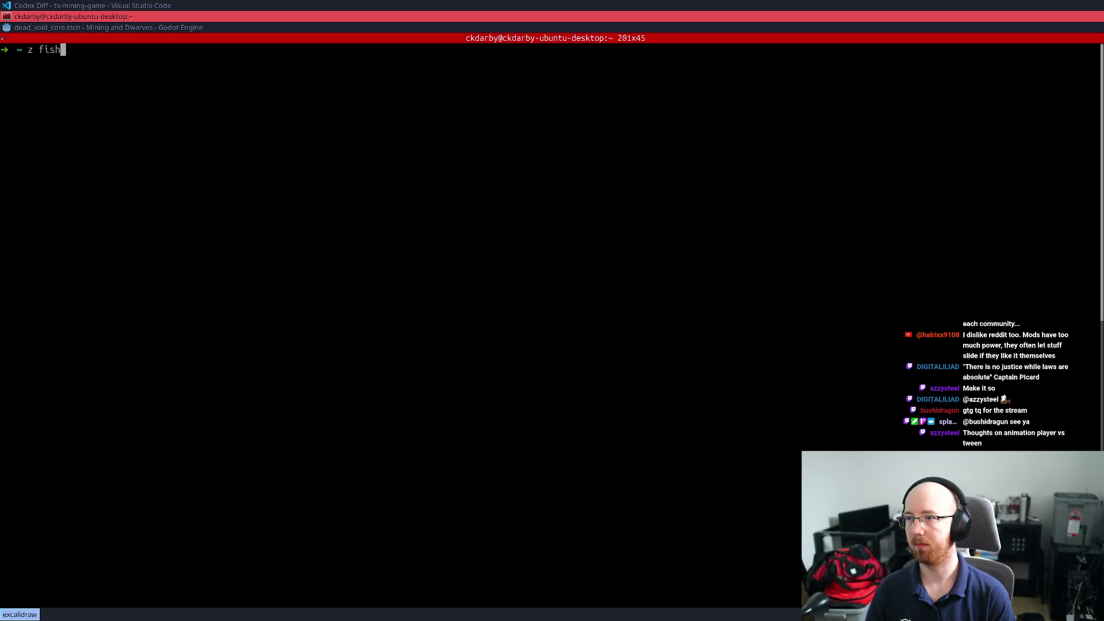
{"action": "type", "text": "in"}
{"action": "key", "text": "Tab"}
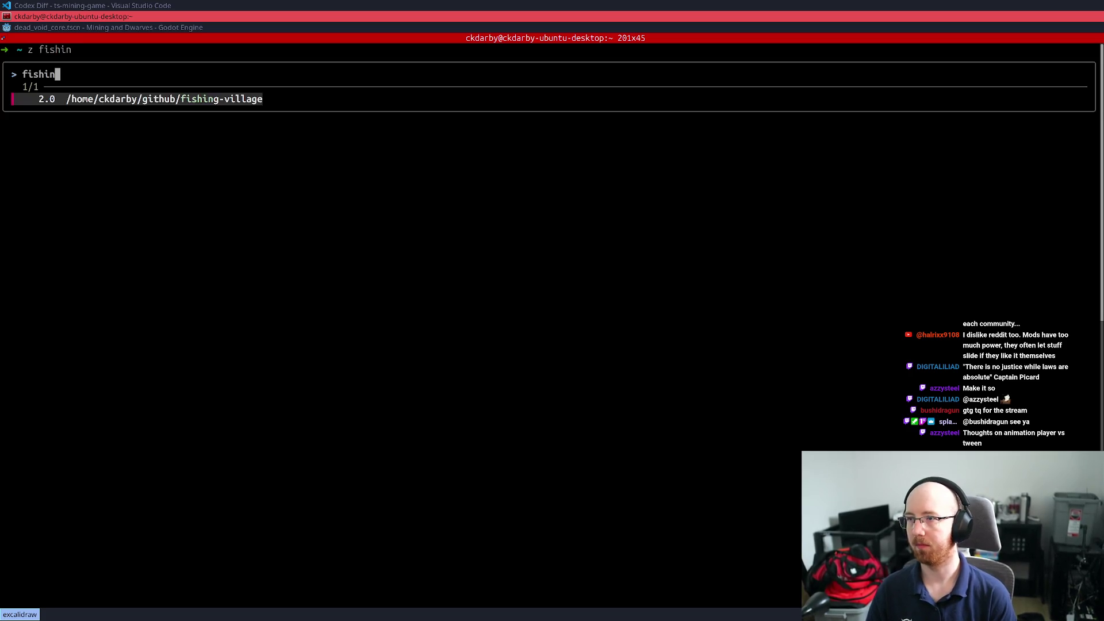
{"action": "key", "text": "Return"}
{"action": "key", "text": "Return"}
{"action": "key", "text": "Return"}
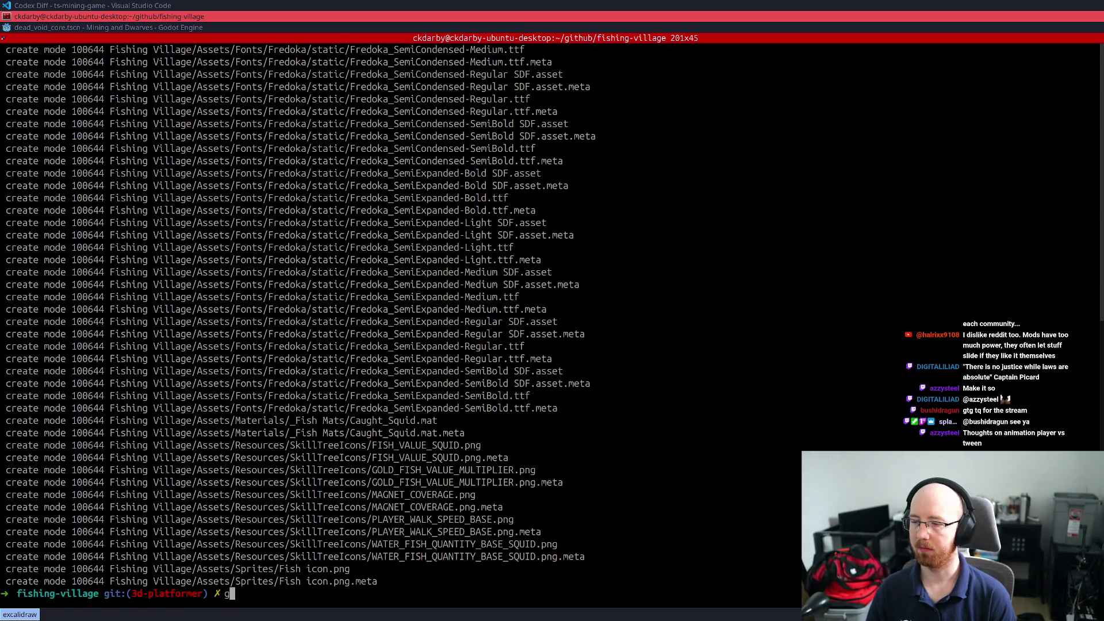
Launch Unity Hub from the app launcher and bring its project list forward
{"action": "key", "text": "alt+Tab"}
{"action": "key", "text": "Escape"}
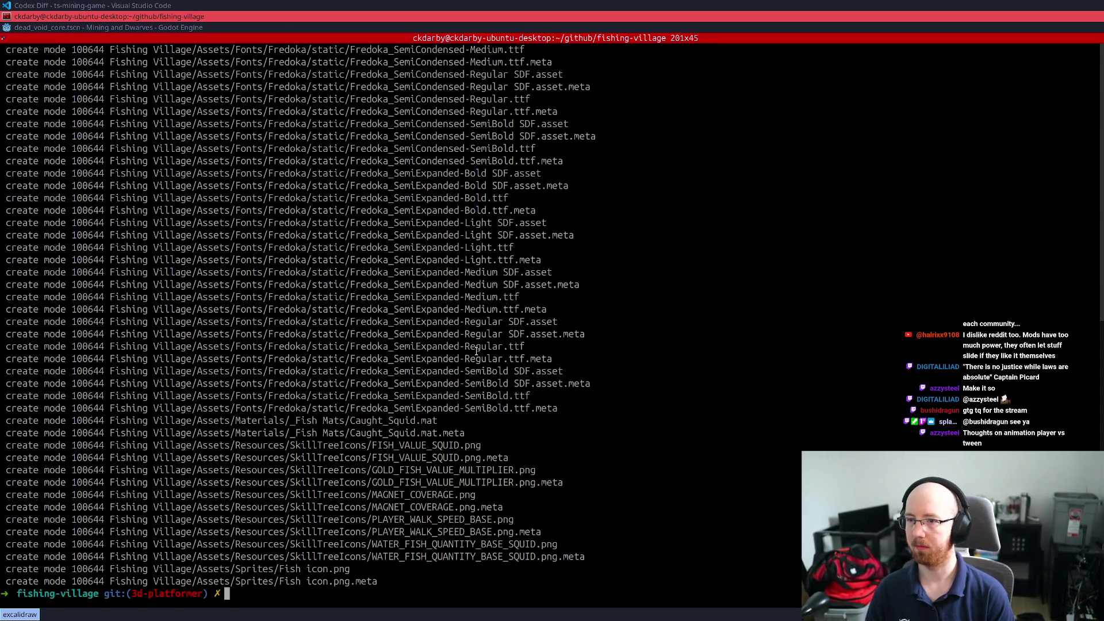
{"action": "key", "text": "alt+Tab"}
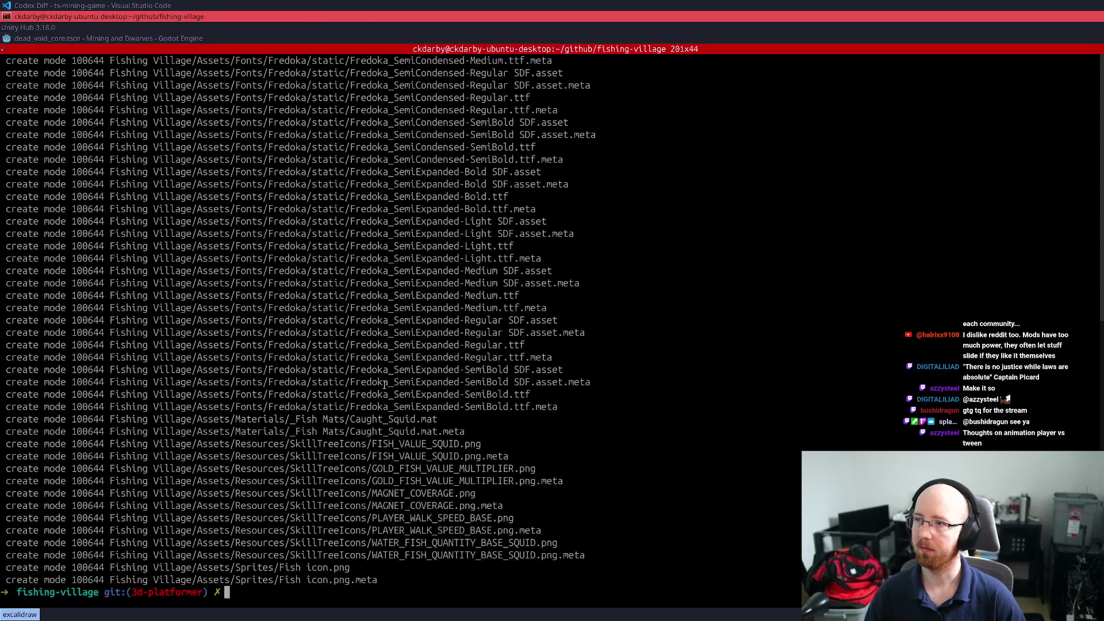
{"action": "key", "text": "alt+Tab"}
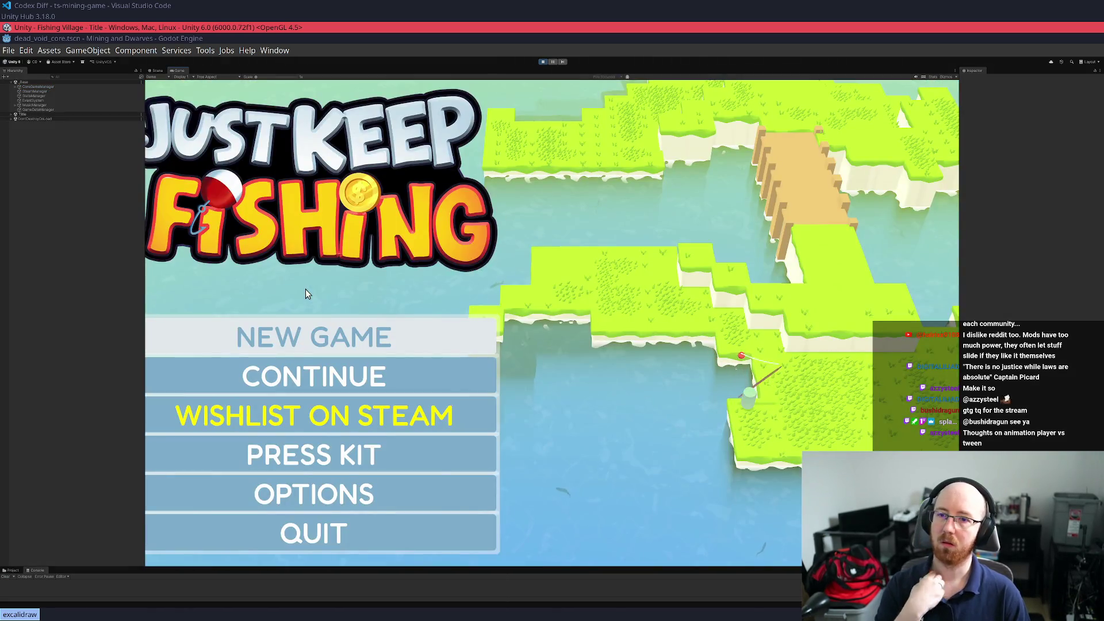
Start a new game from the Just Keep Fishing title menu, loading Level1
{"action": "left_click", "coordinate": [363, 345]}
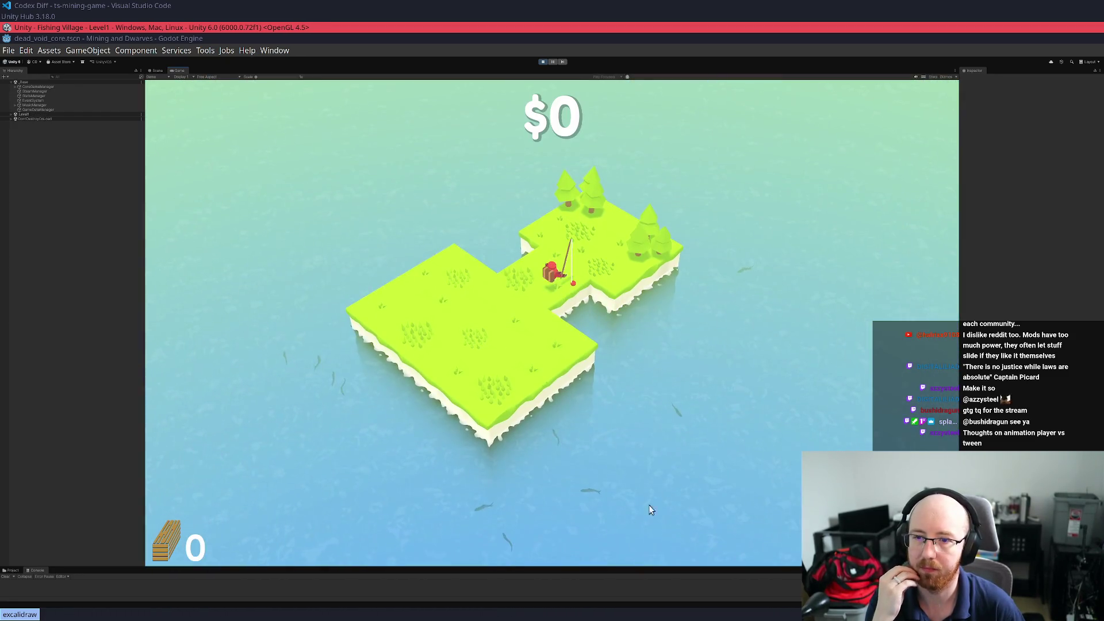
Walk the fisher to the water, cast and reel in fish, and bring them to the barrel
{"action": "key", "text": "s"}
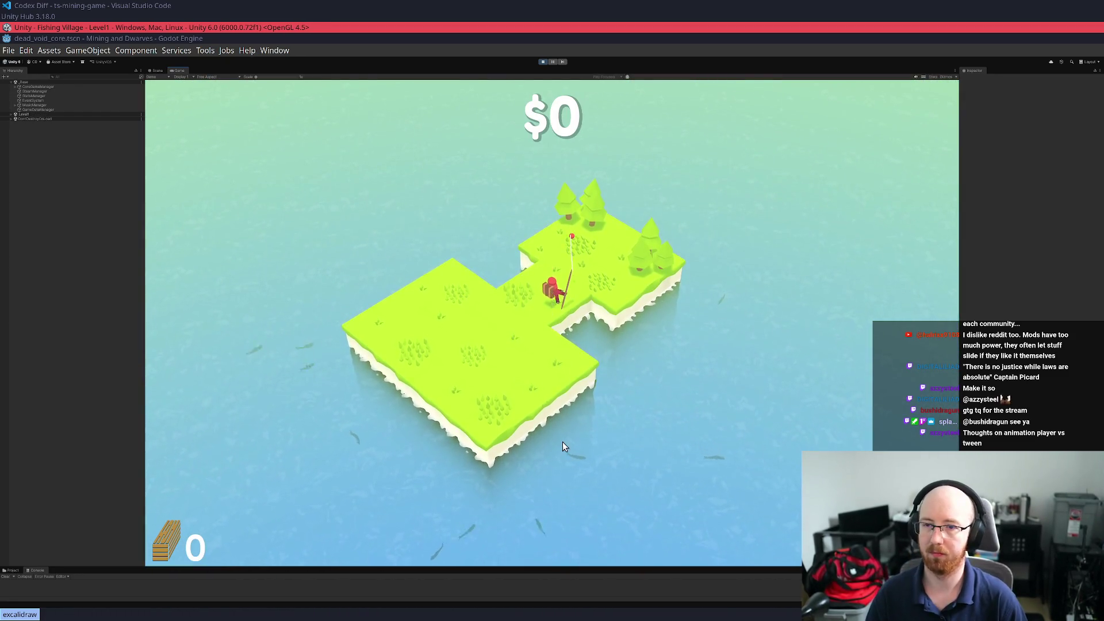
{"action": "left_click", "coordinate": [586, 384]}
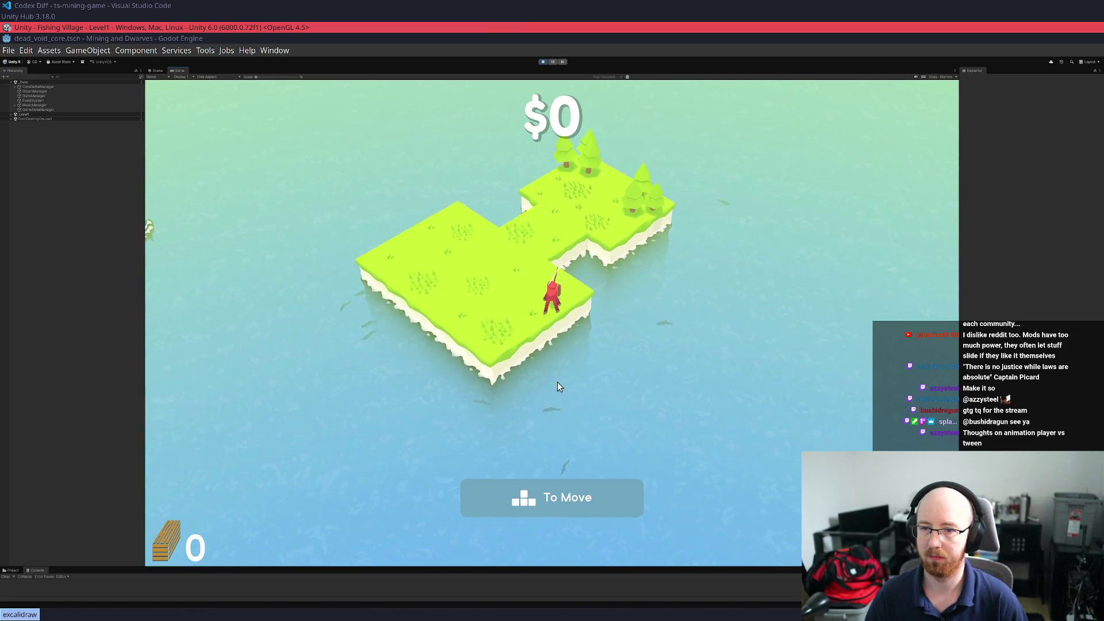
{"action": "left_click", "coordinate": [545, 410]}
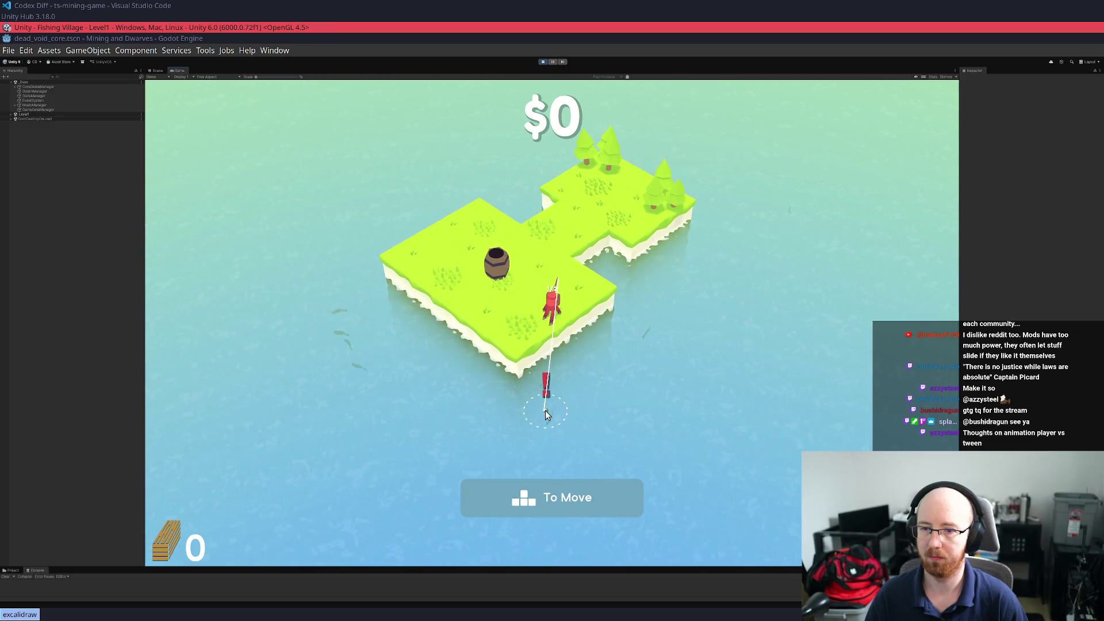
{"action": "mouse_move", "coordinate": [546, 412]}
{"action": "left_mouse_down"}
{"action": "mouse_move", "coordinate": [562, 367]}
{"action": "mouse_move", "coordinate": [423, 316]}
{"action": "mouse_move", "coordinate": [442, 339]}
{"action": "mouse_move", "coordinate": [564, 392]}
{"action": "mouse_move", "coordinate": [536, 395]}
{"action": "mouse_move", "coordinate": [535, 419]}
{"action": "mouse_move", "coordinate": [556, 400]}
{"action": "mouse_move", "coordinate": [540, 551]}
{"action": "mouse_move", "coordinate": [276, 425]}
{"action": "mouse_move", "coordinate": [187, 205]}
{"action": "mouse_move", "coordinate": [359, 75]}
{"action": "left_mouse_up"}
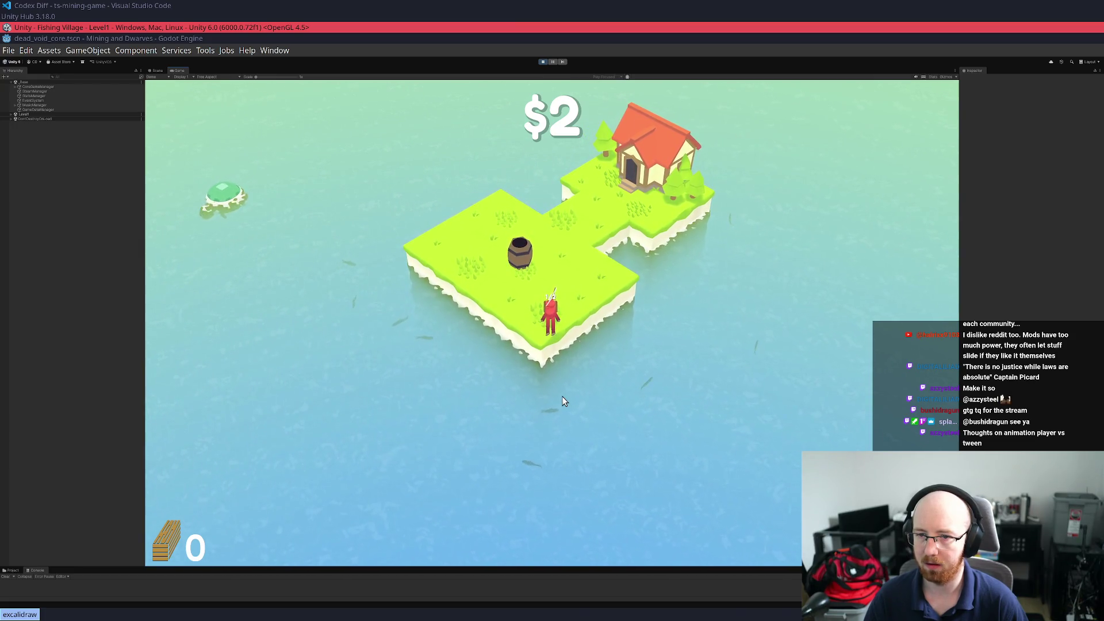
{"action": "mouse_move", "coordinate": [563, 401]}
{"action": "left_mouse_down"}
{"action": "mouse_move", "coordinate": [602, 414]}
{"action": "mouse_move", "coordinate": [631, 455]}
{"action": "left_mouse_up"}
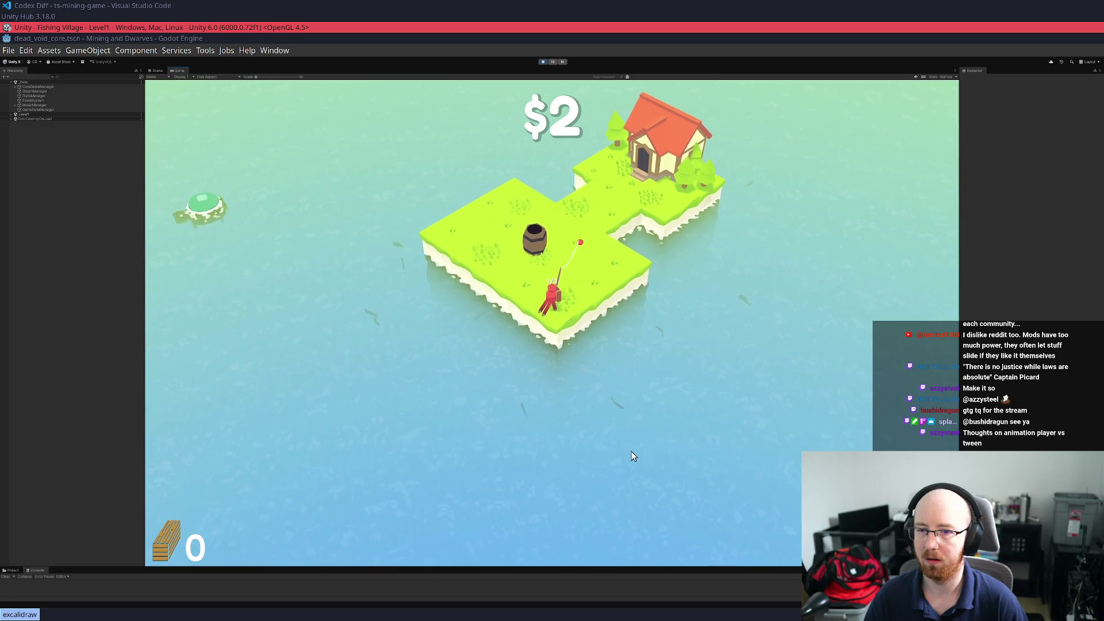
{"action": "left_click", "coordinate": [603, 415]}
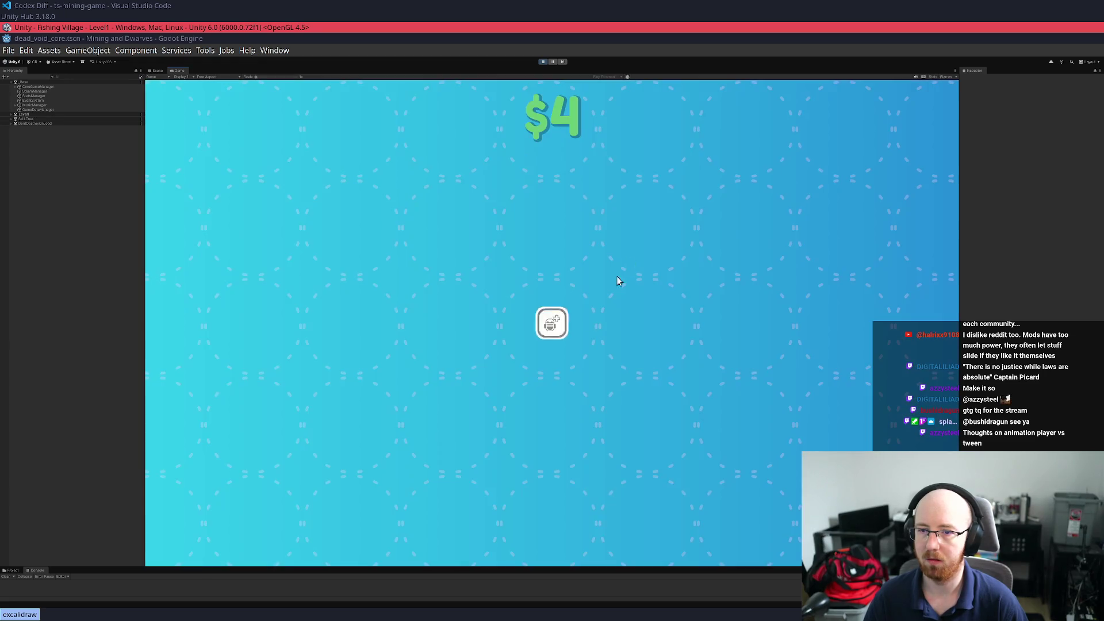
Buy the first skill-tree upgrade, then return to the island and hook a fish
{"action": "left_click", "coordinate": [551, 324]}
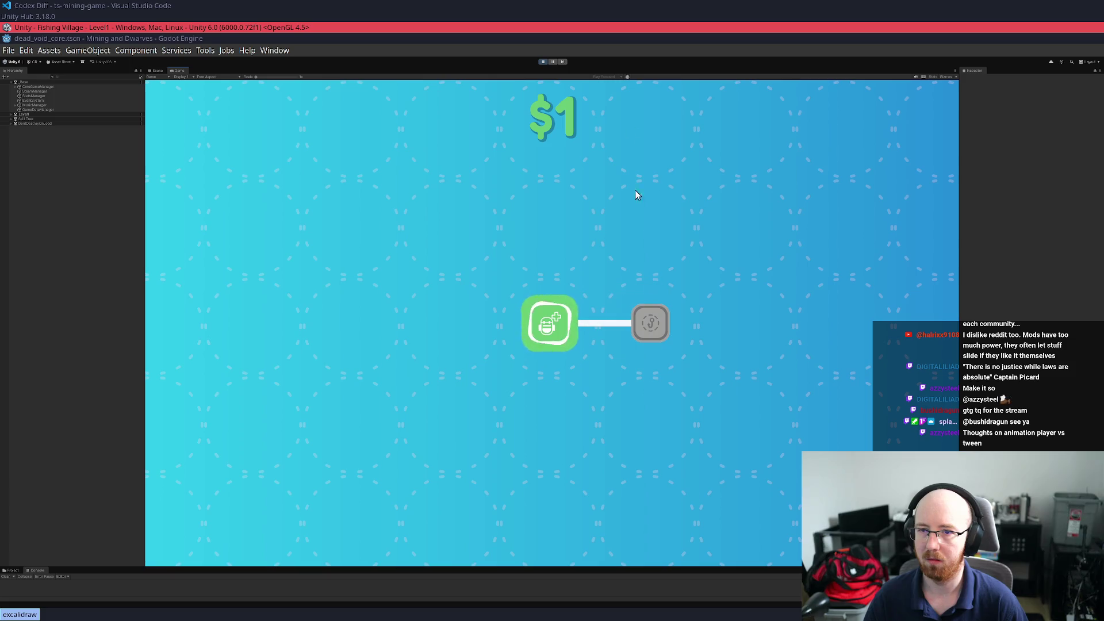
{"action": "key", "text": "Escape"}
{"action": "mouse_move", "coordinate": [598, 377]}
{"action": "left_mouse_down"}
{"action": "mouse_move", "coordinate": [494, 368]}
{"action": "mouse_move", "coordinate": [438, 315]}
{"action": "left_mouse_up"}
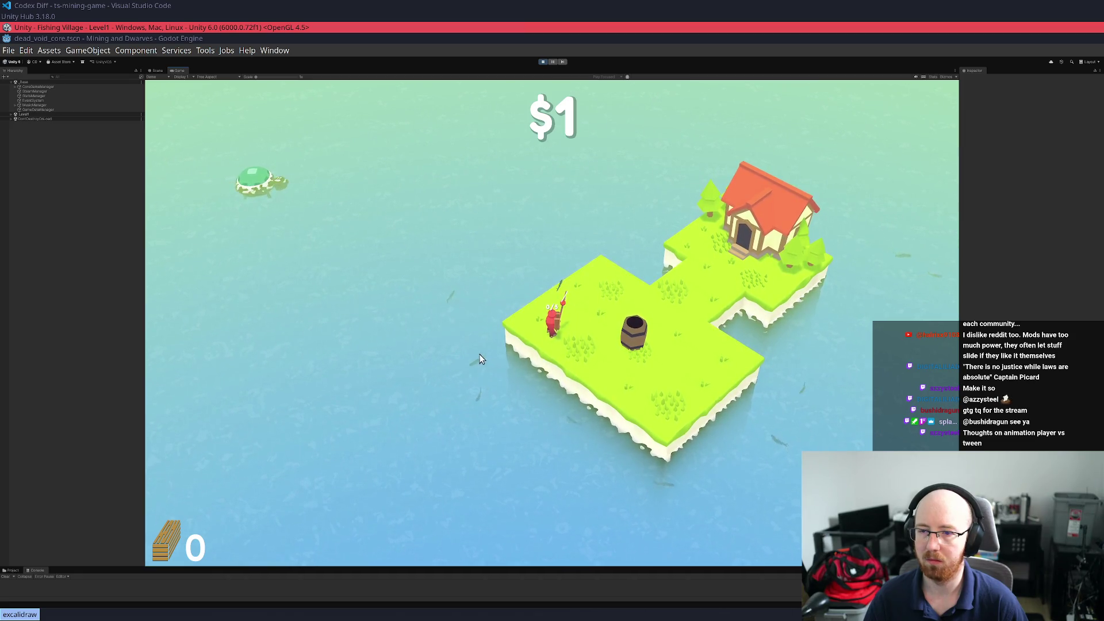
{"action": "left_click_drag", "start_coordinate": [481, 358], "coordinate": [464, 291]}
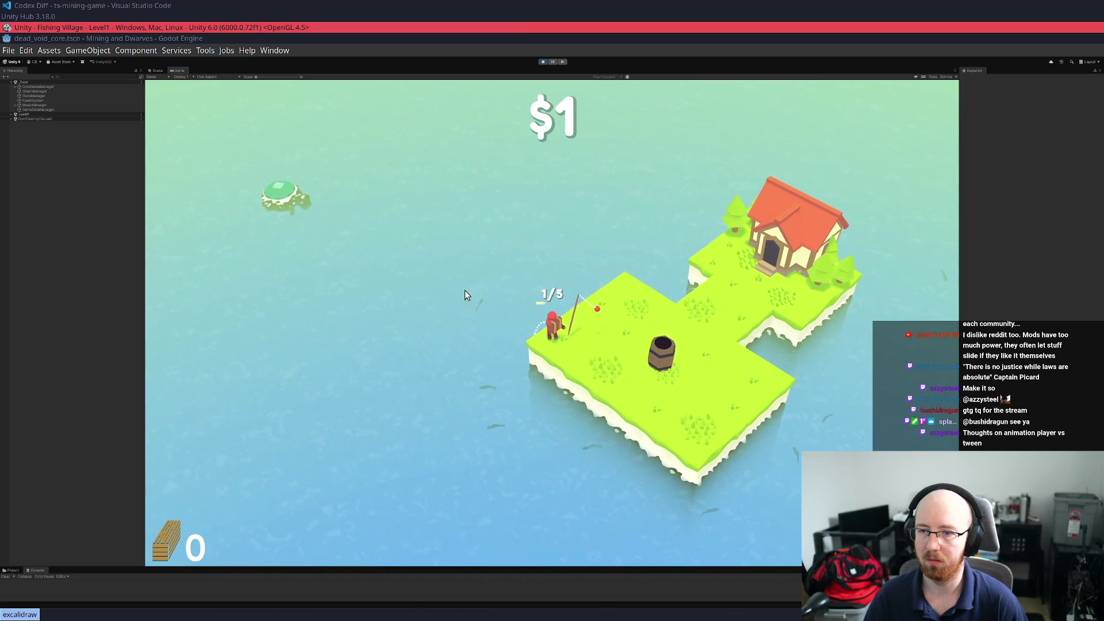
{"action": "left_click", "coordinate": [564, 316]}
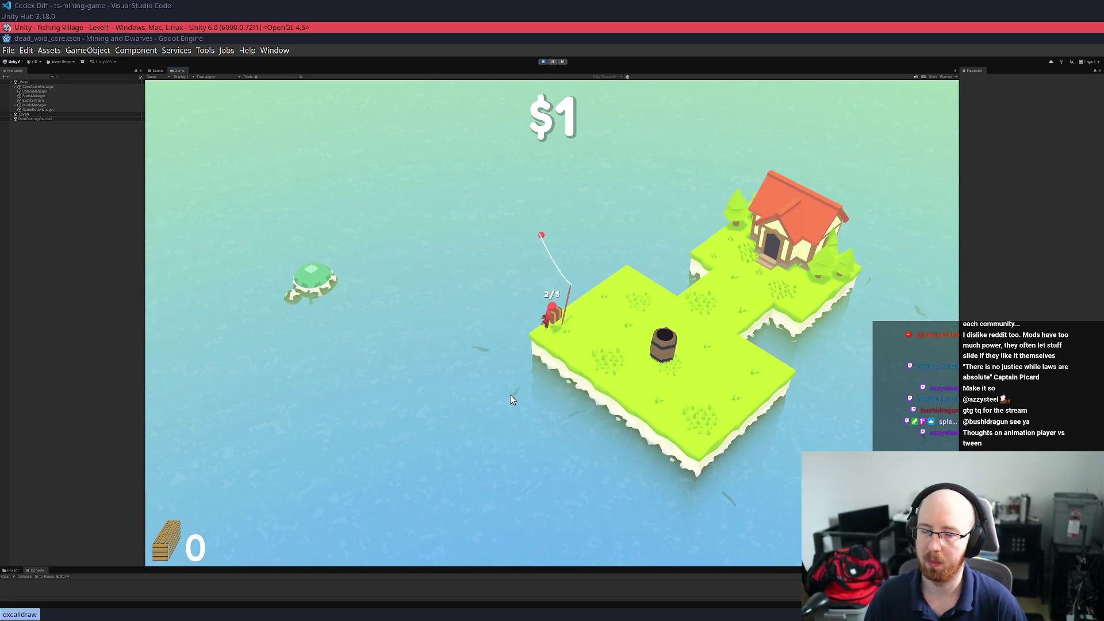
Catch several more fish below the barrel and sell them at the barrel
{"action": "key", "text": "d"}
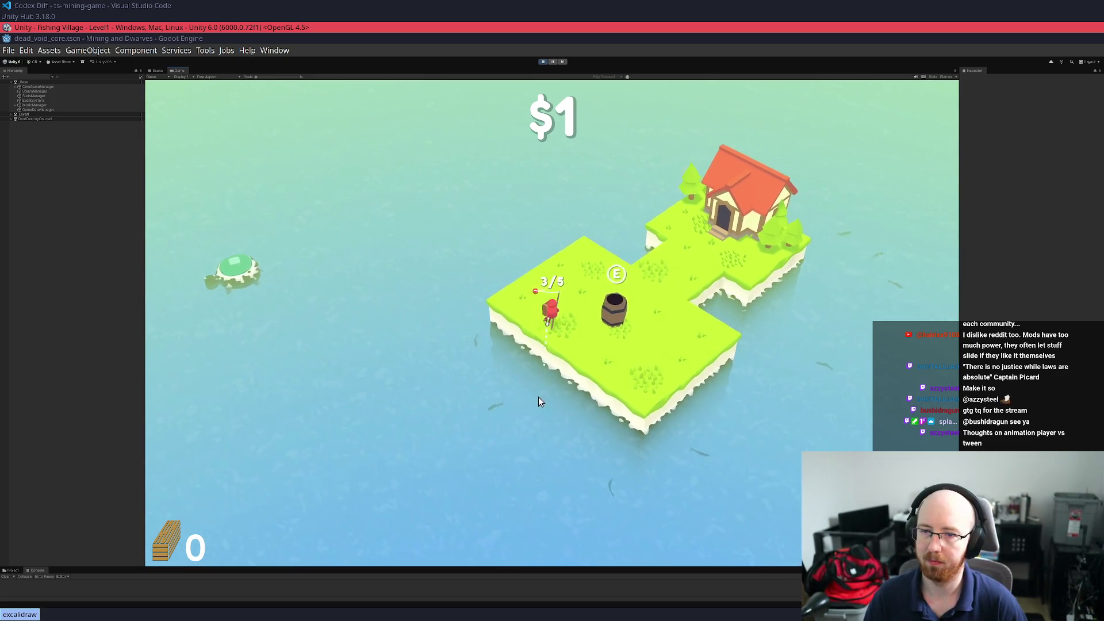
{"action": "key", "text": "s"}
{"action": "left_click", "coordinate": [550, 414]}
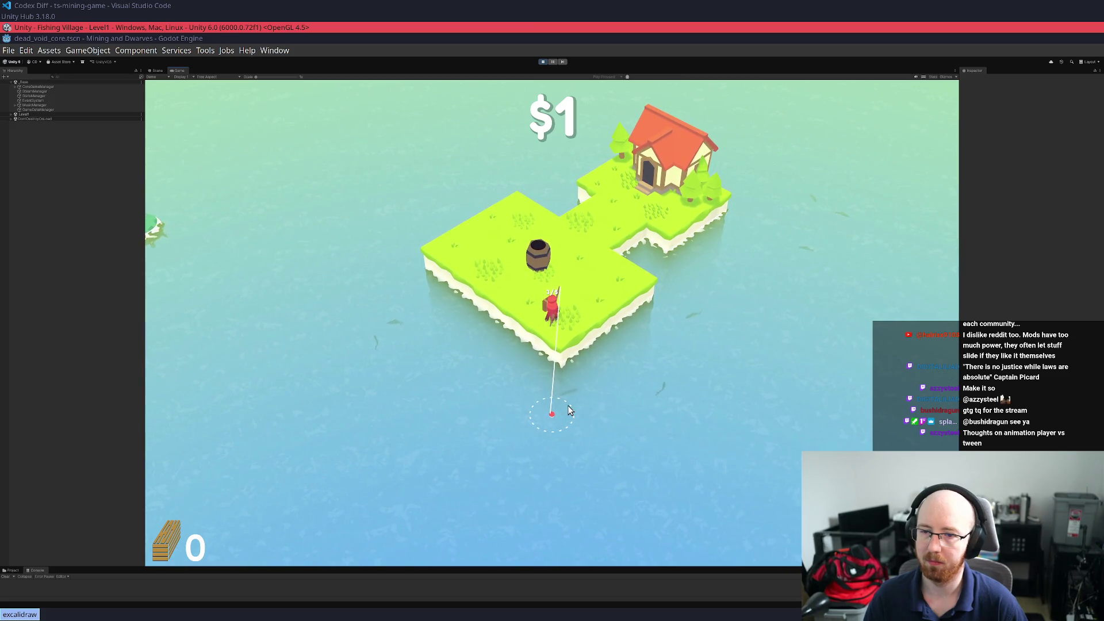
{"action": "key", "text": "d"}
{"action": "left_click", "coordinate": [619, 437]}
{"action": "key", "text": "d"}
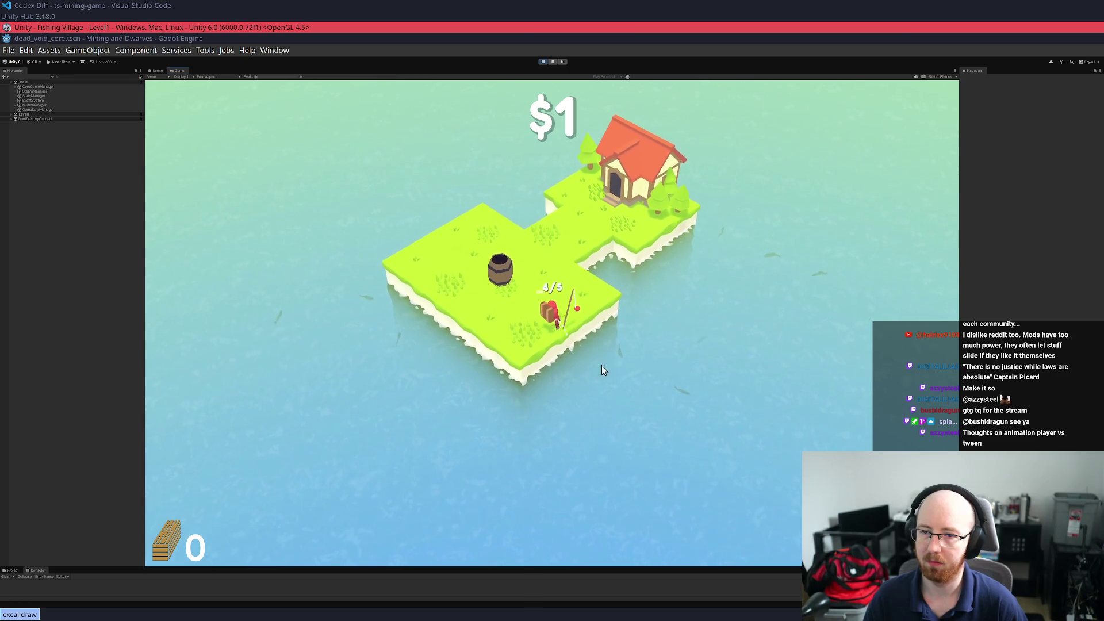
{"action": "left_click", "coordinate": [636, 391]}
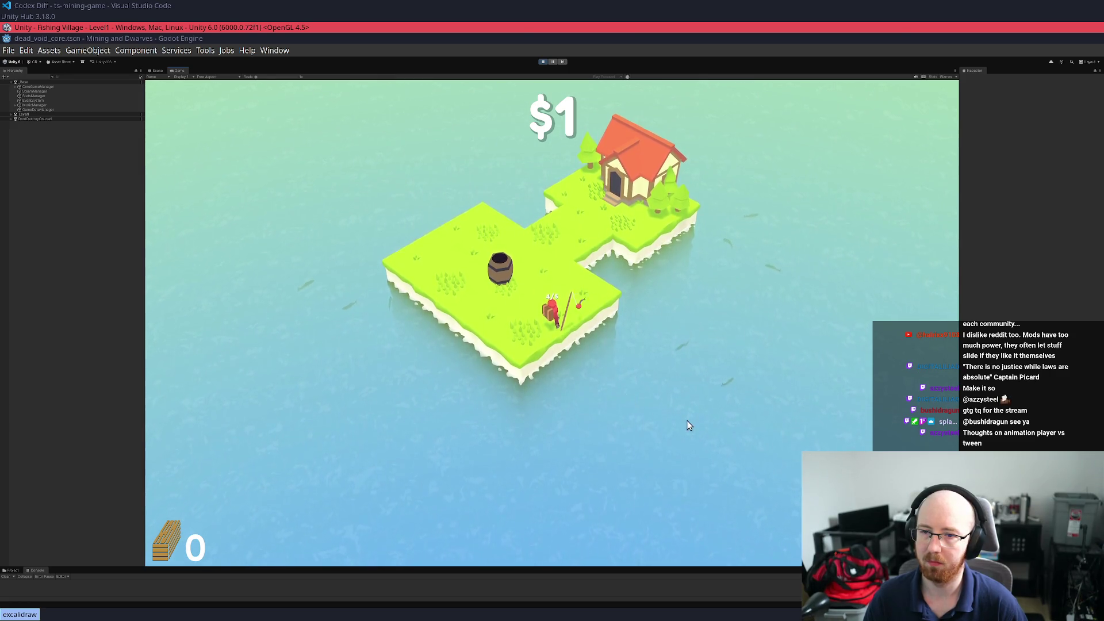
{"action": "key", "text": "w"}
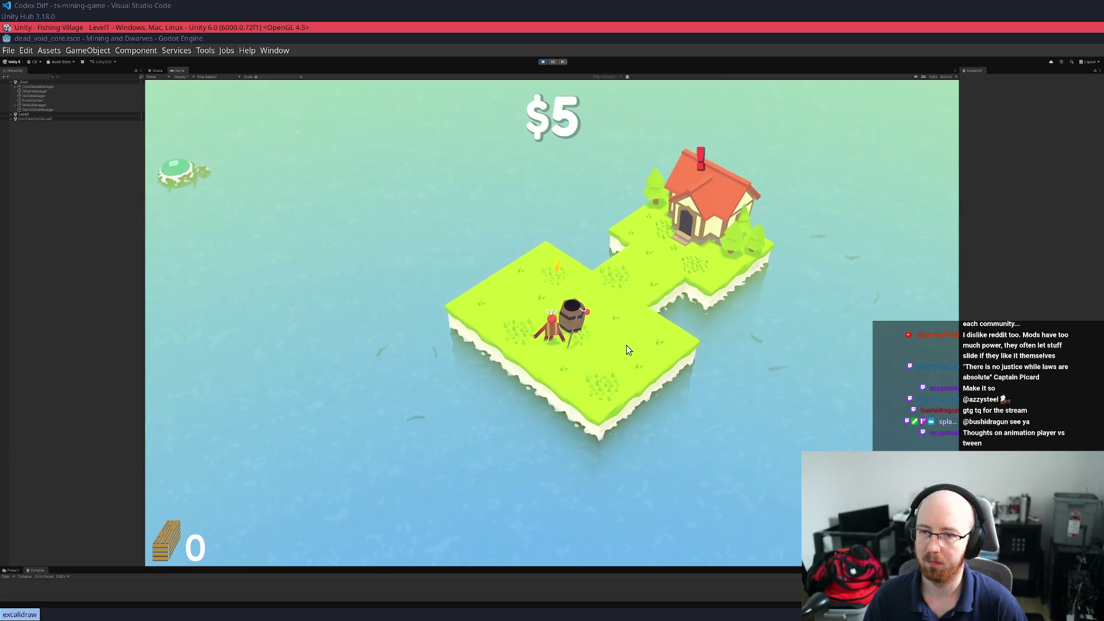
Buy the Lure Range and Cast Distance upgrades at the house skill tree
{"action": "key", "text": "d"}
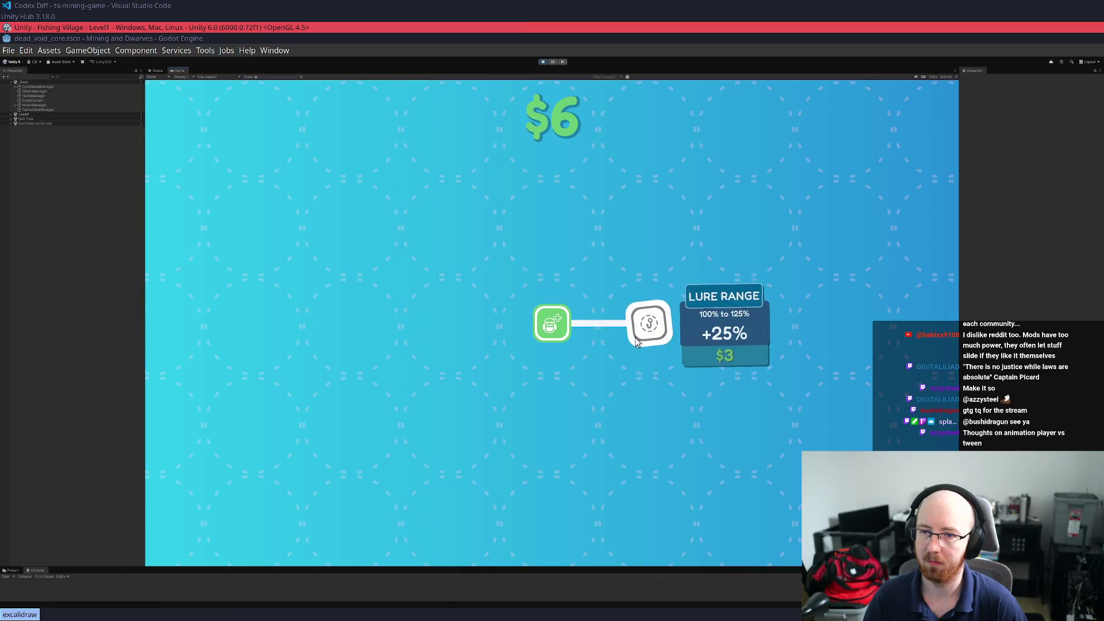
{"action": "left_click", "coordinate": [648, 330]}
{"action": "left_click", "coordinate": [746, 225]}
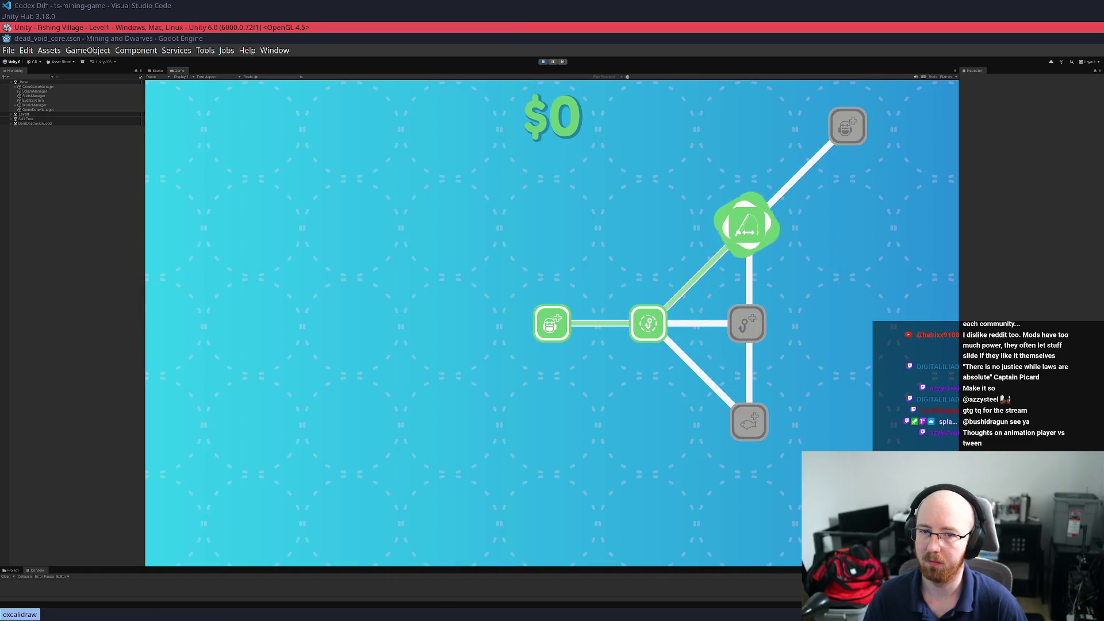
{"action": "key", "text": "Escape"}
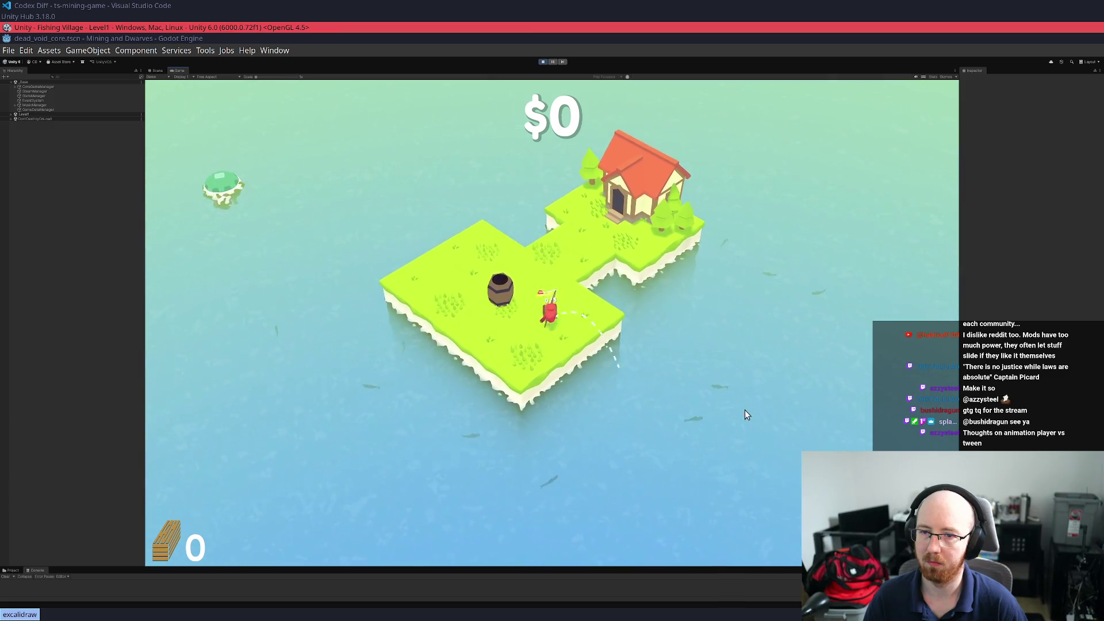
Fish along the island's lower edge and deposit the catch at the barrel
{"action": "left_click", "coordinate": [757, 423]}
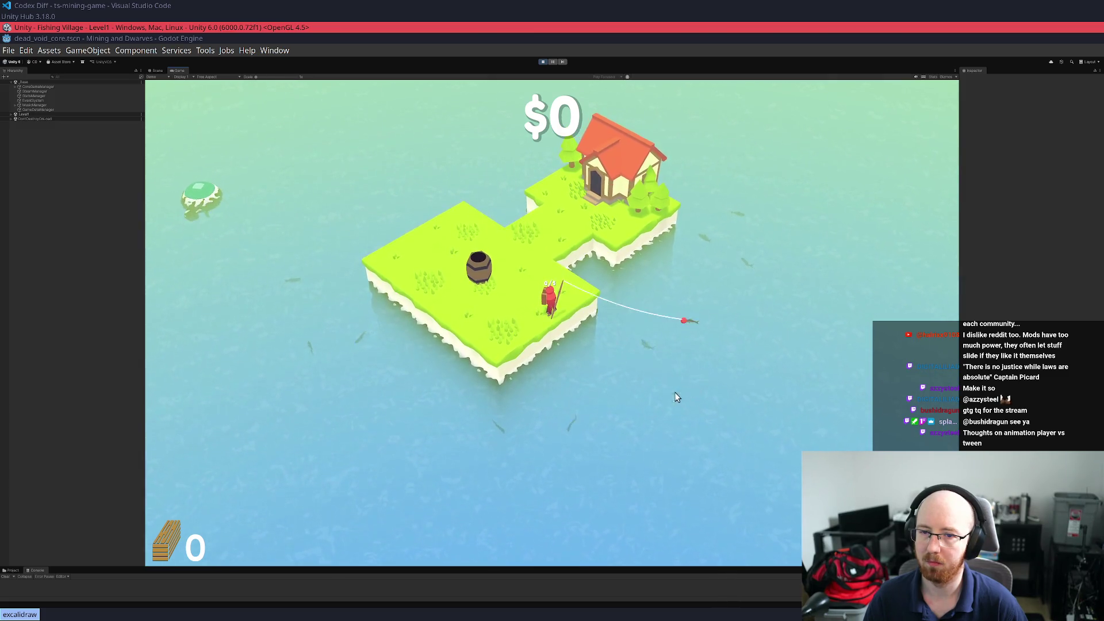
{"action": "left_click", "coordinate": [669, 322]}
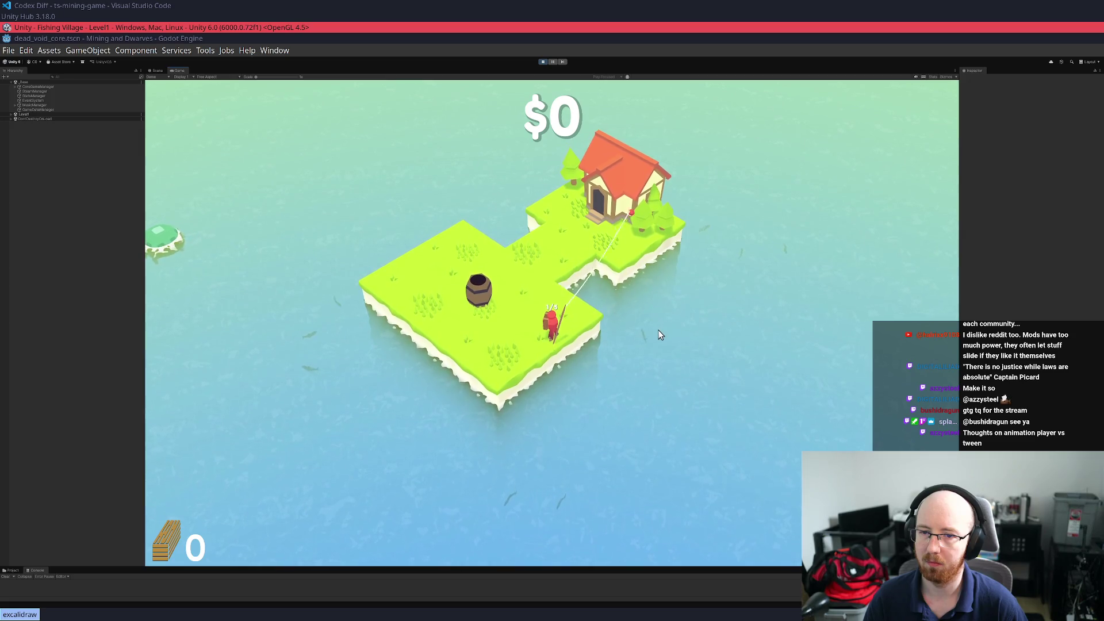
{"action": "key", "text": "a"}
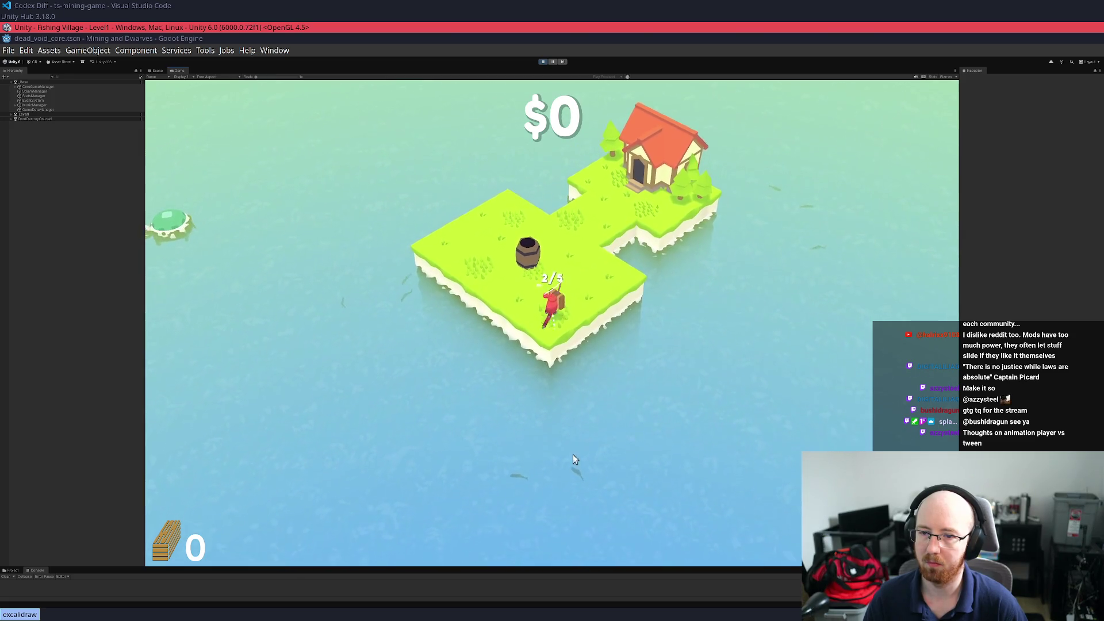
{"action": "left_click", "coordinate": [517, 414]}
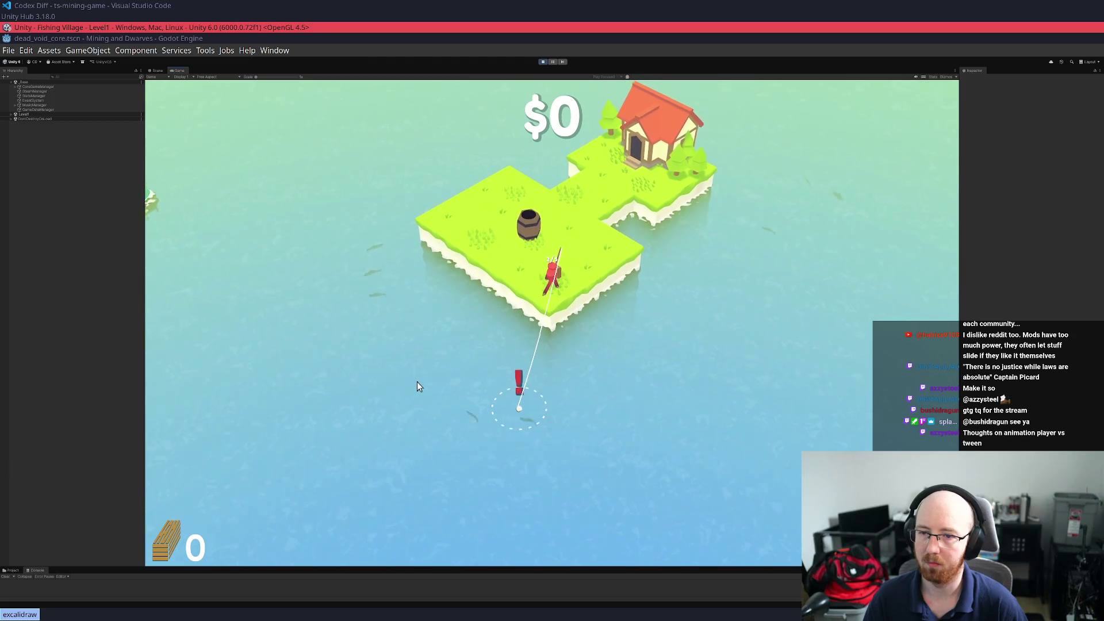
{"action": "left_click", "coordinate": [517, 428]}
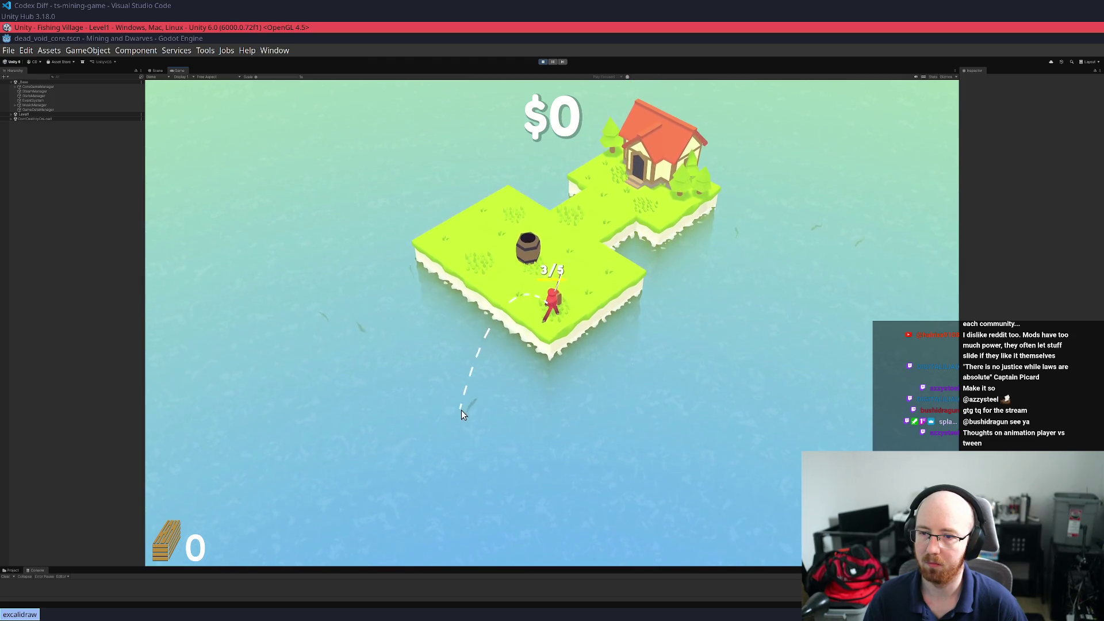
{"action": "left_click", "coordinate": [491, 402]}
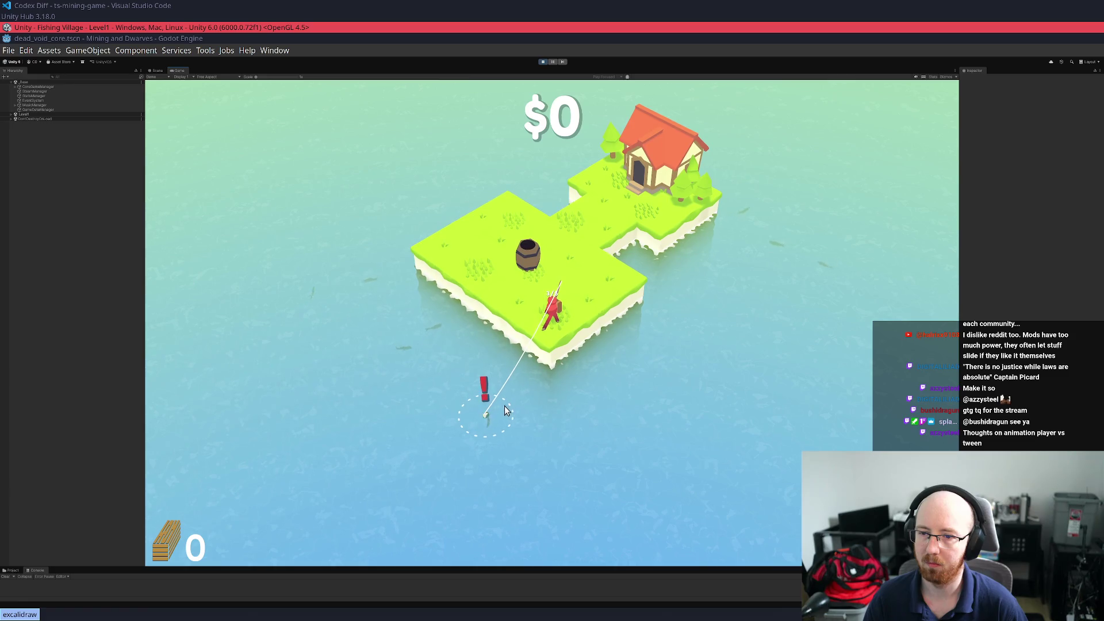
{"action": "left_click", "coordinate": [504, 405]}
{"action": "key", "text": "a"}
{"action": "left_click", "coordinate": [485, 383]}
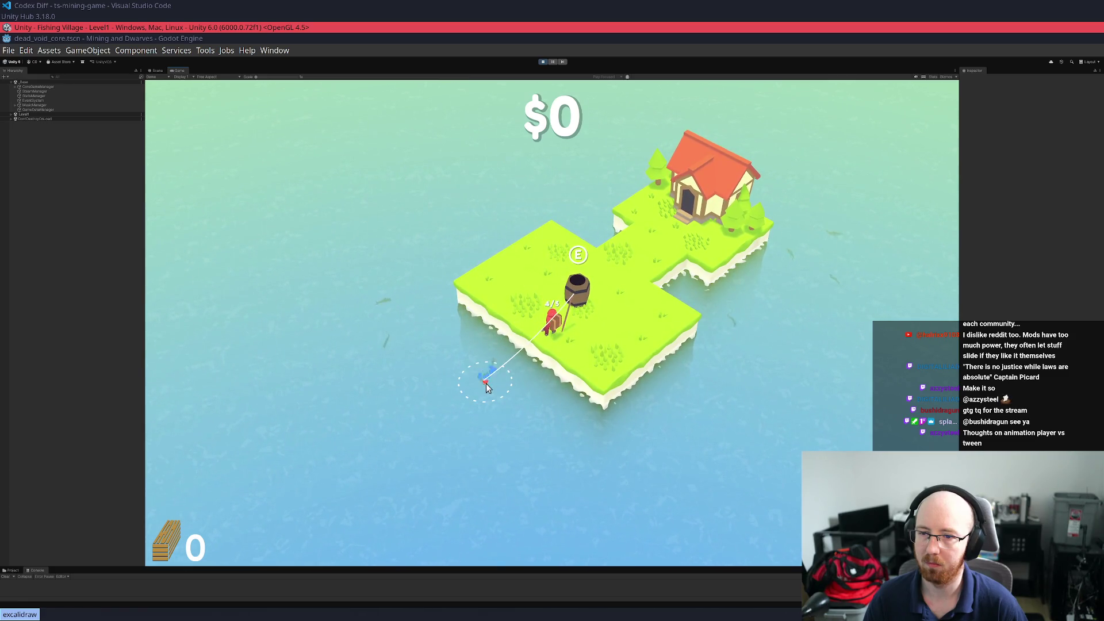
{"action": "left_click", "coordinate": [492, 385]}
{"action": "key", "text": "w"}
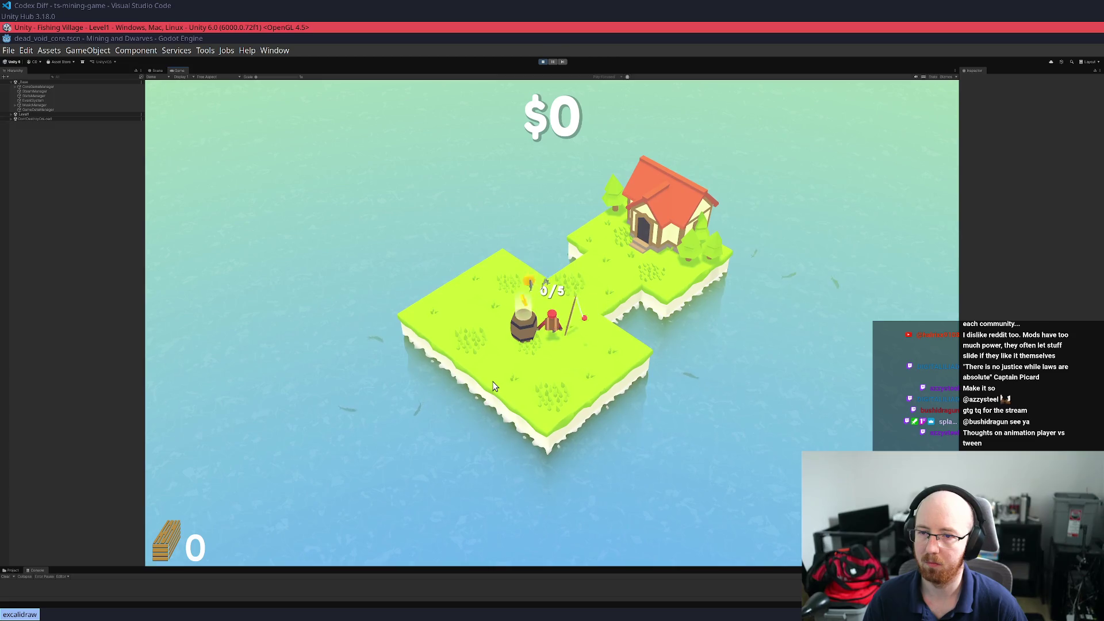
{"action": "key", "text": "w"}
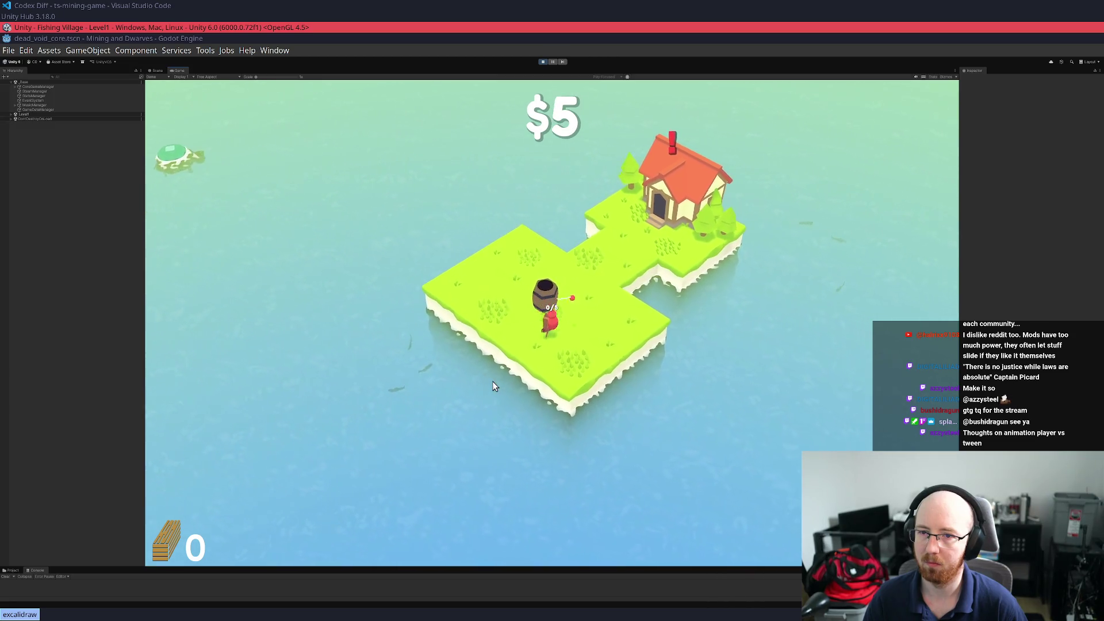
Buy the Max Fish Per Bobber upgrade in the house skill tree
{"action": "key", "text": "w"}
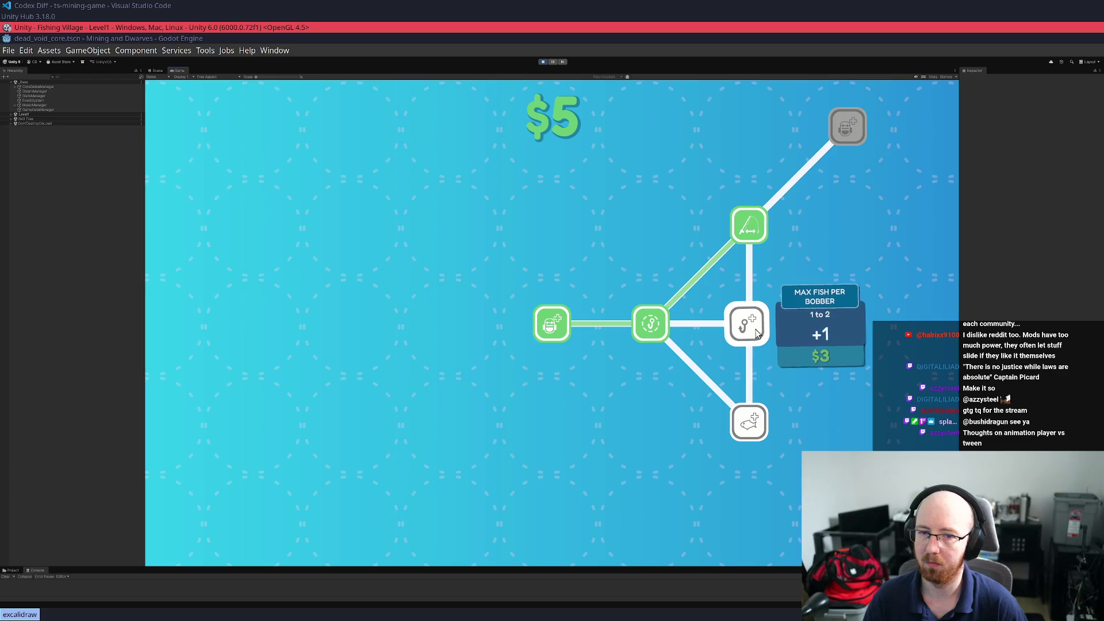
{"action": "left_click", "coordinate": [757, 335]}
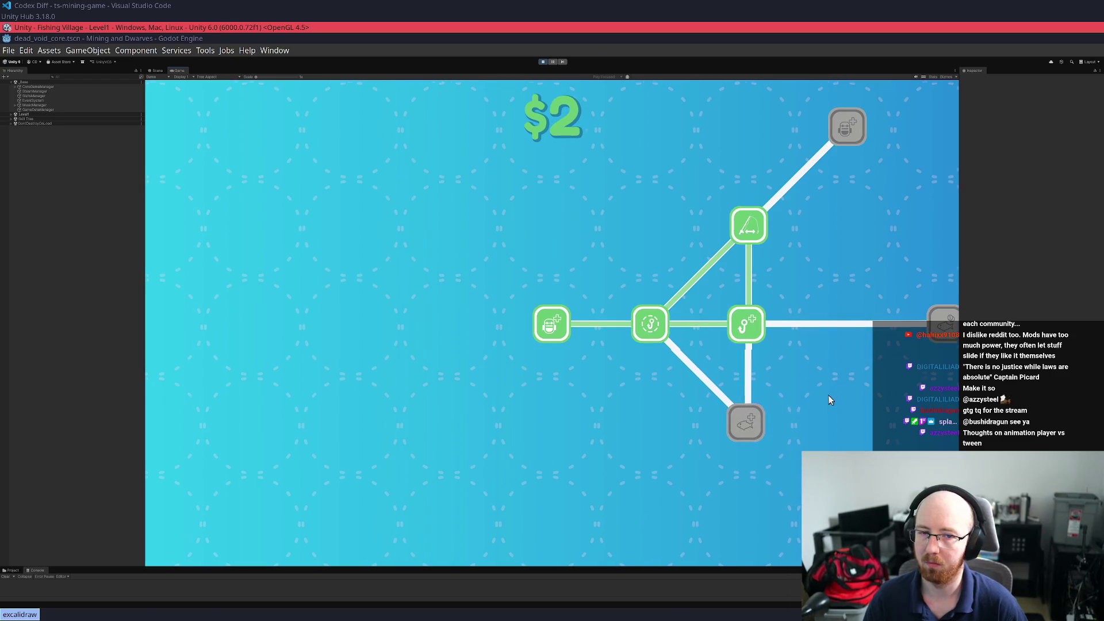
{"action": "key", "text": "Escape"}
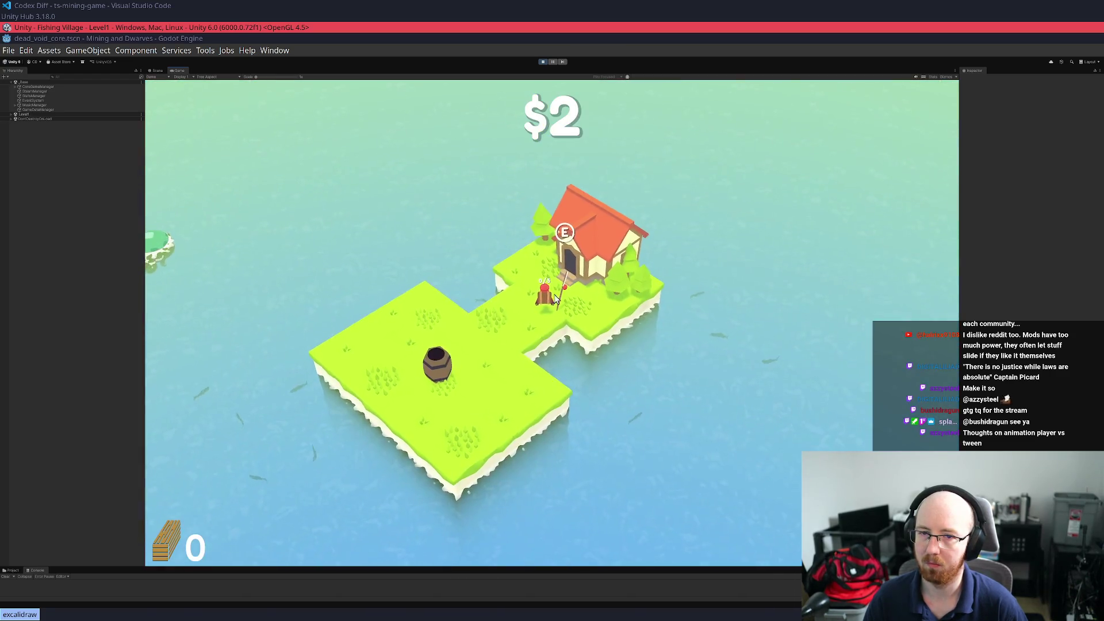
Catch more fish beside the barrel and sell them, raising money to $6
{"action": "left_click", "coordinate": [726, 367]}
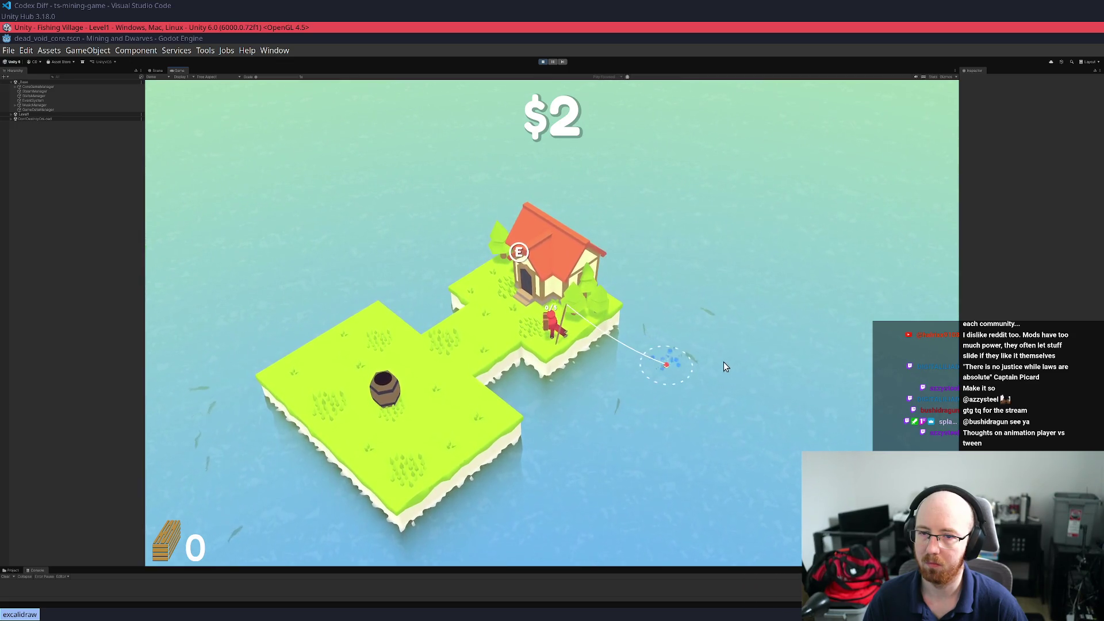
{"action": "key", "text": "w"}
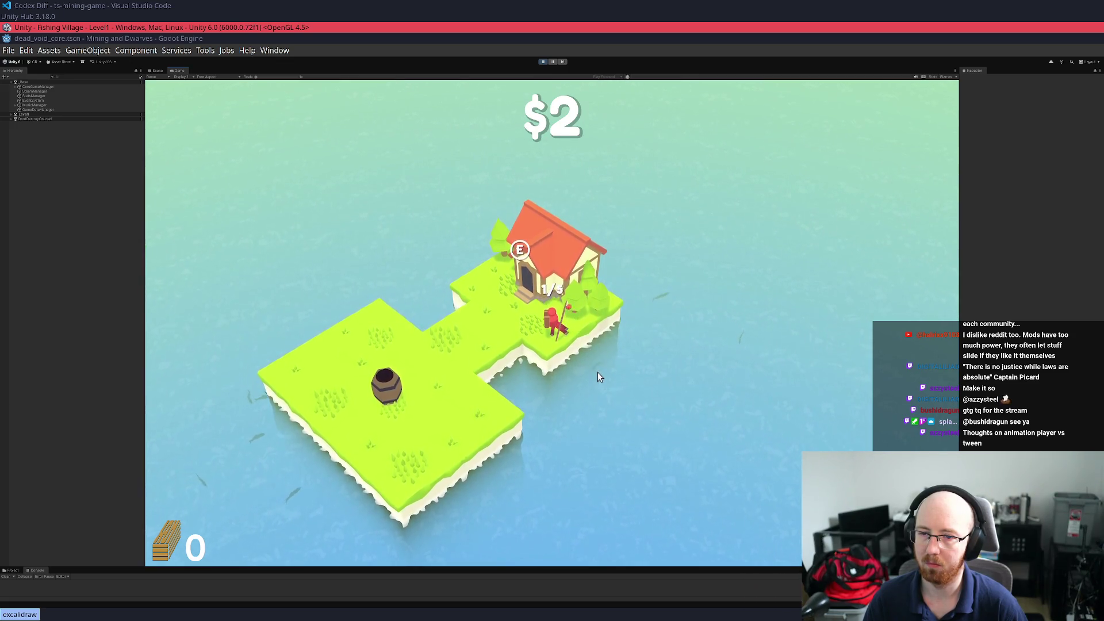
{"action": "key", "text": "s"}
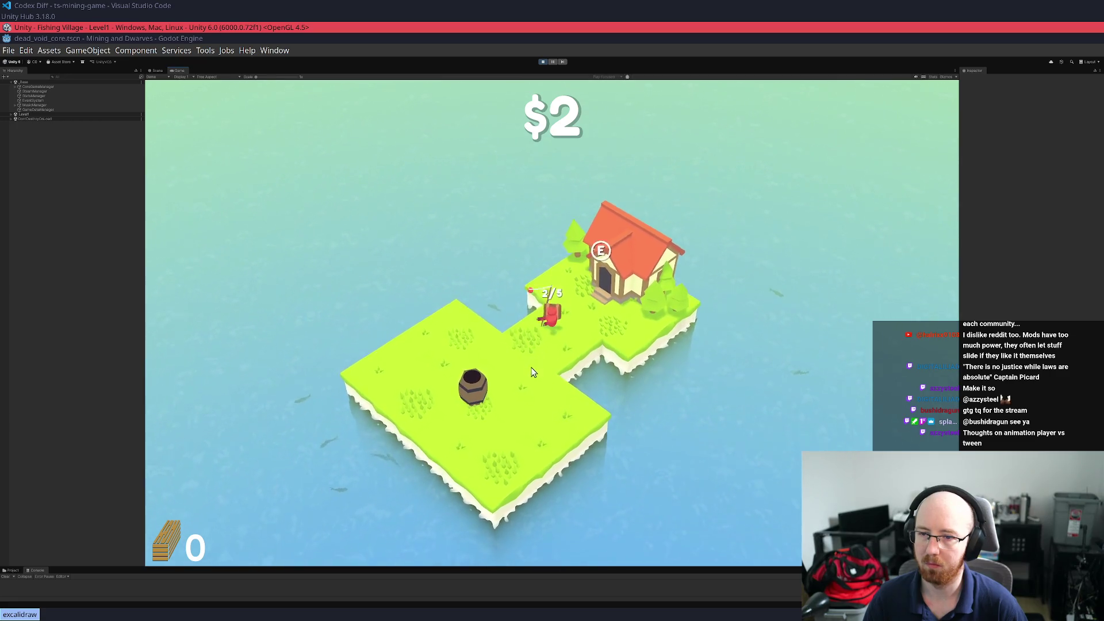
{"action": "left_click", "coordinate": [469, 369]}
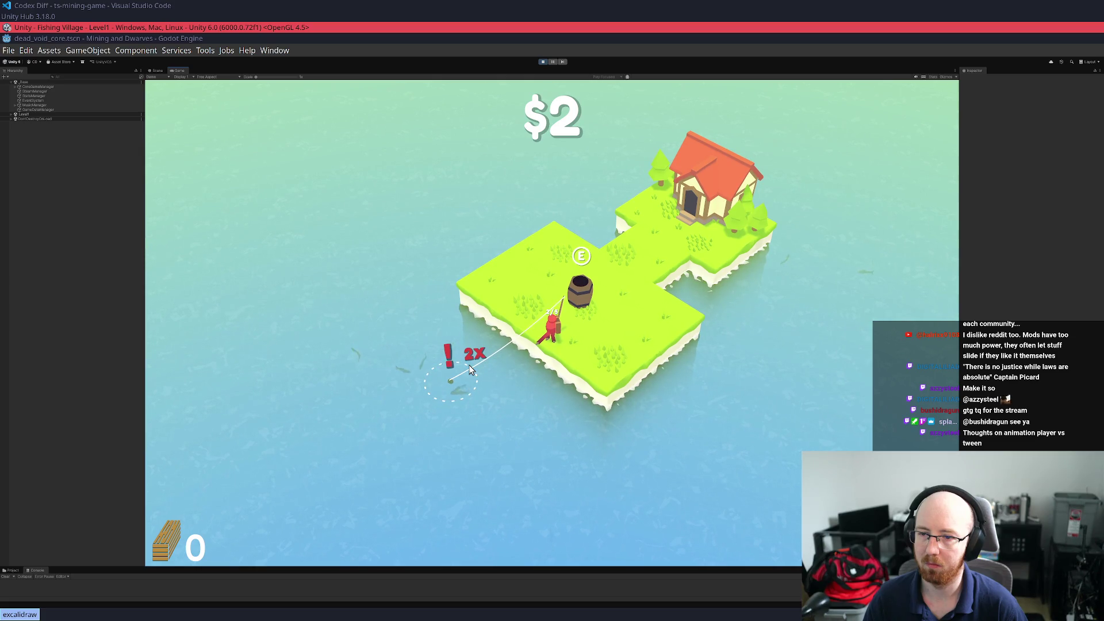
{"action": "left_click", "coordinate": [453, 379]}
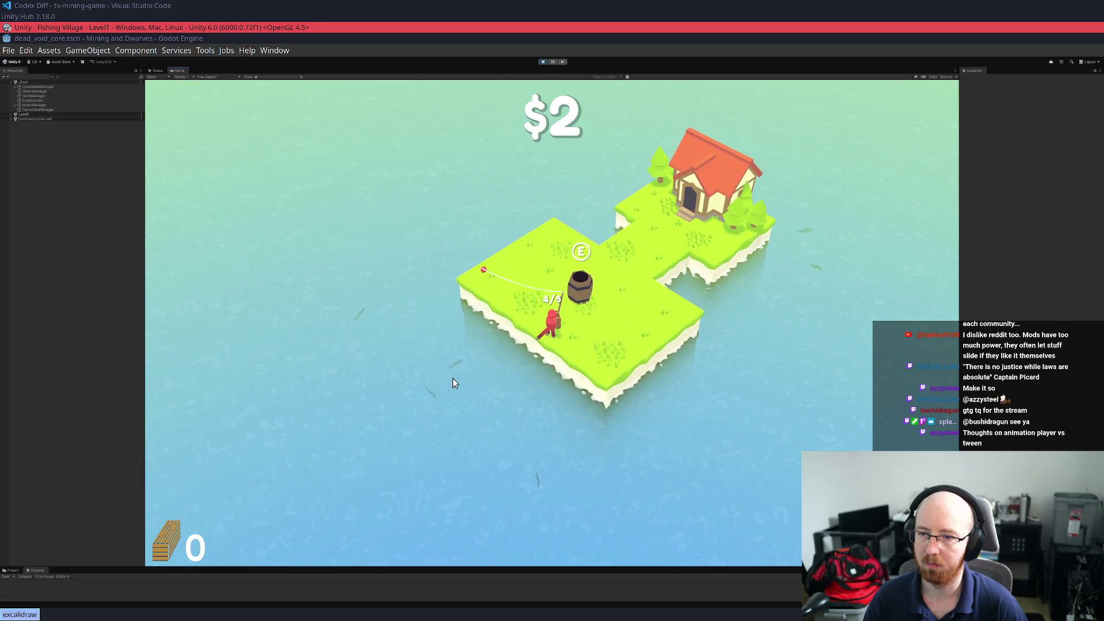
{"action": "key", "text": "w"}
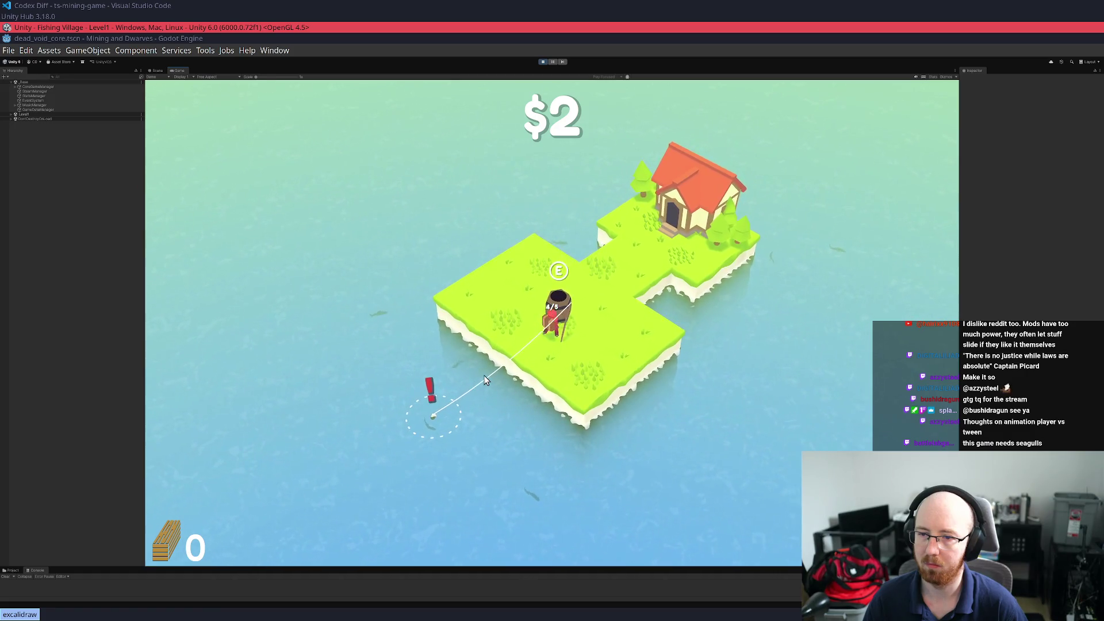
{"action": "key", "text": "e"}
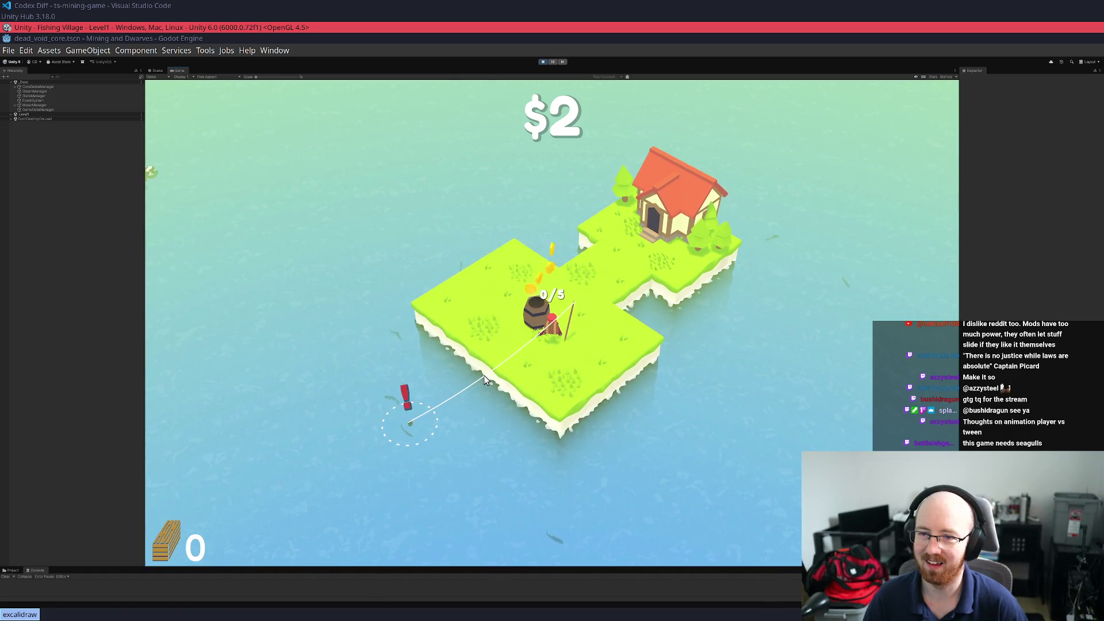
{"action": "left_click", "coordinate": [484, 375]}
Deposit fish at the barrel and reel in a double catch along the shore
{"action": "key", "text": "s"}
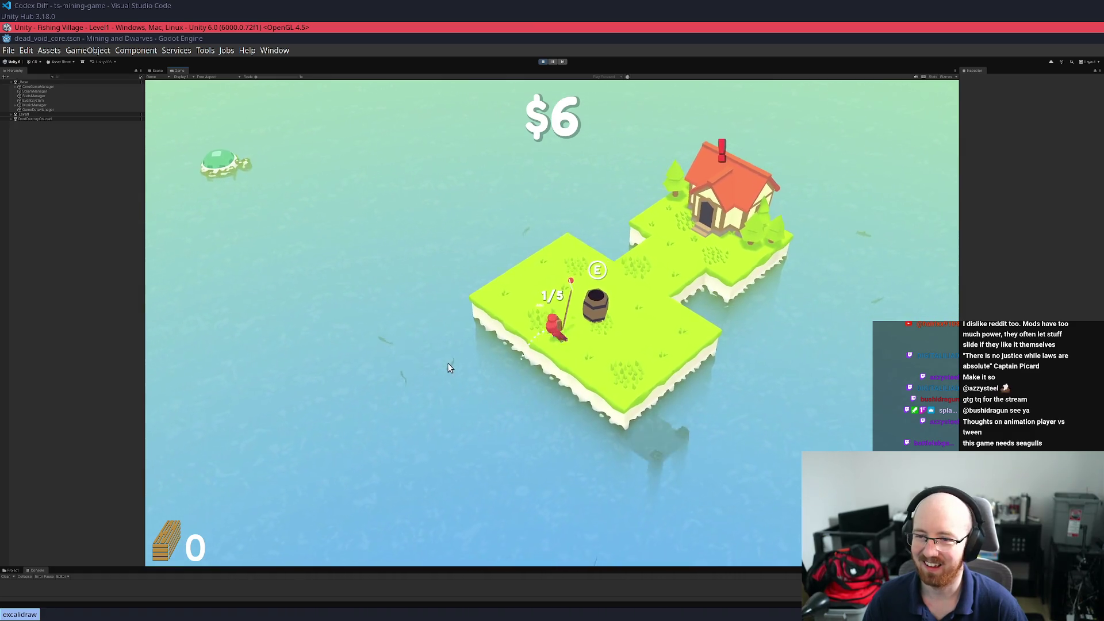
{"action": "left_click", "coordinate": [432, 362]}
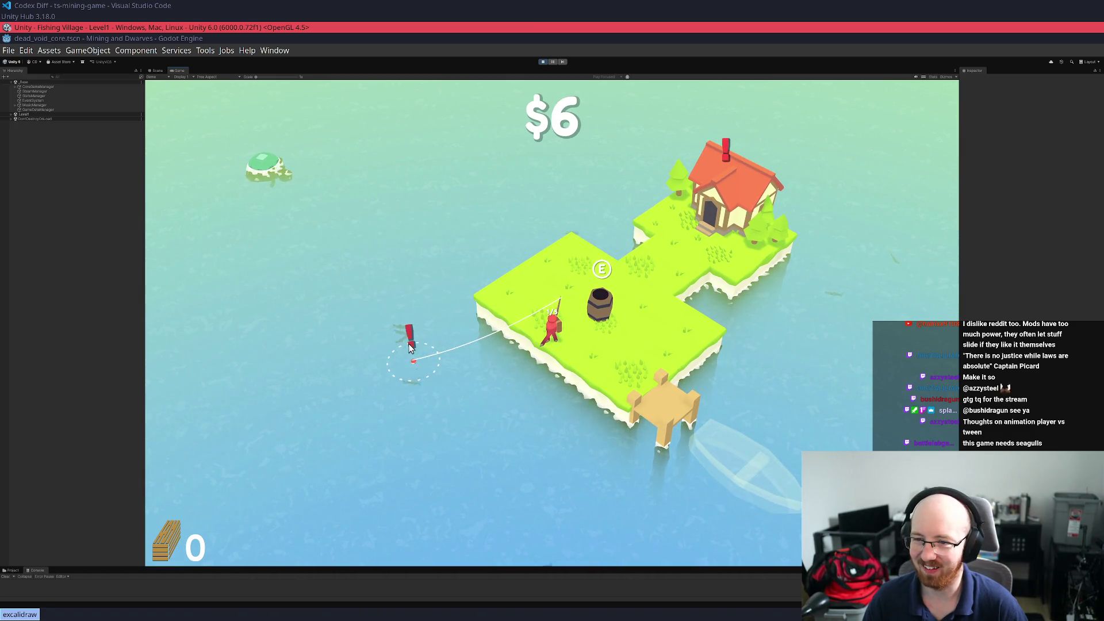
{"action": "key", "text": "w"}
{"action": "key", "text": "e"}
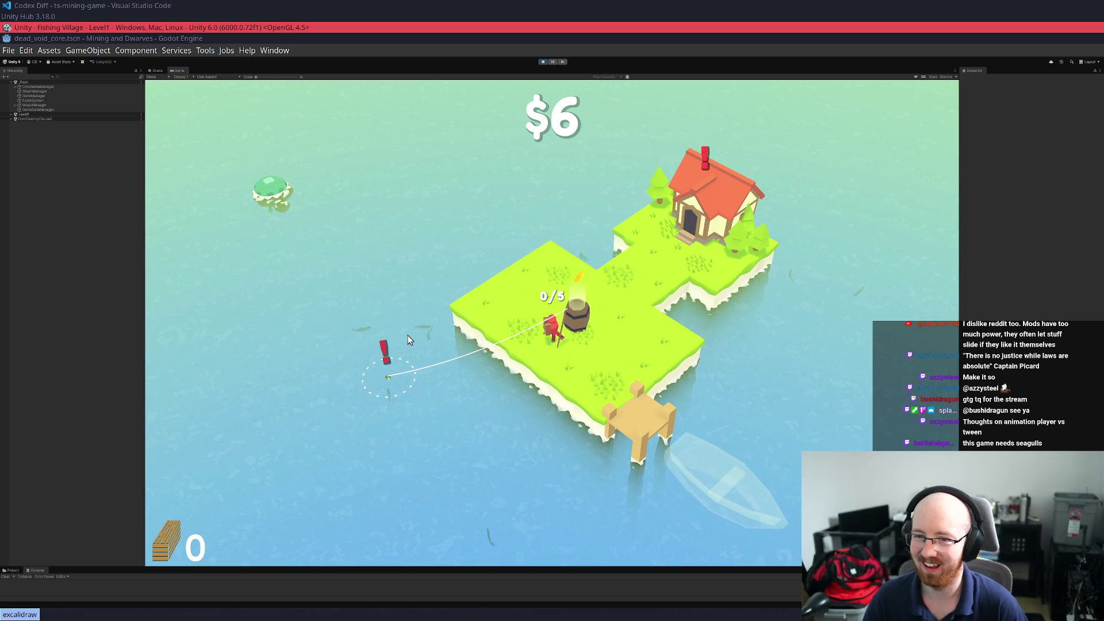
{"action": "key", "text": "a"}
{"action": "left_click", "coordinate": [458, 399]}
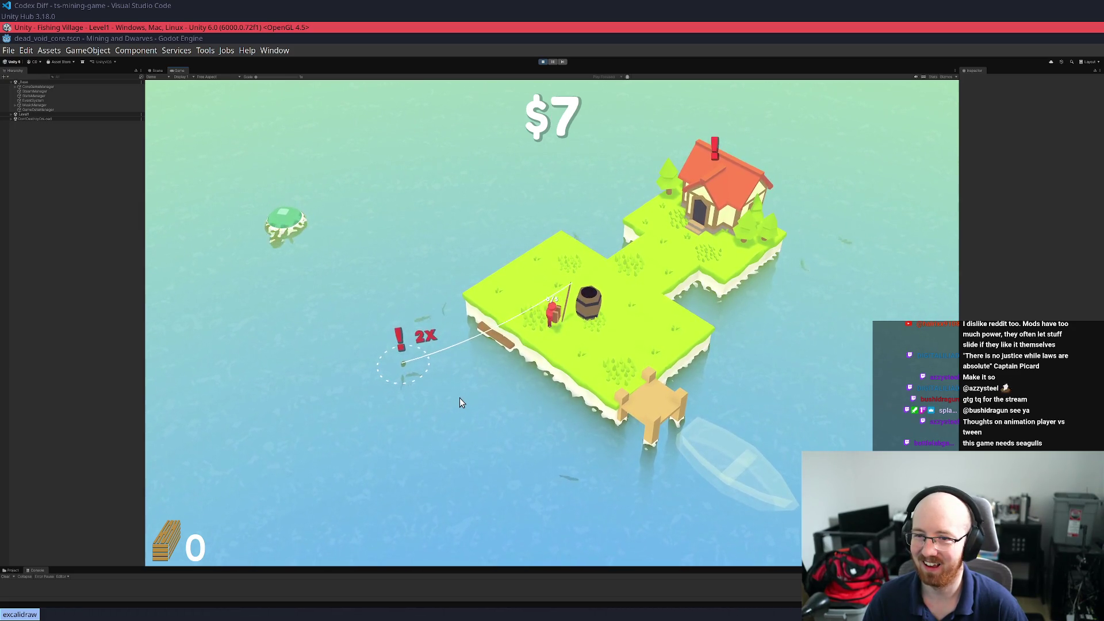
Pick up the wood plank on the shore and deliver it to the boat
{"action": "key", "text": "a"}
{"action": "left_click", "coordinate": [511, 349]}
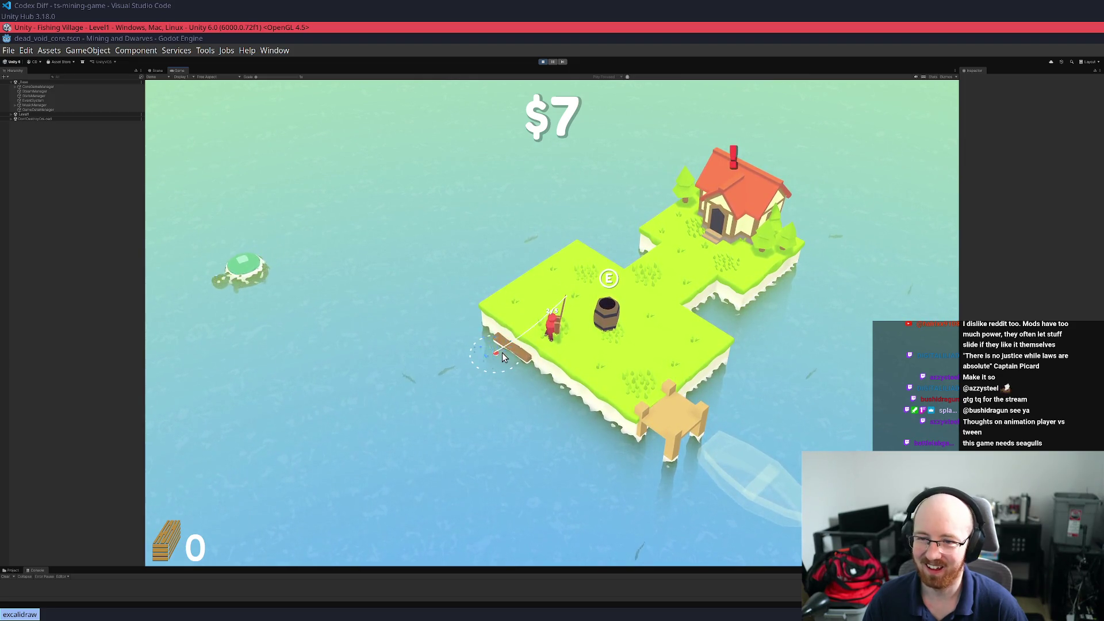
{"action": "key", "text": "d"}
{"action": "key", "text": "s"}
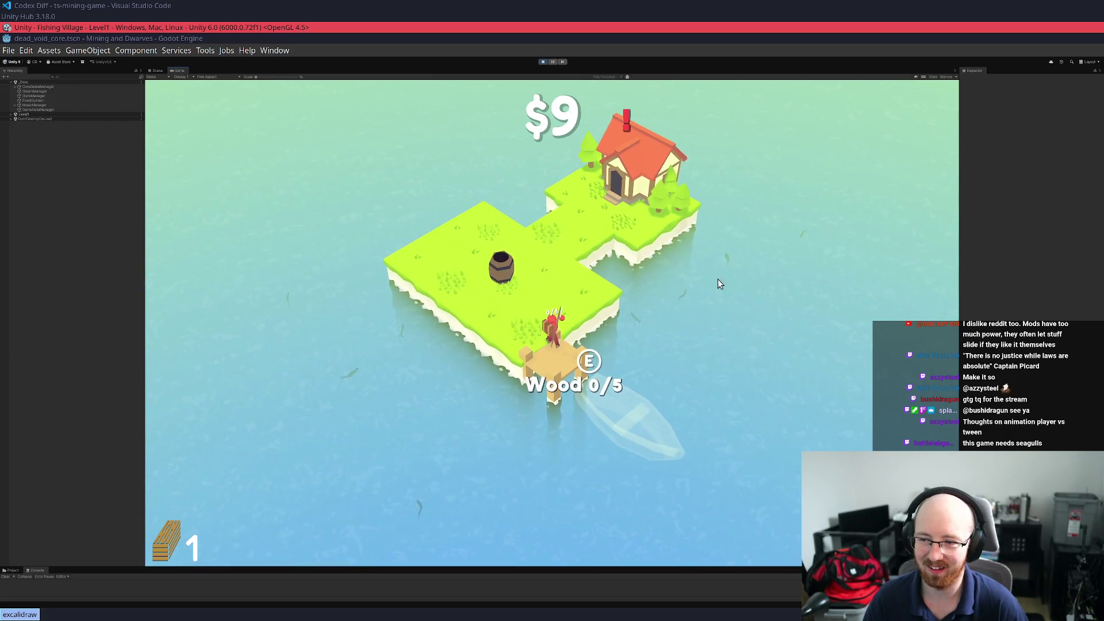
{"action": "key", "text": "e"}
{"action": "key", "text": "w"}
{"action": "key", "text": "d"}
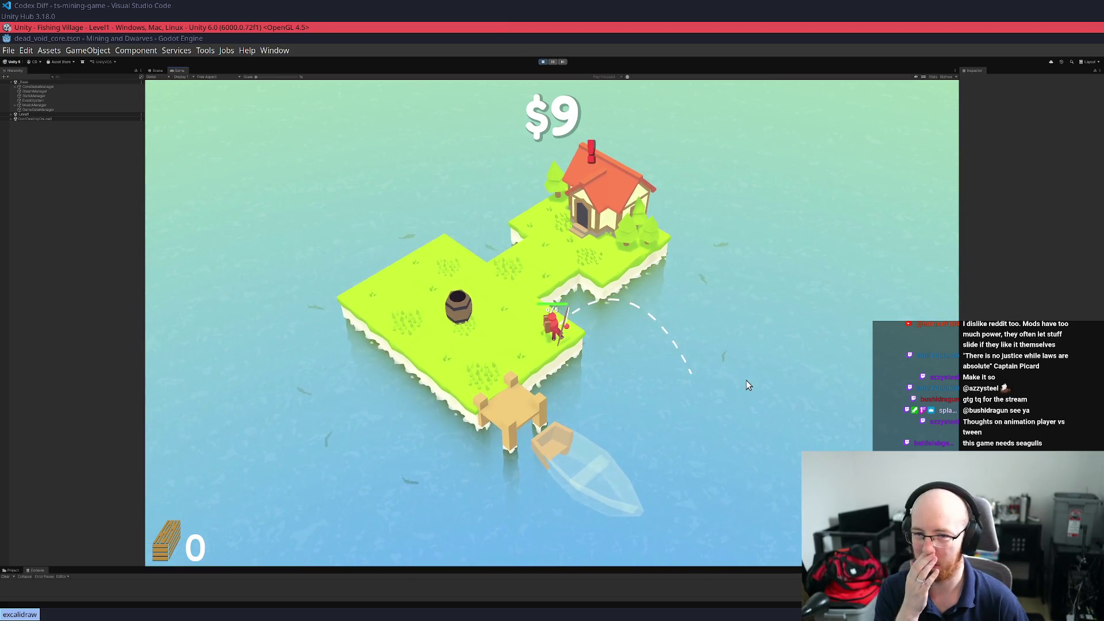
Catch more fish near the dock and in the lower-right water, reaching $10
{"action": "left_click", "coordinate": [469, 477]}
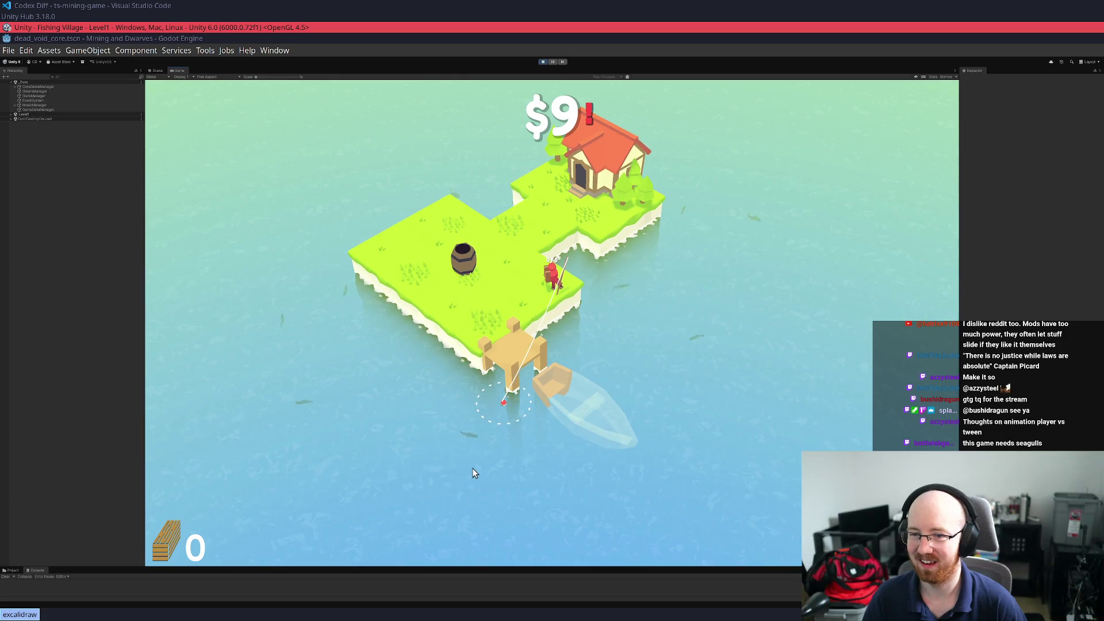
{"action": "left_click", "coordinate": [477, 468]}
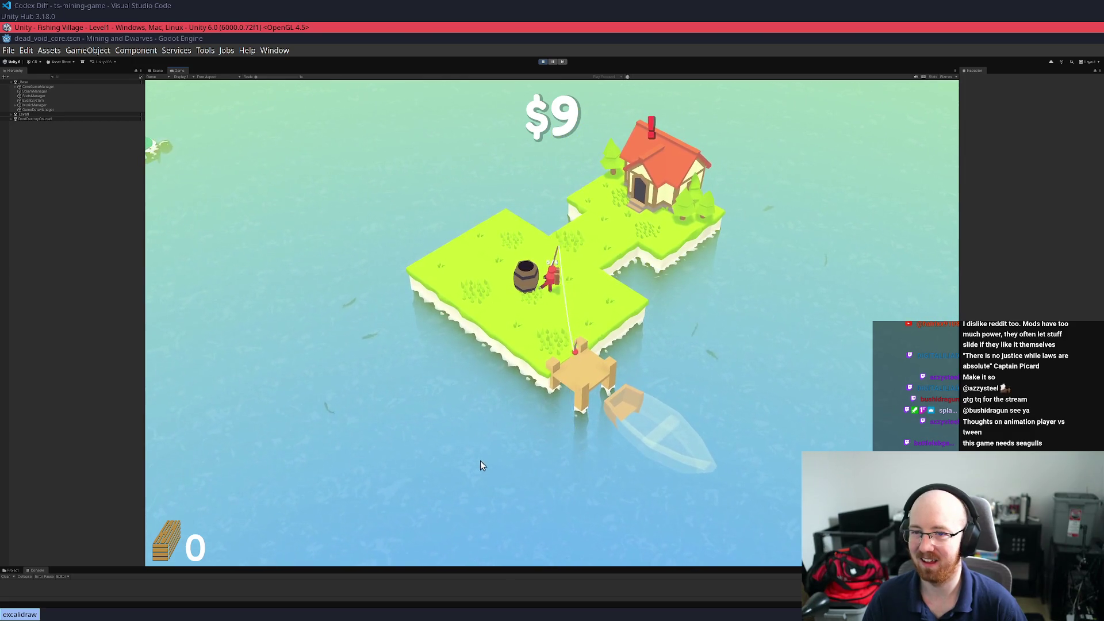
{"action": "key", "text": "w"}
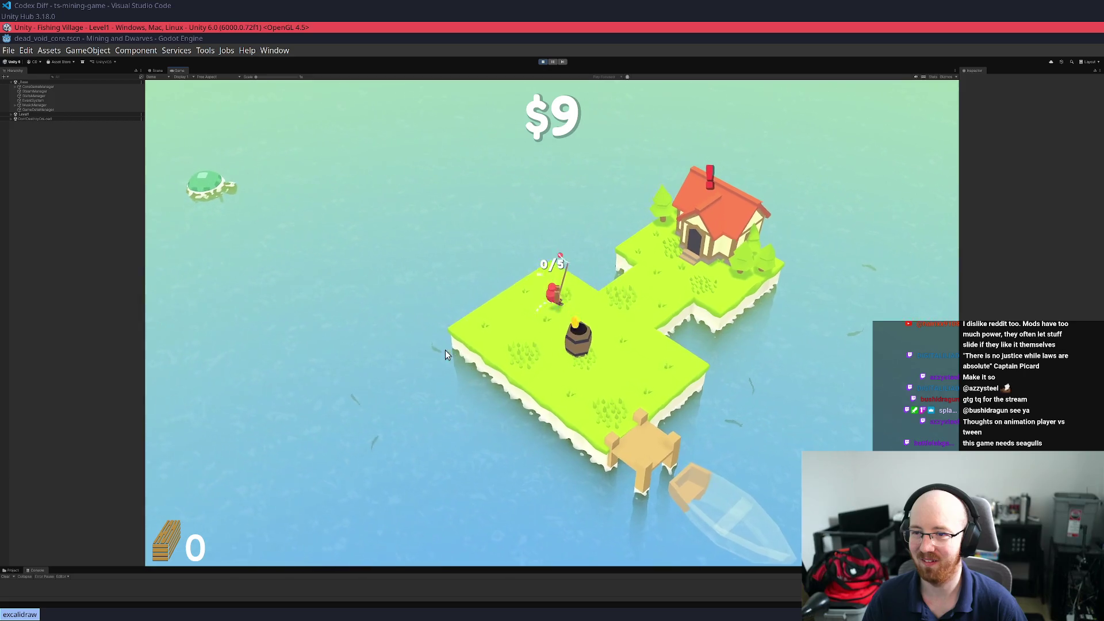
{"action": "key", "text": "d"}
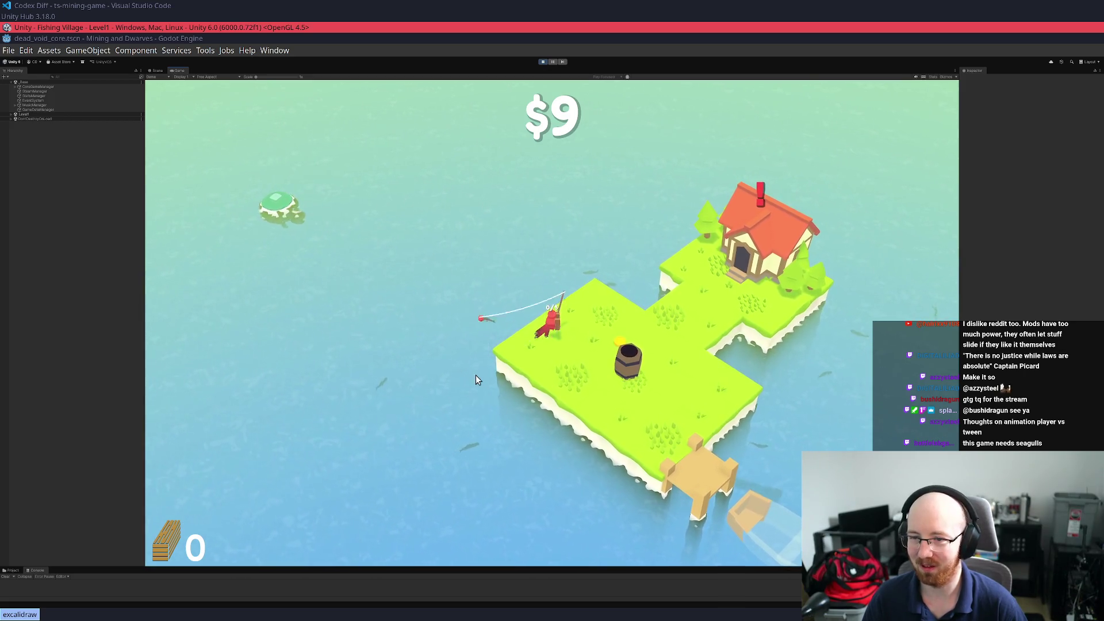
{"action": "key", "text": "d"}
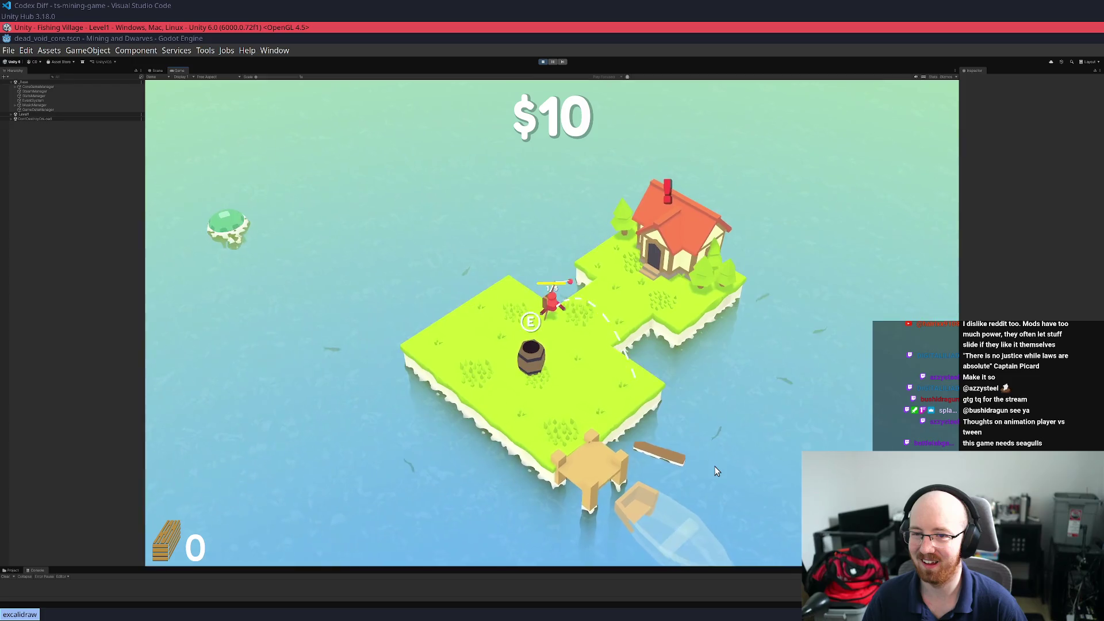
{"action": "left_click", "coordinate": [714, 465]}
{"action": "key", "text": "d"}
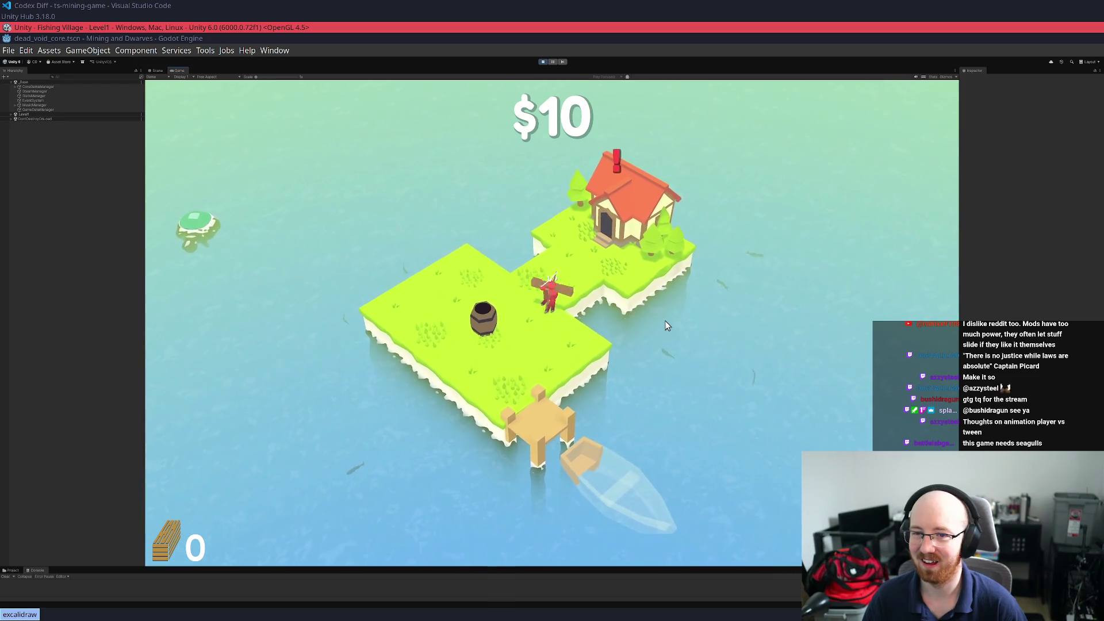
{"action": "left_click", "coordinate": [674, 438]}
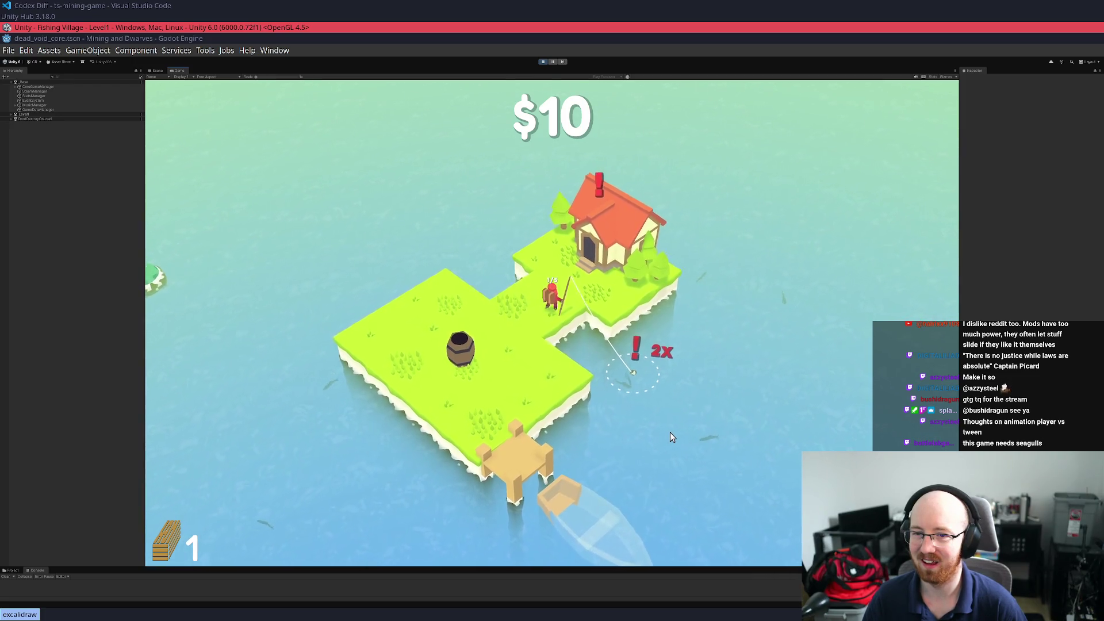
Buy the Amount of Bass and Coins from Bass upgrades at the house skill tree
{"action": "key", "text": "w"}
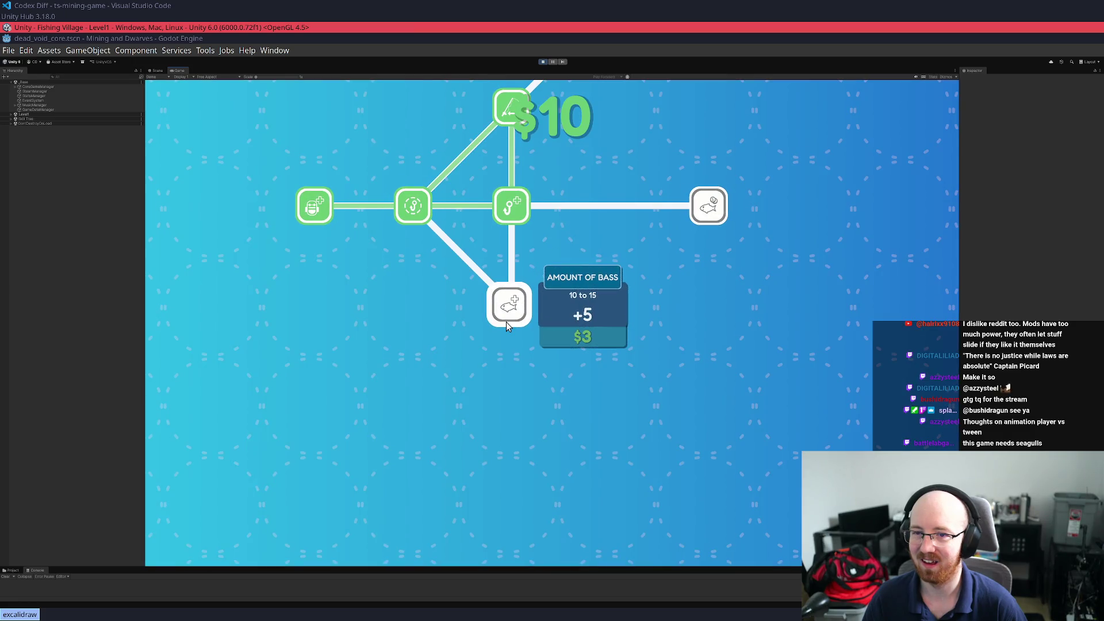
{"action": "left_click", "coordinate": [505, 323]}
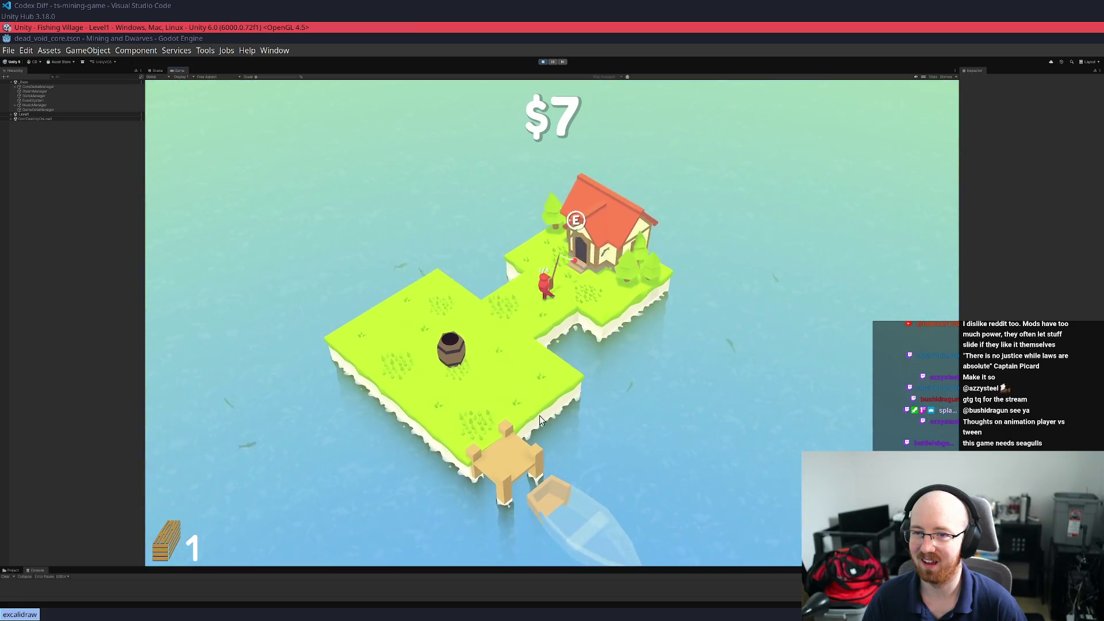
{"action": "key", "text": "a"}
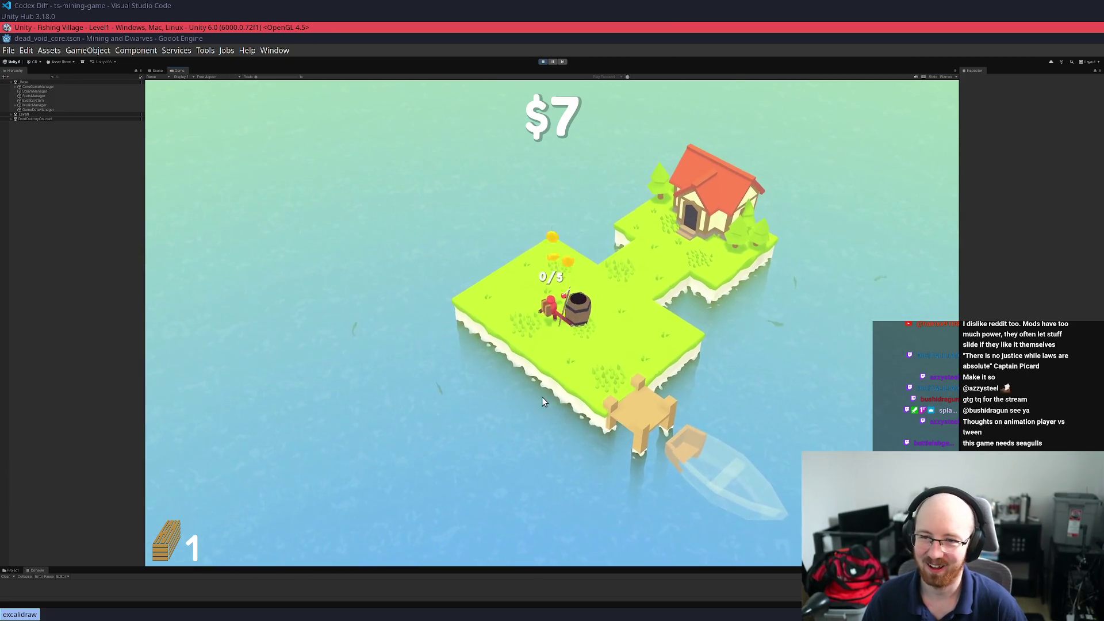
{"action": "key", "text": "d"}
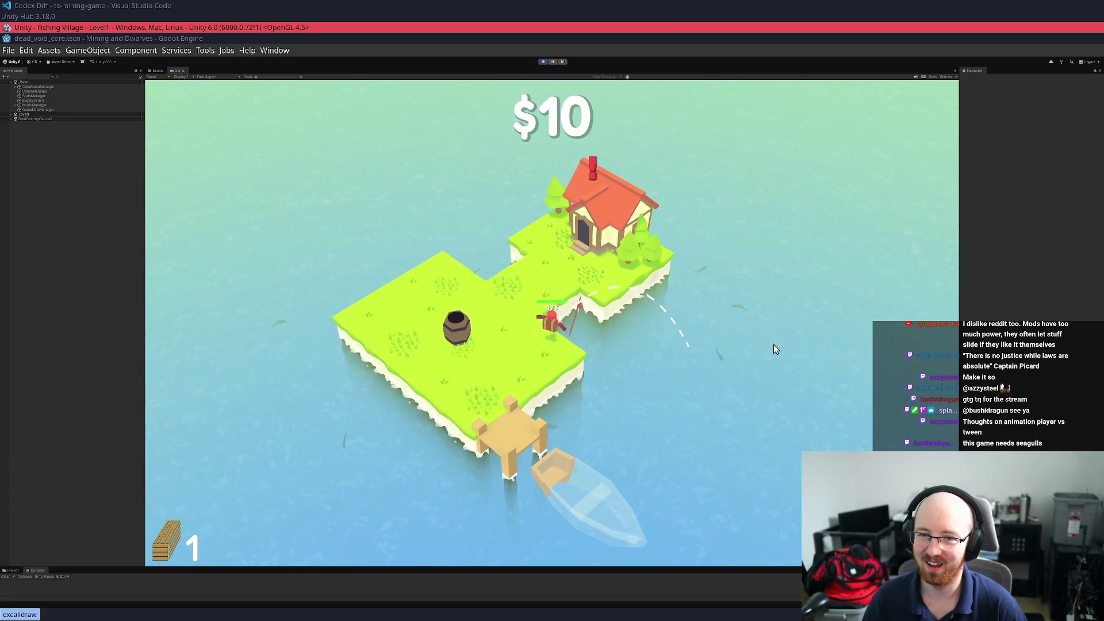
{"action": "key", "text": "w"}
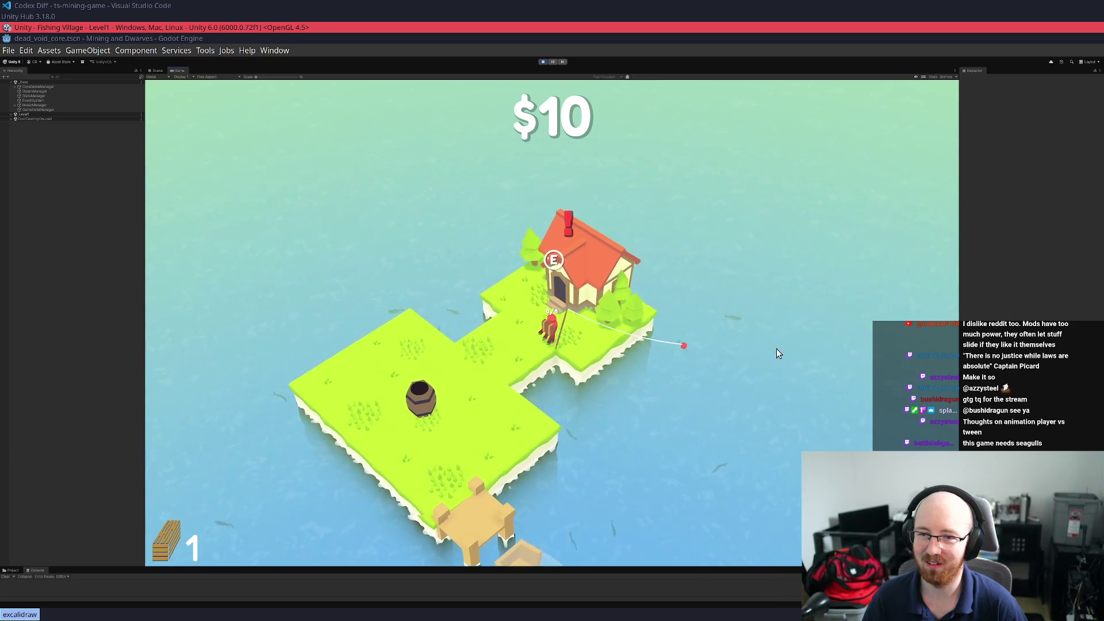
{"action": "key", "text": "w"}
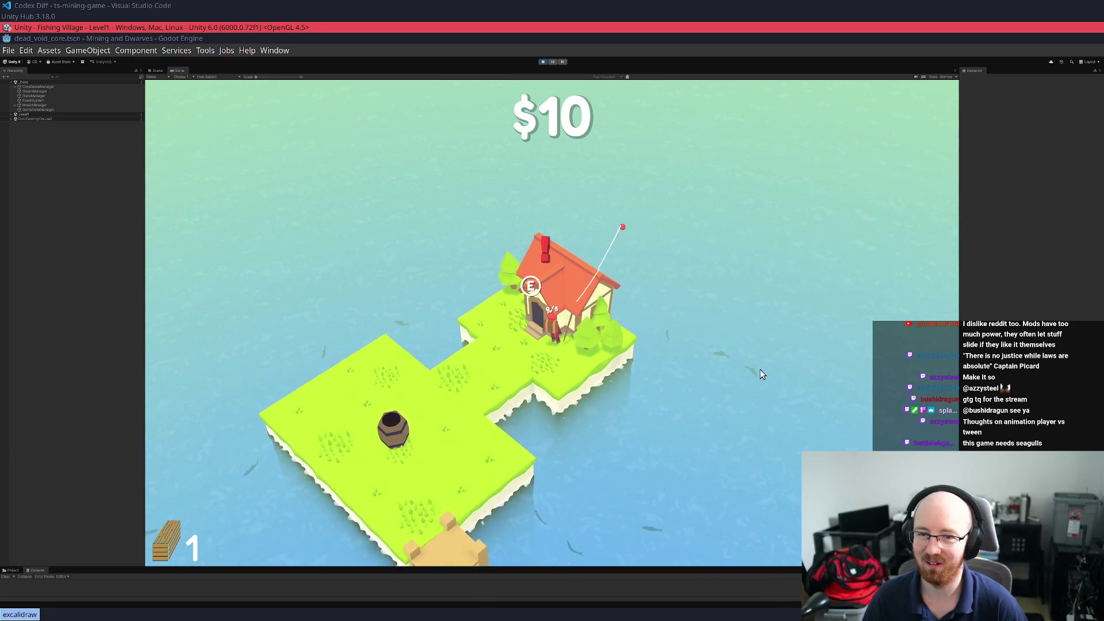
{"action": "key", "text": "e"}
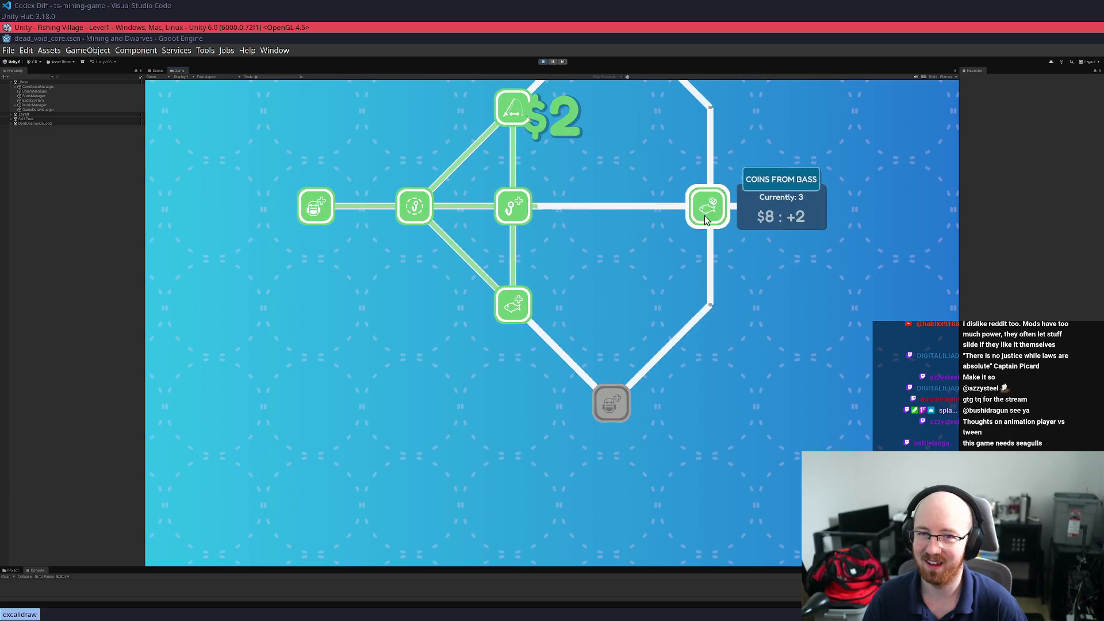
{"action": "key", "text": "Escape"}
Deliver wood at the dock, fish off the left shore, and sell the catch to reach $17
{"action": "key", "text": "s"}
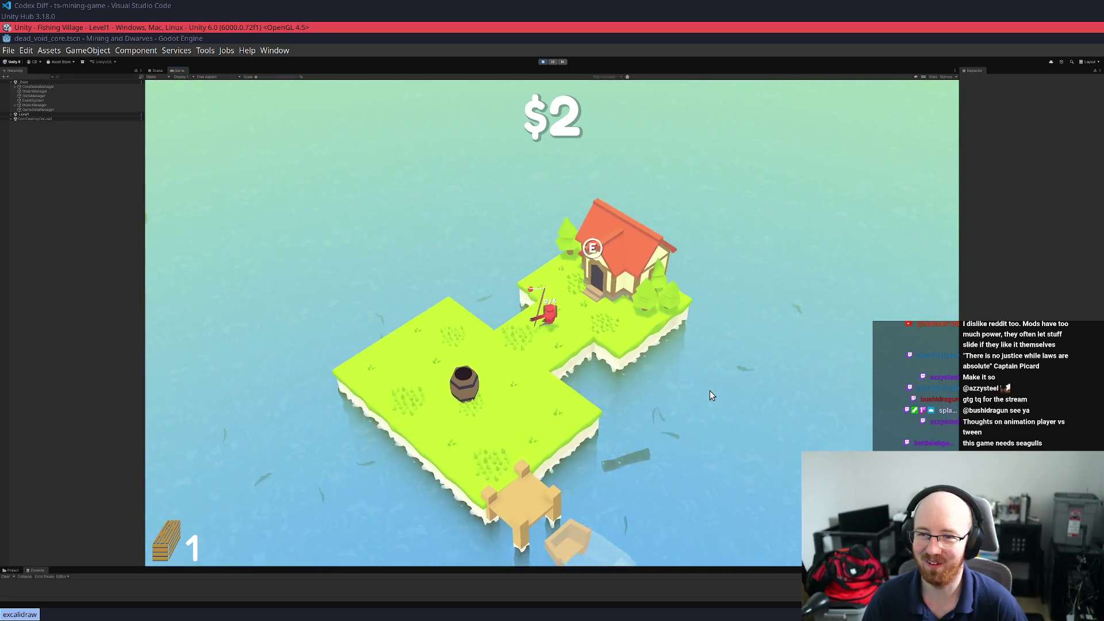
{"action": "key", "text": "a"}
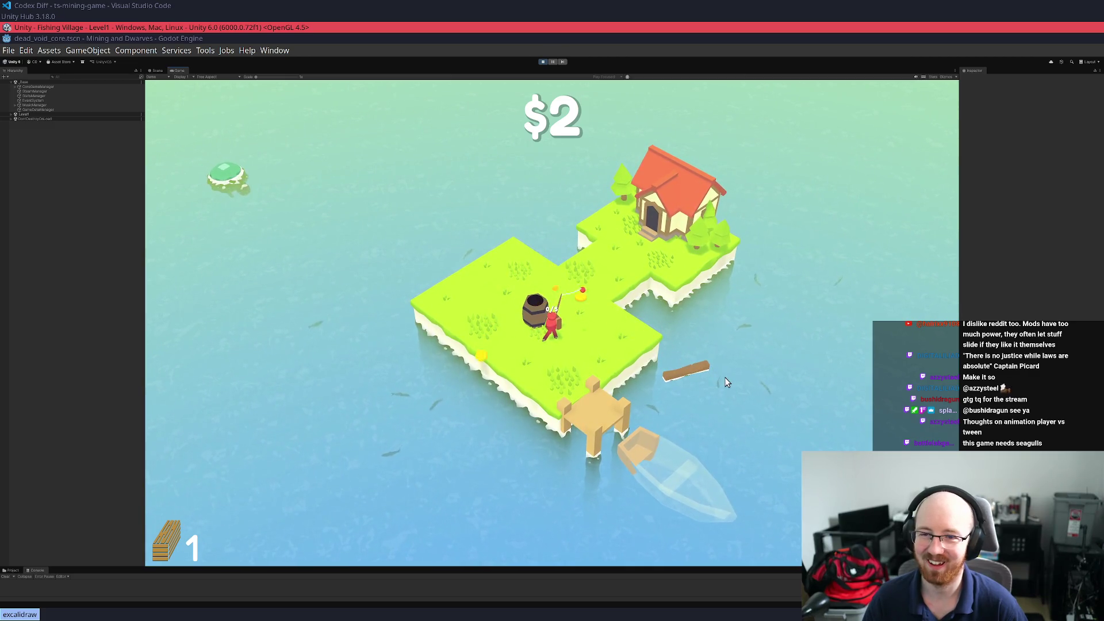
{"action": "key", "text": "w"}
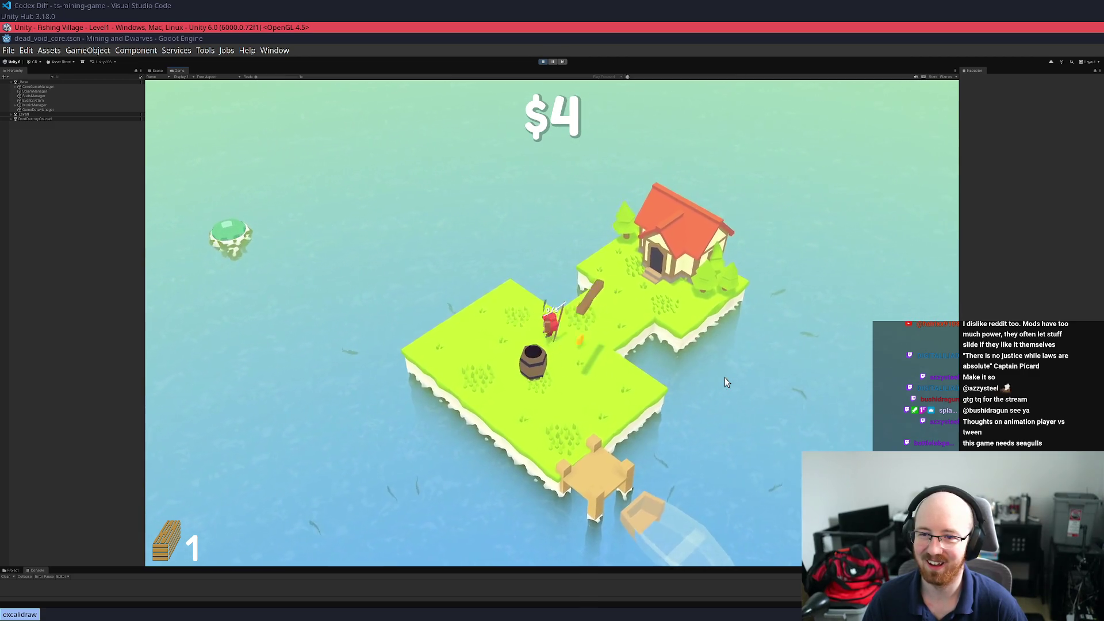
{"action": "key", "text": "s"}
{"action": "key", "text": "d"}
{"action": "key", "text": "w"}
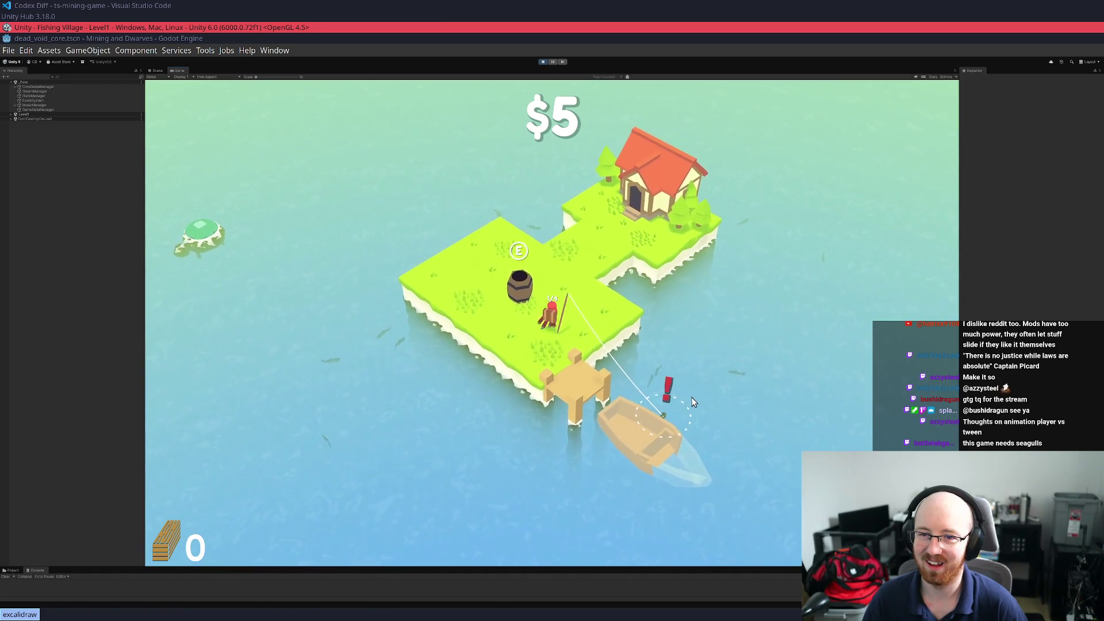
{"action": "key", "text": "a"}
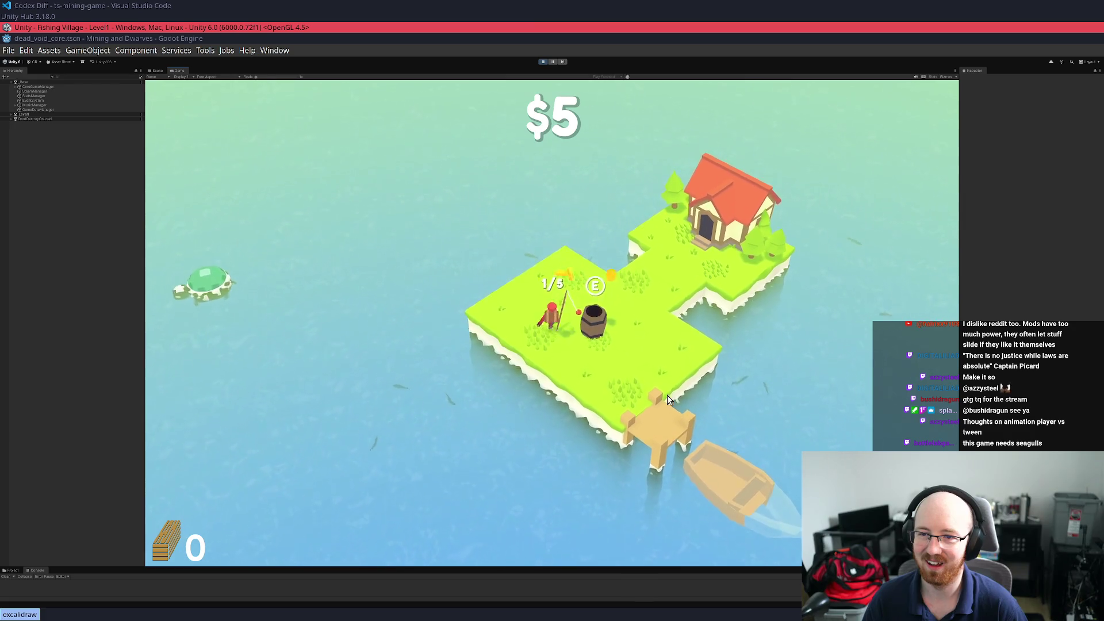
{"action": "left_click", "coordinate": [457, 407]}
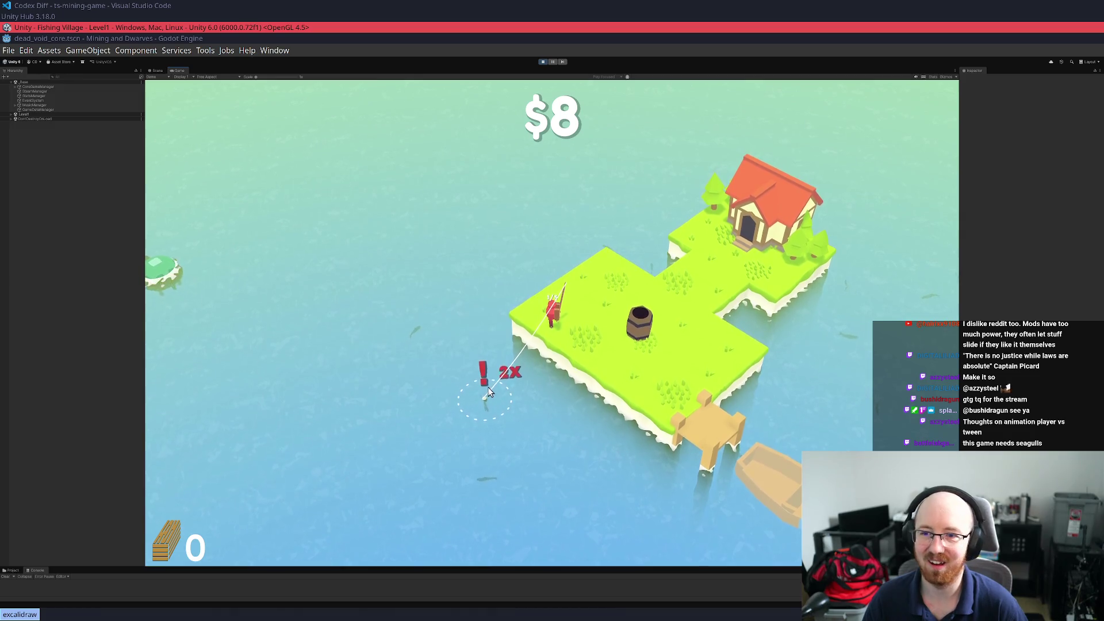
{"action": "key", "text": "d"}
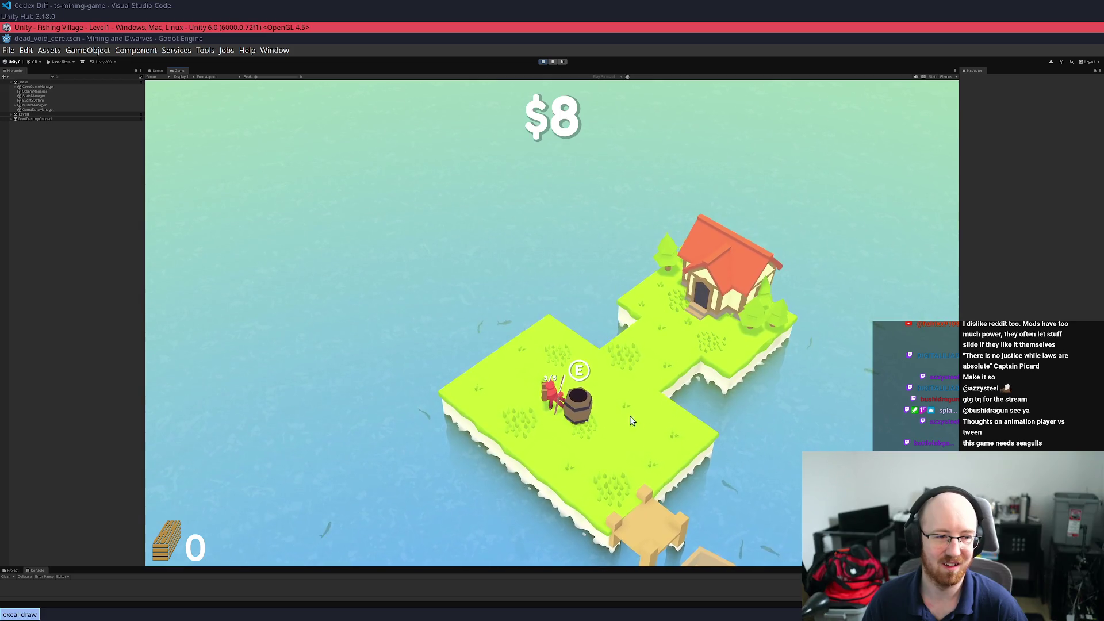
{"action": "key", "text": "e"}
{"action": "key", "text": "d"}
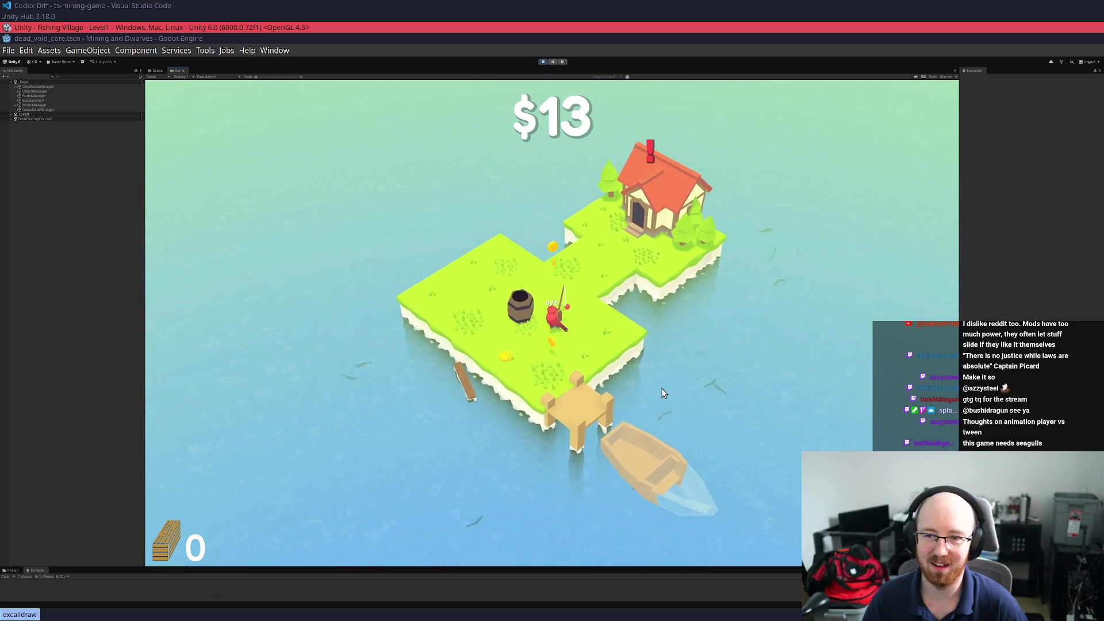
{"action": "key", "text": "w"}
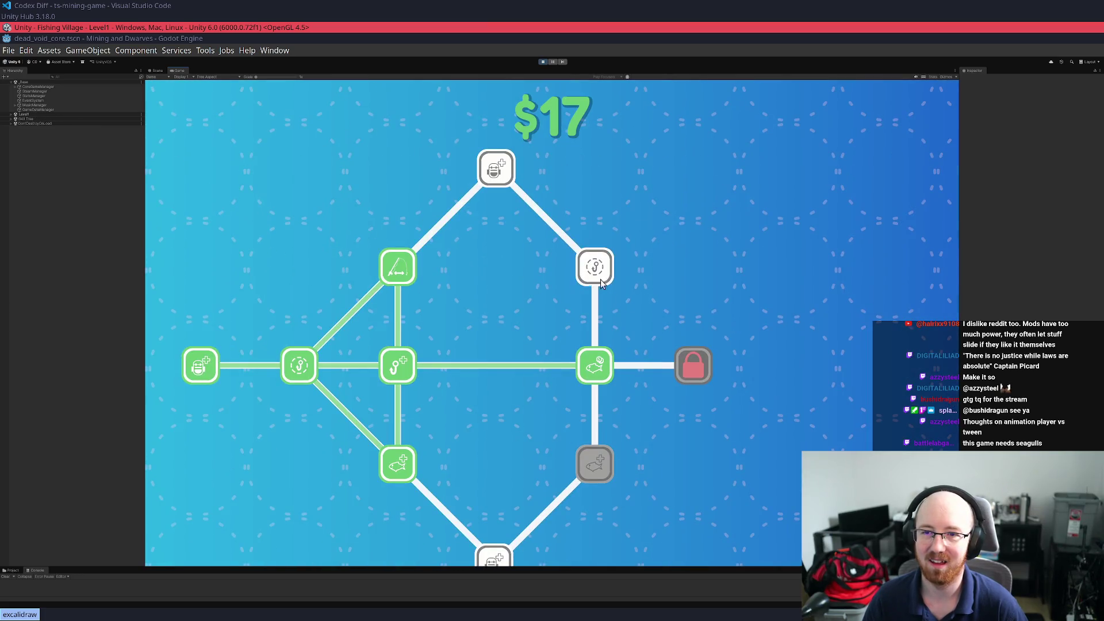
Close the skill tree, hook the floating log, and board the boat to travel to the next island
{"action": "key", "text": "Escape"}
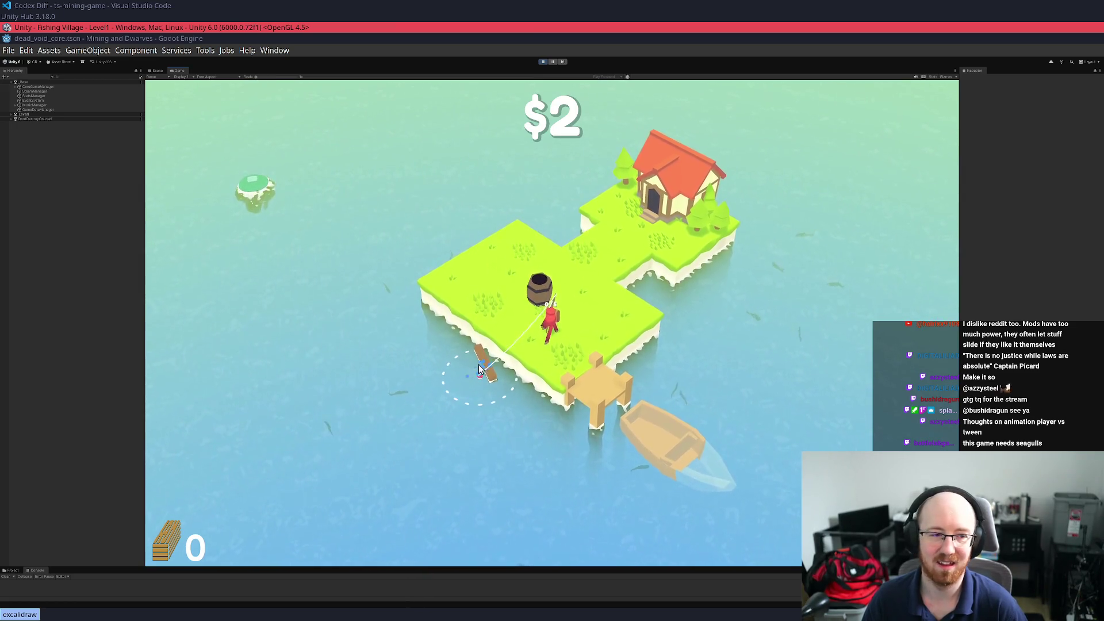
{"action": "key", "text": "s"}
{"action": "key", "text": "w"}
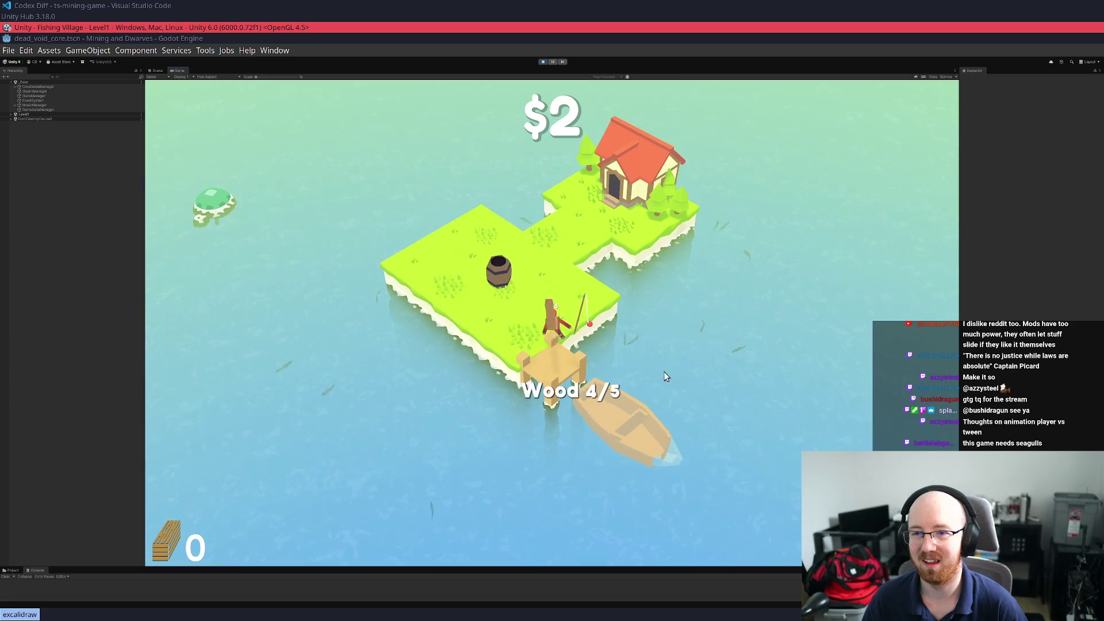
{"action": "key", "text": "a"}
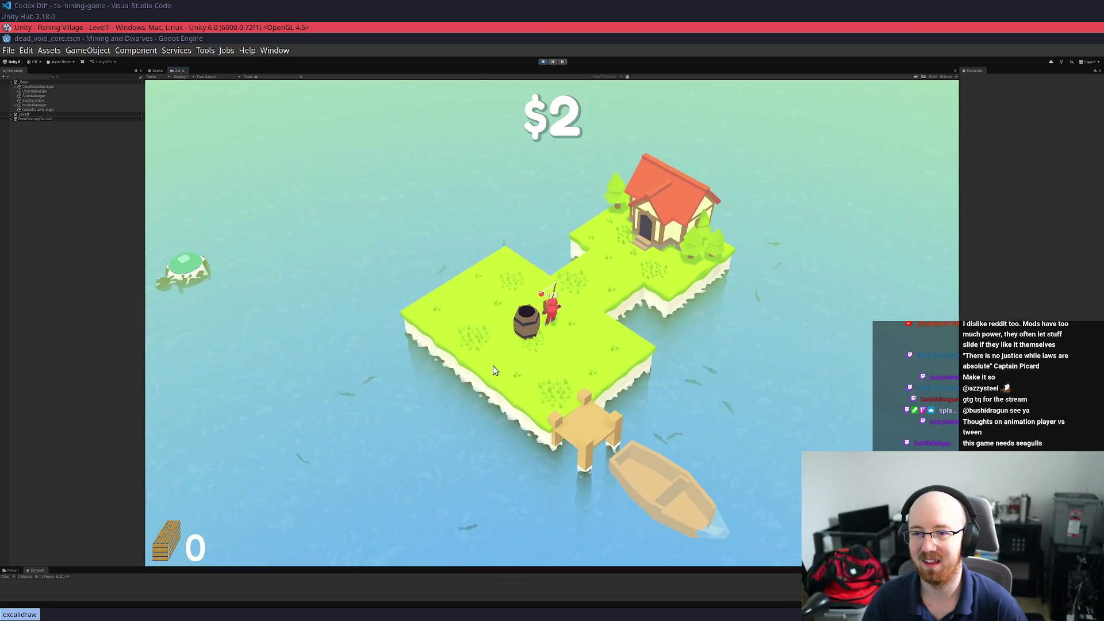
{"action": "key", "text": "w"}
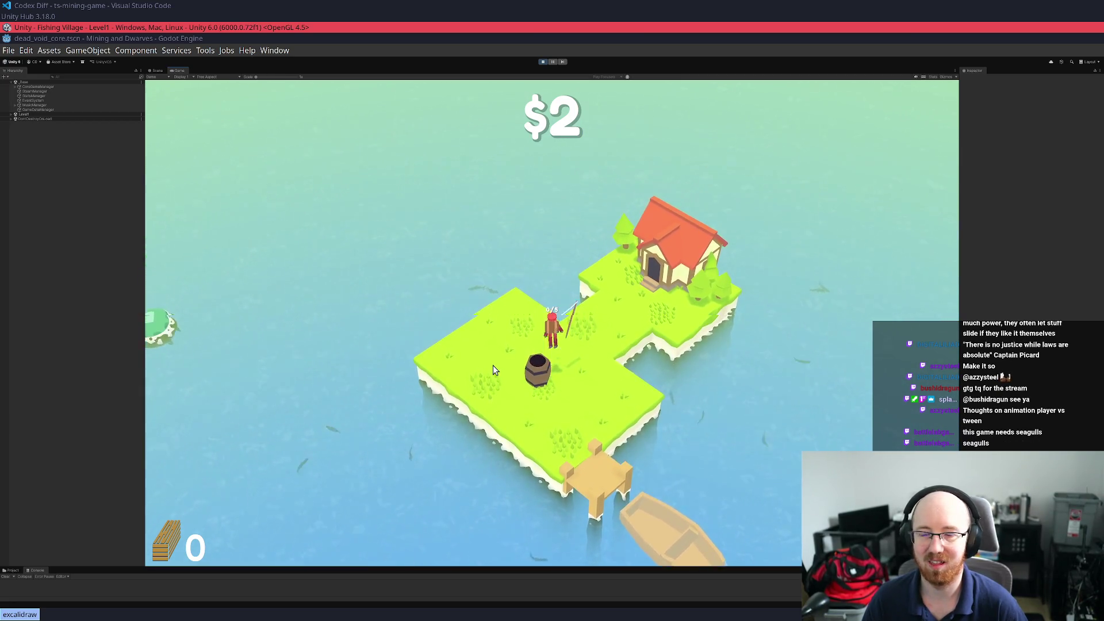
{"action": "key", "text": "d"}
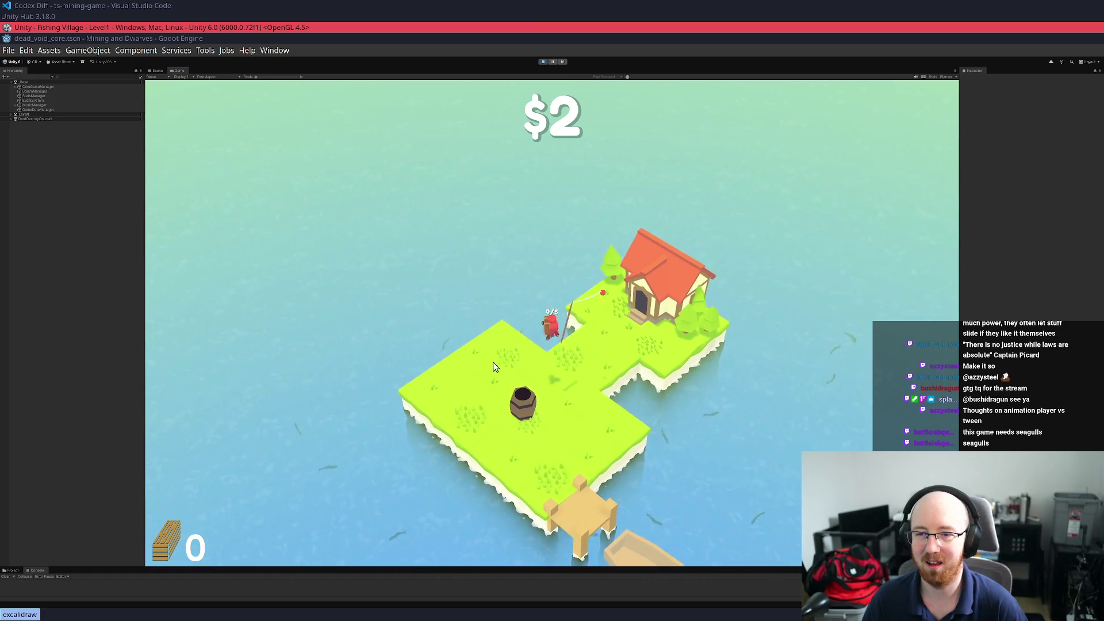
{"action": "key", "text": "a"}
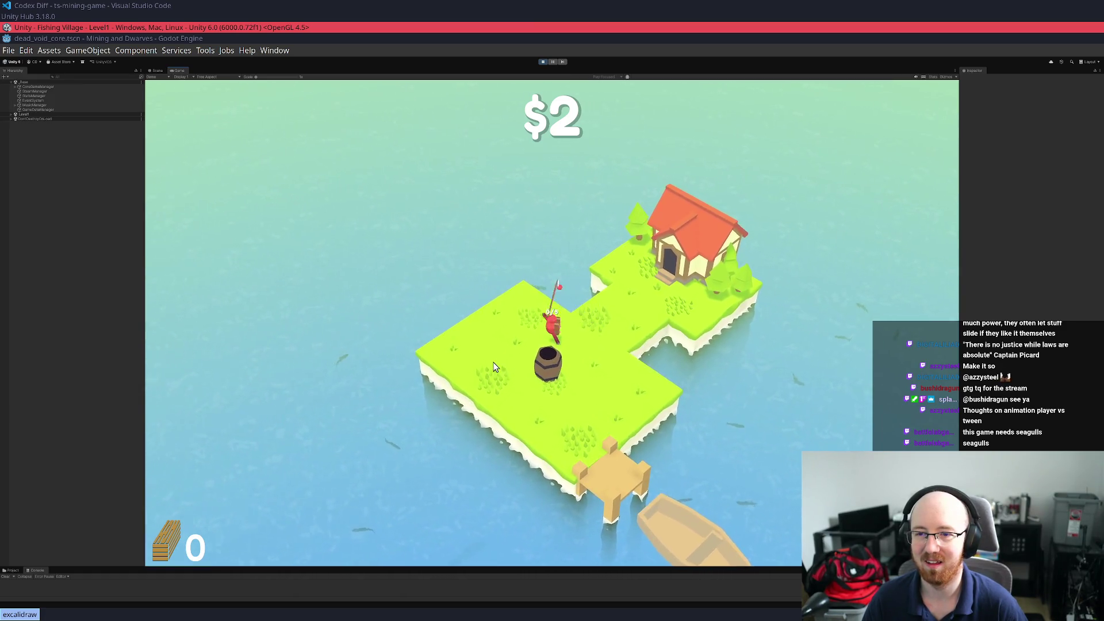
{"action": "key", "text": "s"}
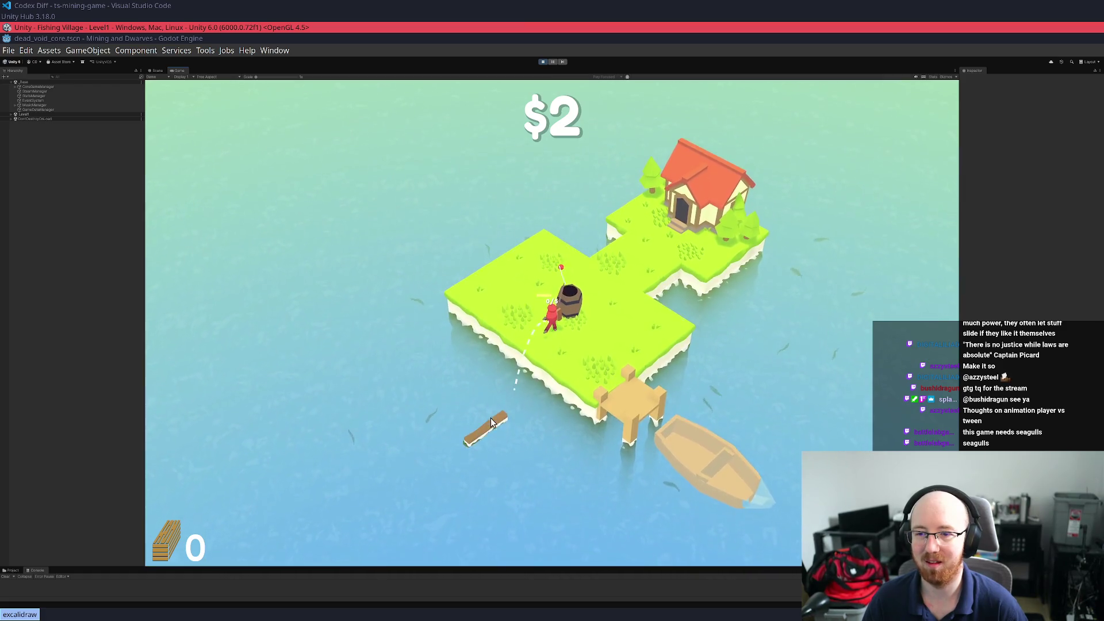
{"action": "left_click", "coordinate": [491, 417]}
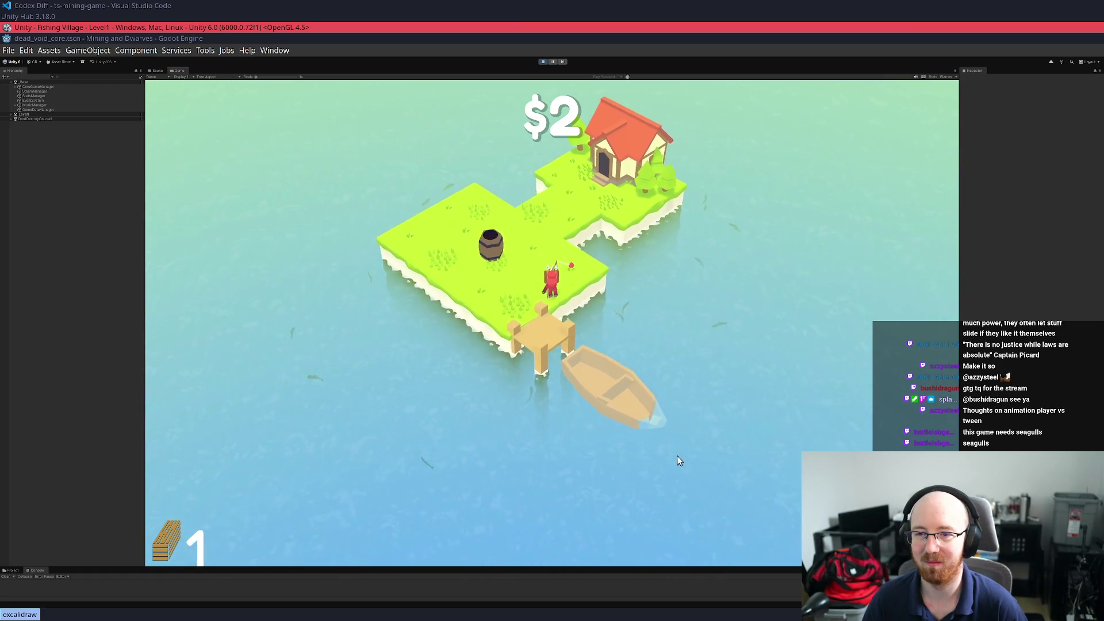
{"action": "key", "text": "e"}
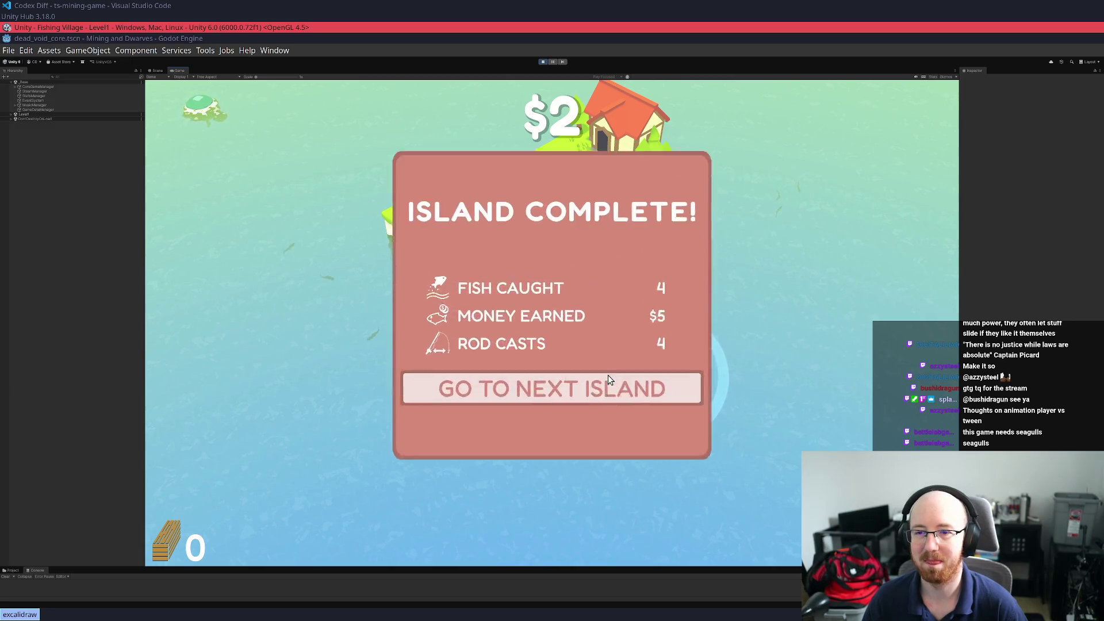
{"action": "left_click", "coordinate": [597, 414]}
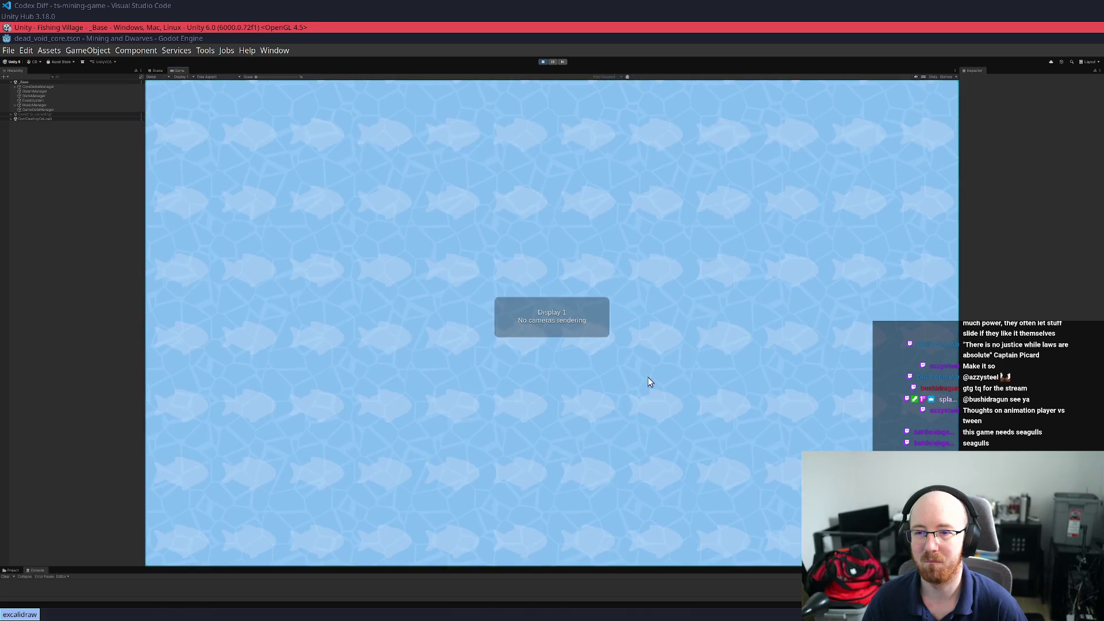
Reel in a floating log off the east shore and deliver it to the boat (Wood 1/17)
{"action": "key", "text": "w"}
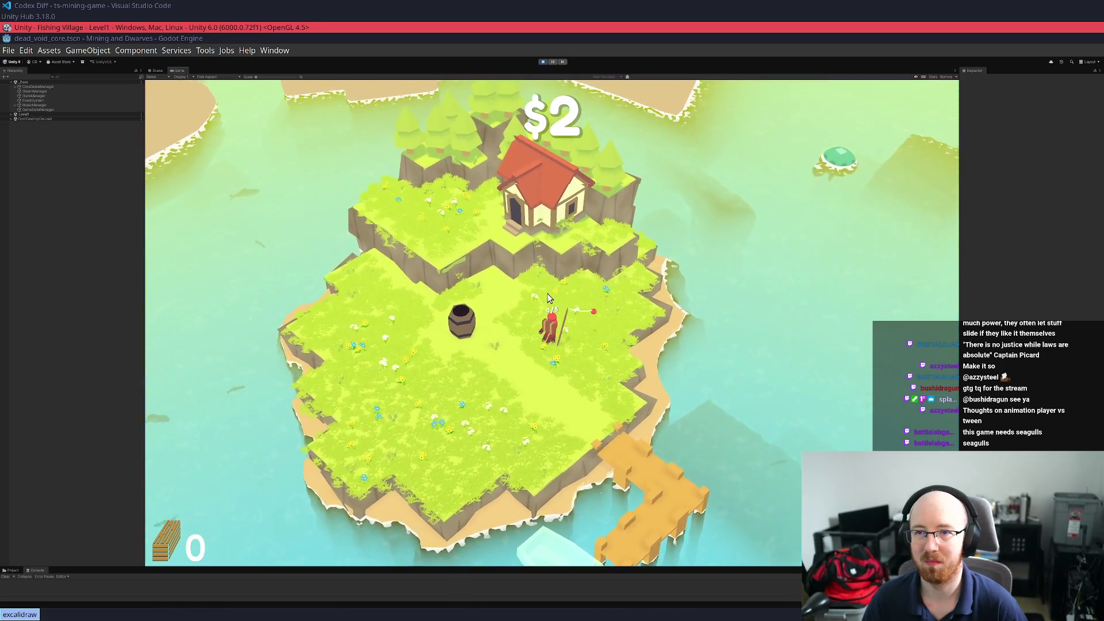
{"action": "key", "text": "s"}
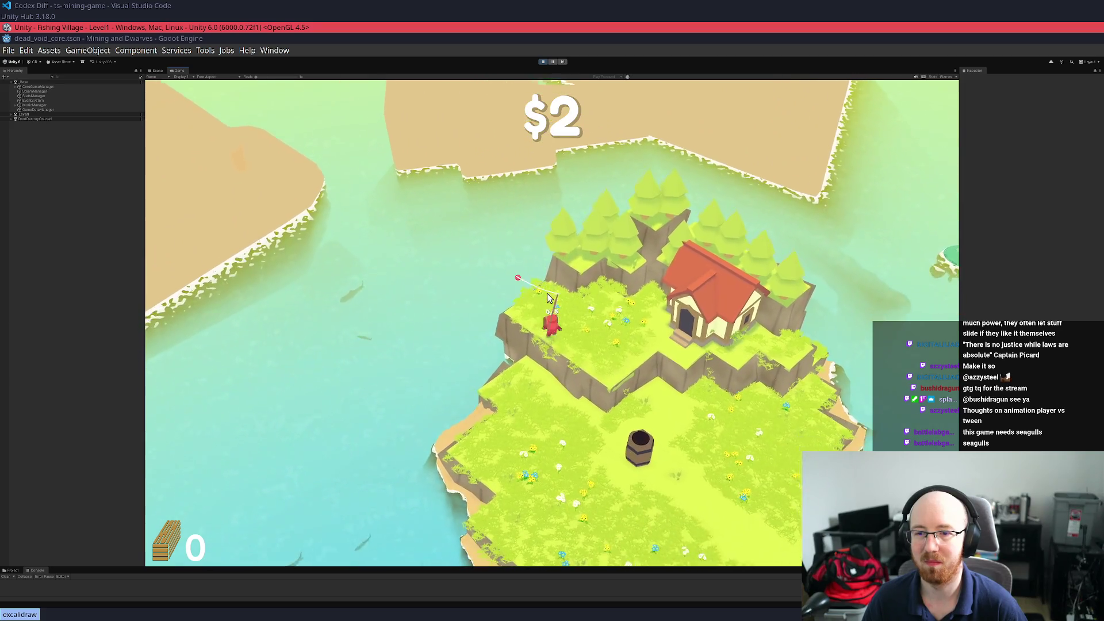
{"action": "key", "text": "s"}
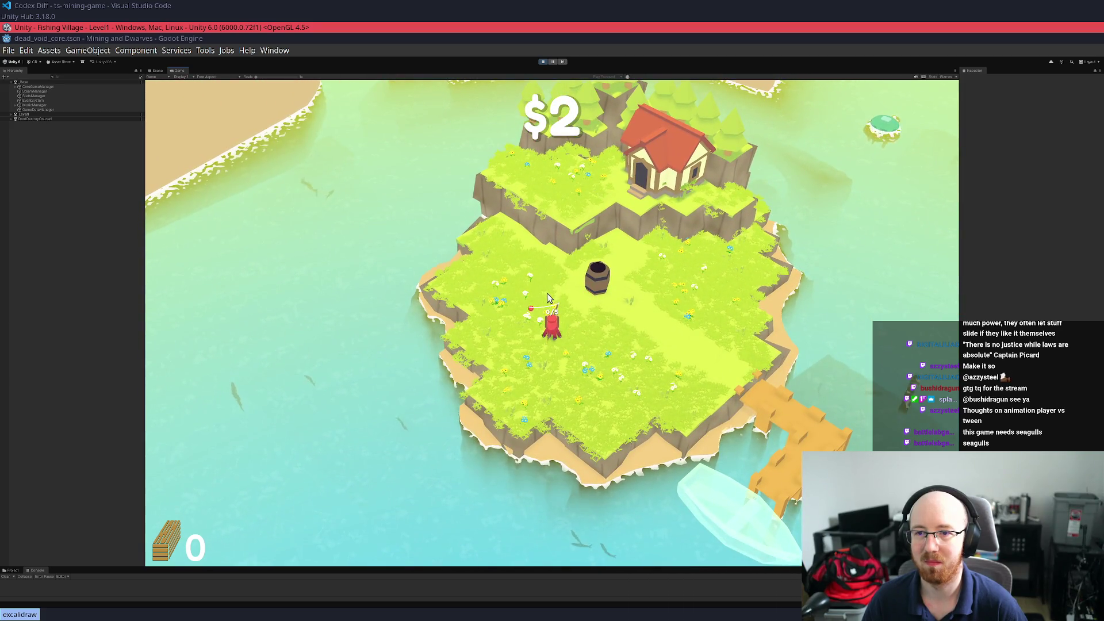
{"action": "key", "text": "d"}
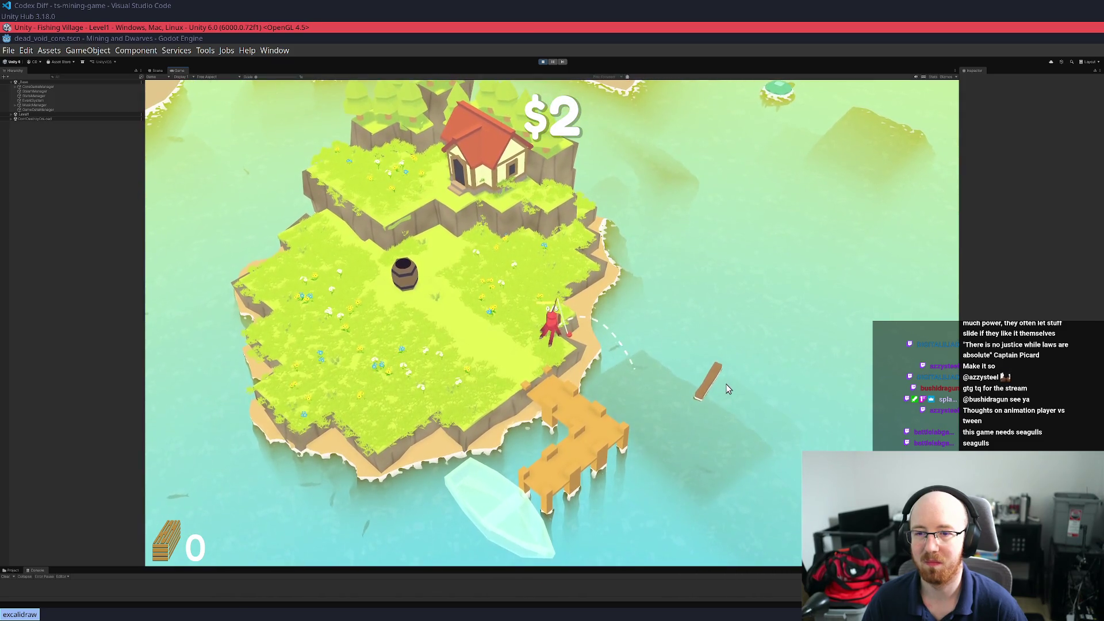
{"action": "left_click", "coordinate": [731, 381]}
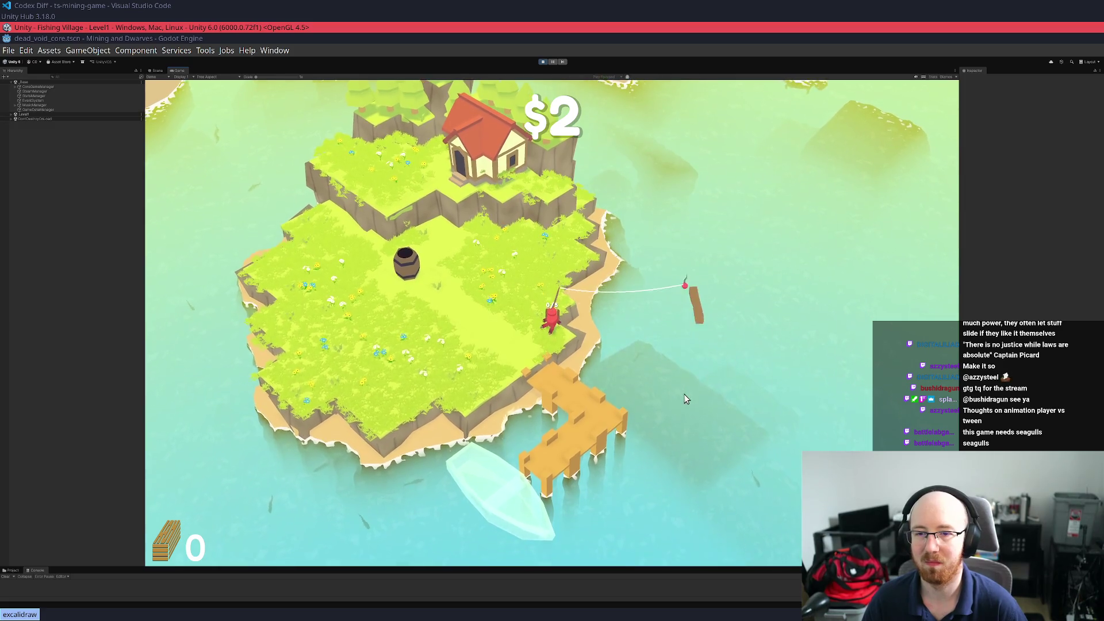
{"action": "key", "text": "s"}
{"action": "key", "text": "a"}
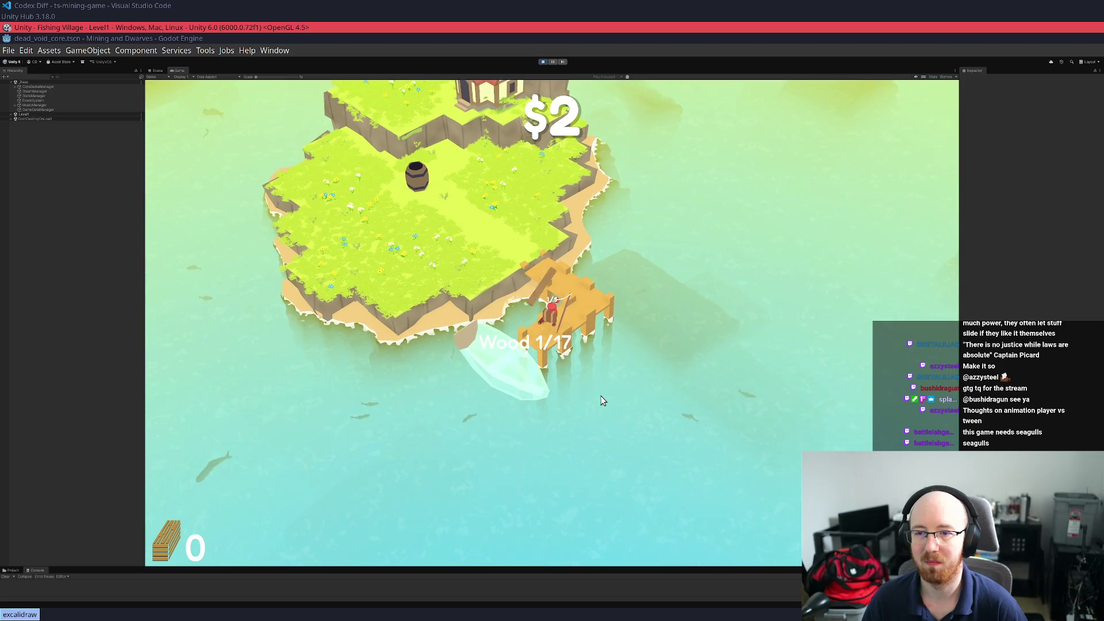
Walk back onto the island, cast once more, and head up to the house
{"action": "key", "text": "w"}
{"action": "left_click", "coordinate": [555, 474]}
{"action": "key", "text": "w"}
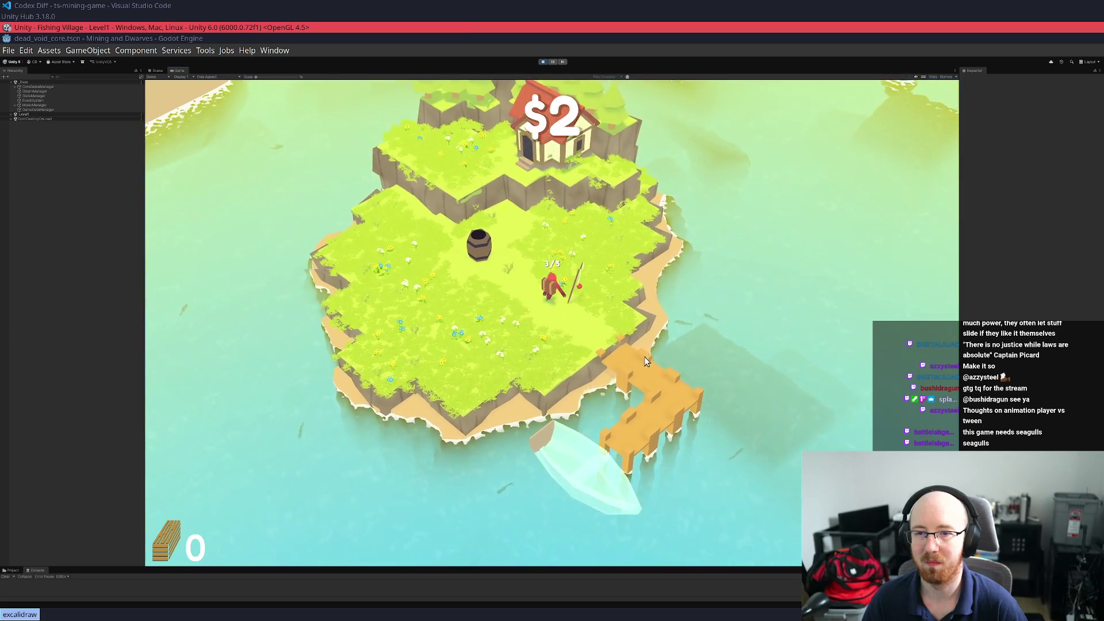
{"action": "key", "text": "w"}
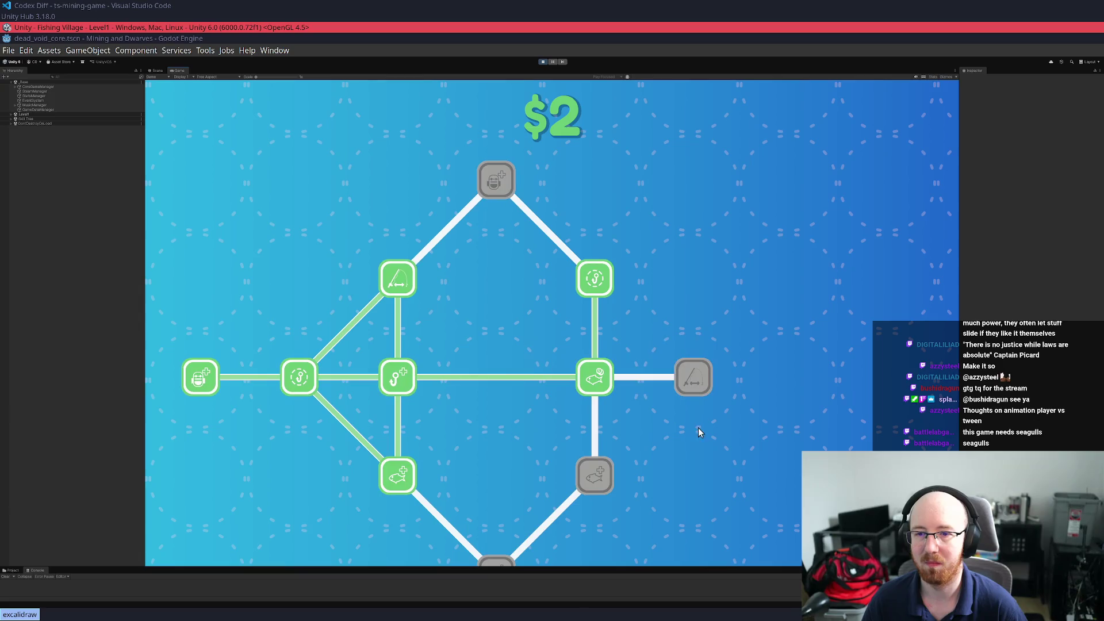
Close the skill tree without further purchases, returning to the island with $2
{"action": "key", "text": "Escape"}
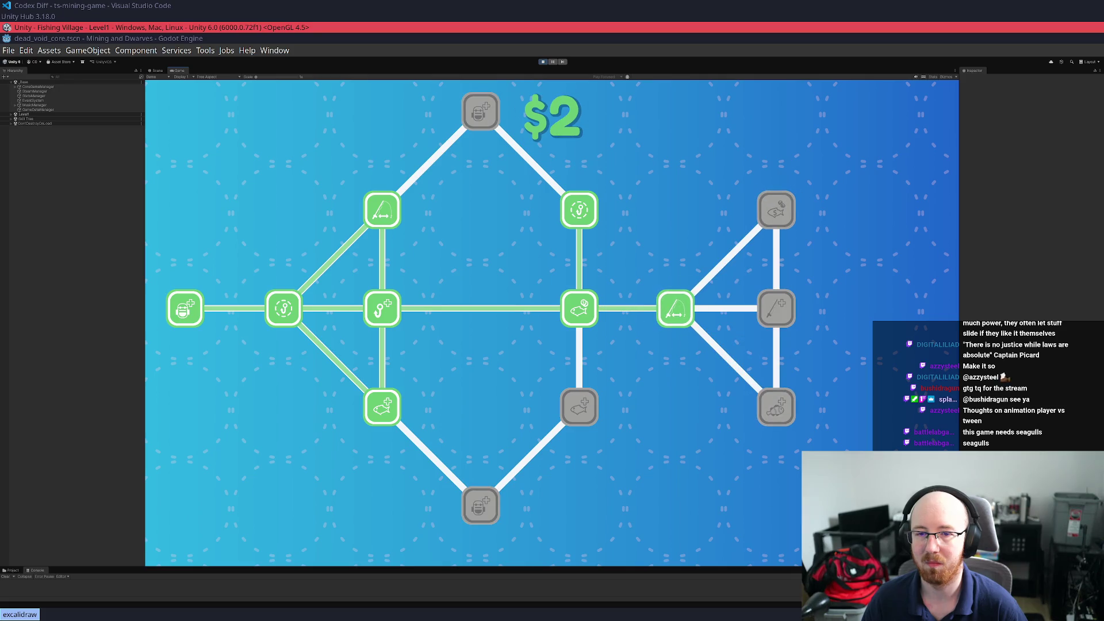
{"action": "key", "text": "Escape"}
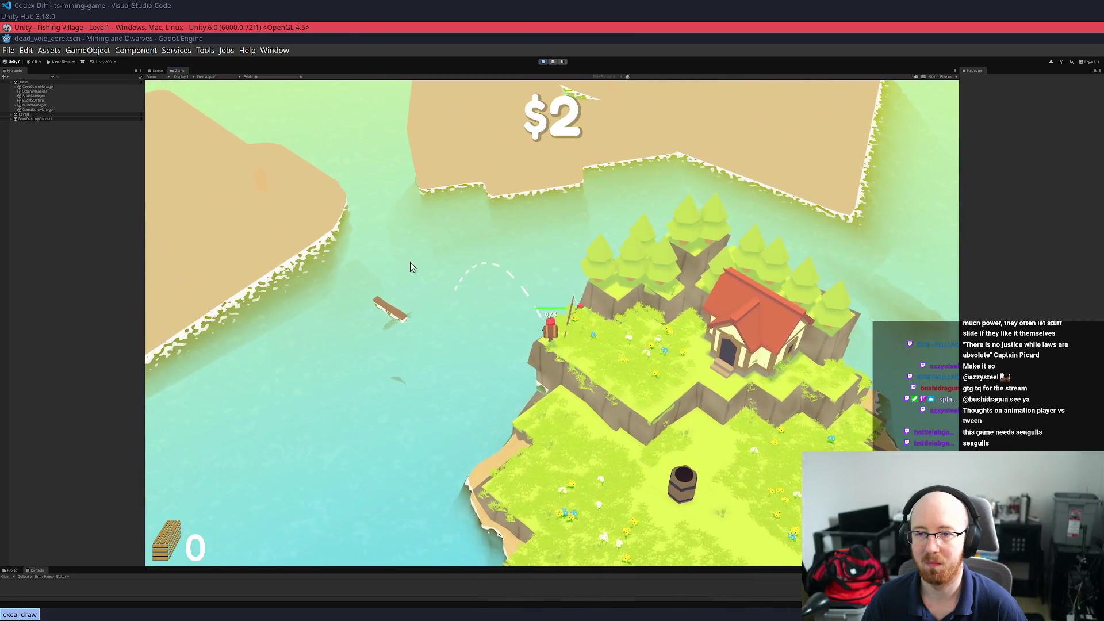
Reel in the floating log and several fish, selling the catch to build money toward $23
{"action": "left_click", "coordinate": [363, 306]}
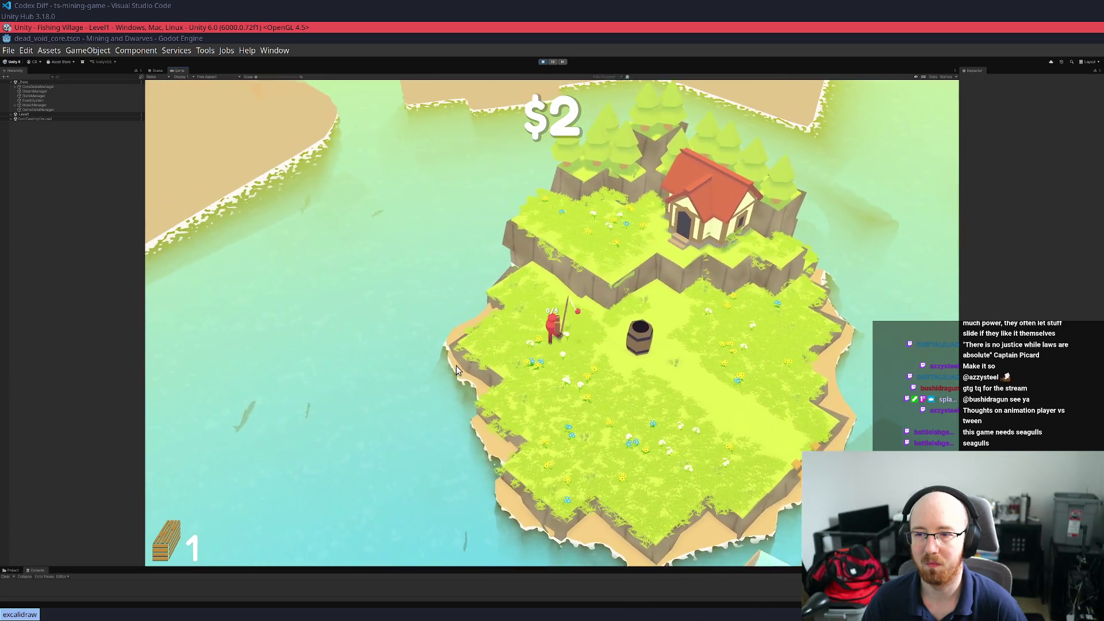
{"action": "left_click", "coordinate": [456, 365]}
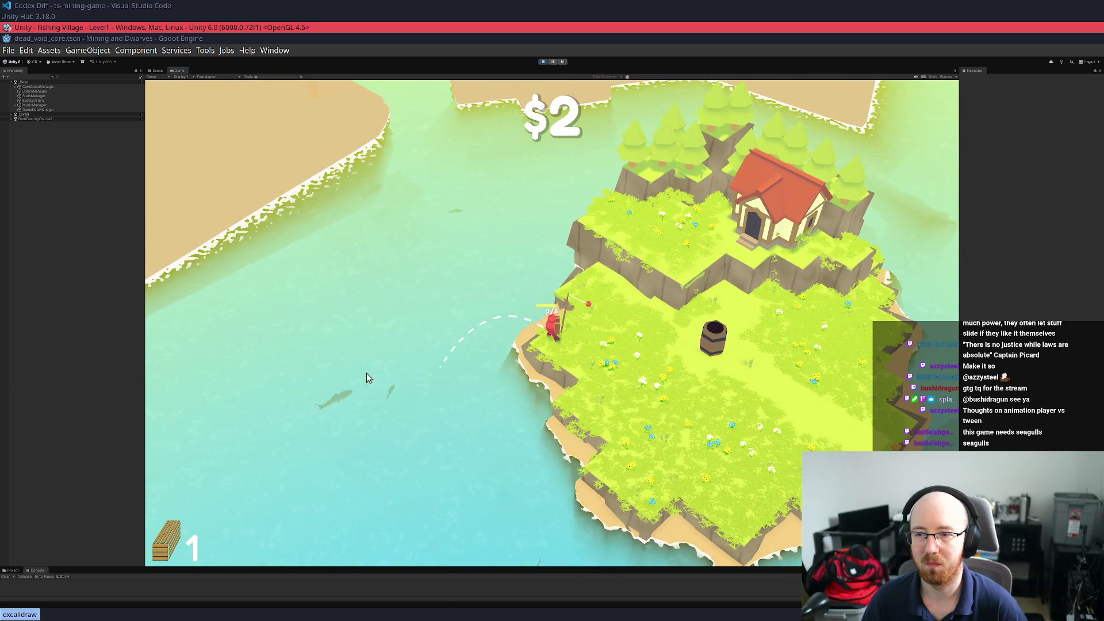
{"action": "left_click", "coordinate": [466, 406]}
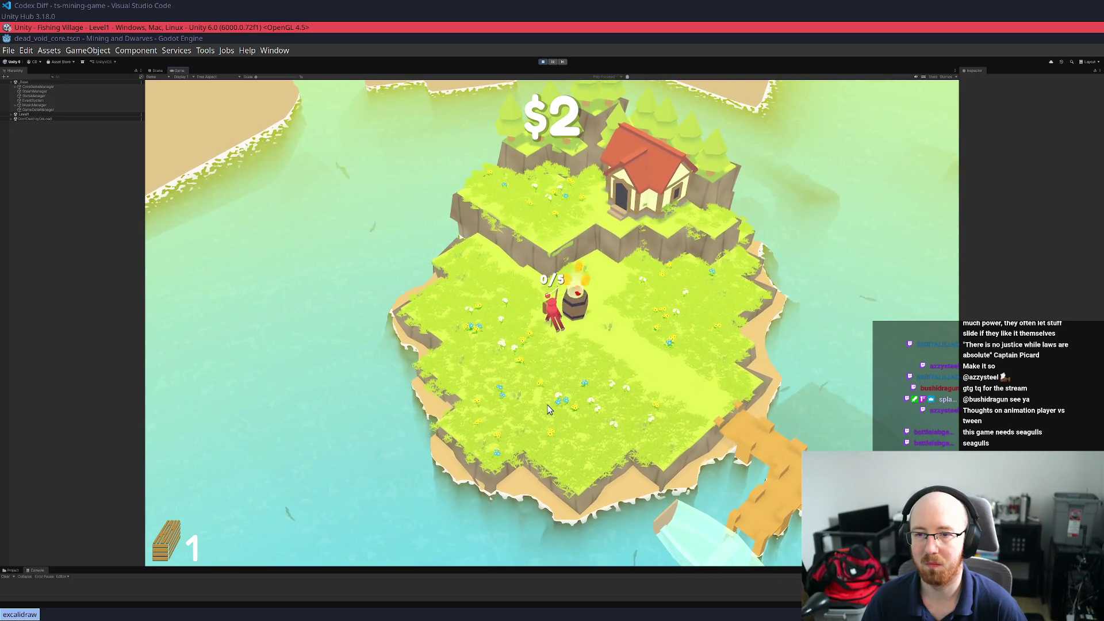
{"action": "left_click", "coordinate": [624, 198]}
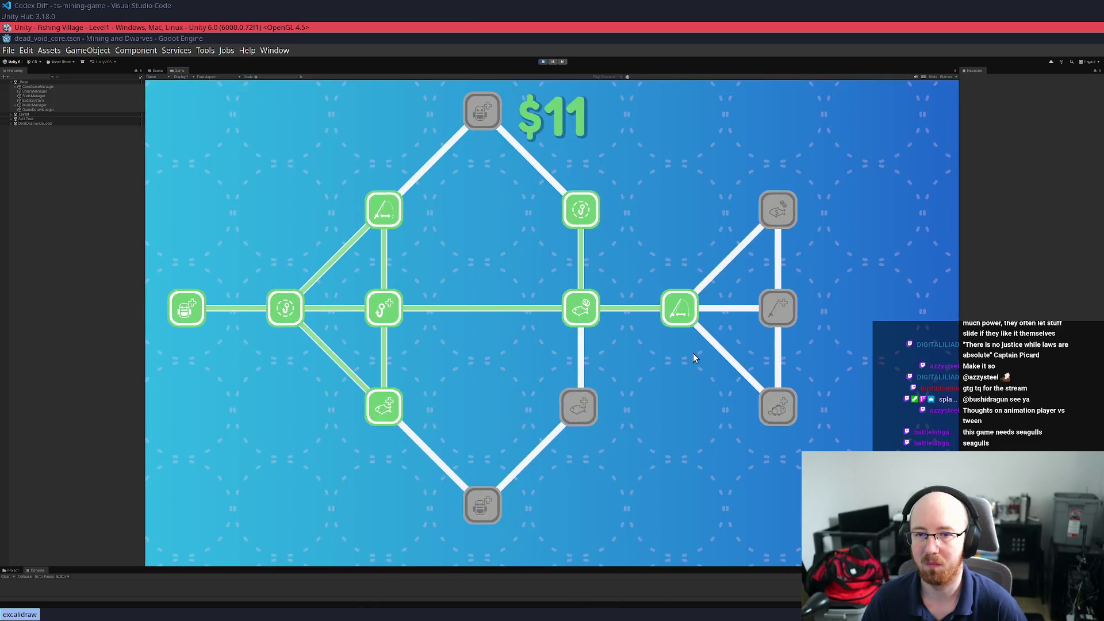
{"action": "left_click", "coordinate": [692, 357]}
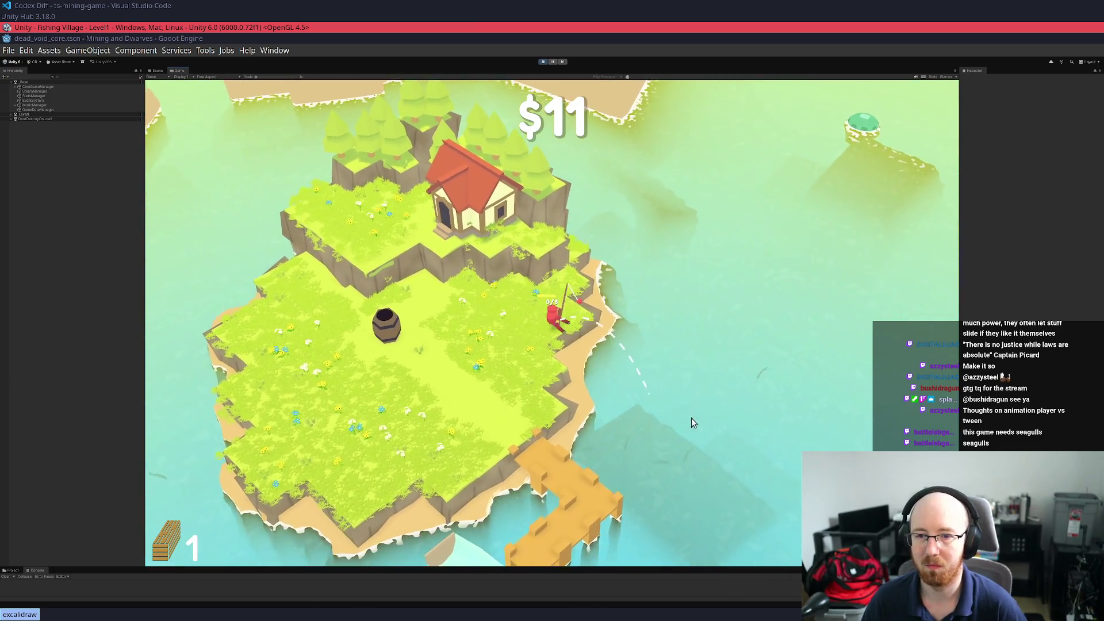
{"action": "left_click", "coordinate": [688, 435]}
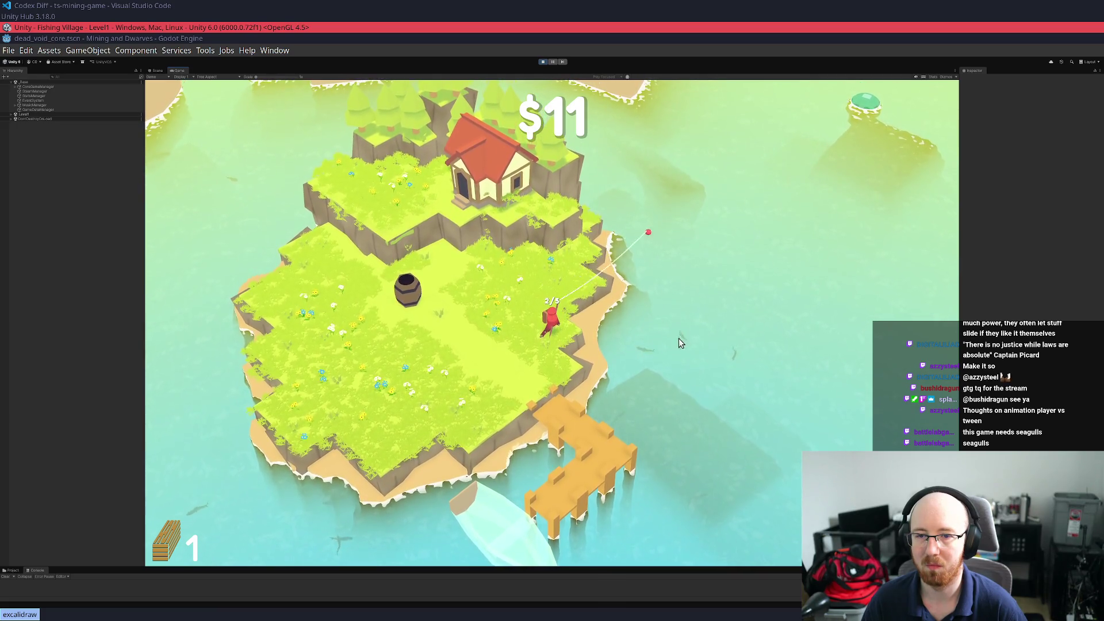
{"action": "left_click", "coordinate": [675, 343]}
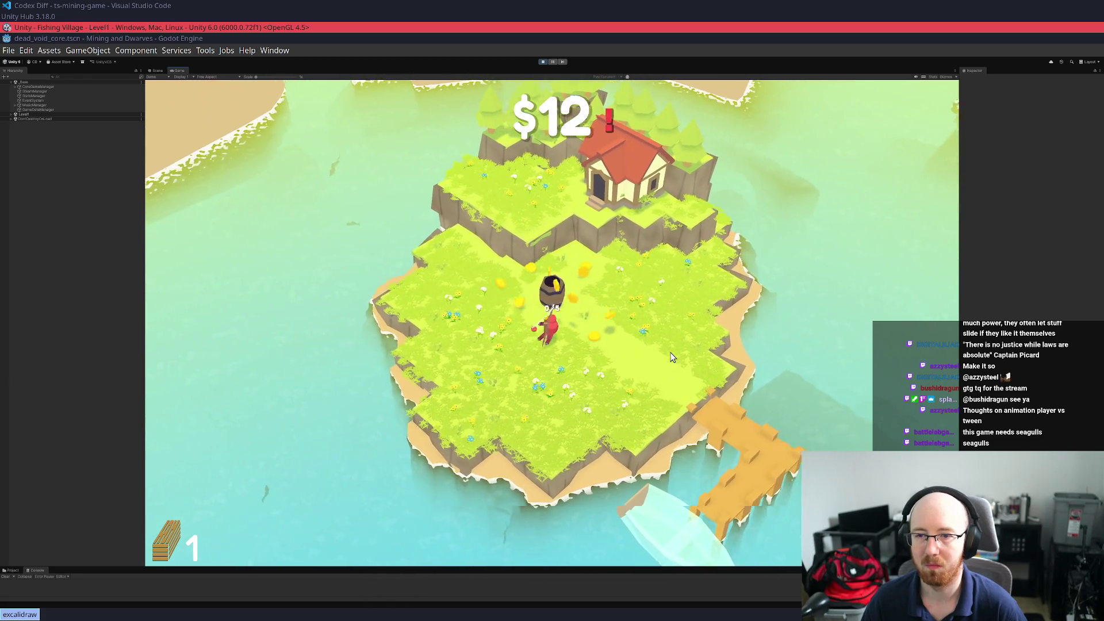
Check the skill tree at the house, then walk to the shore and reel in the second log
{"action": "key", "text": "w"}
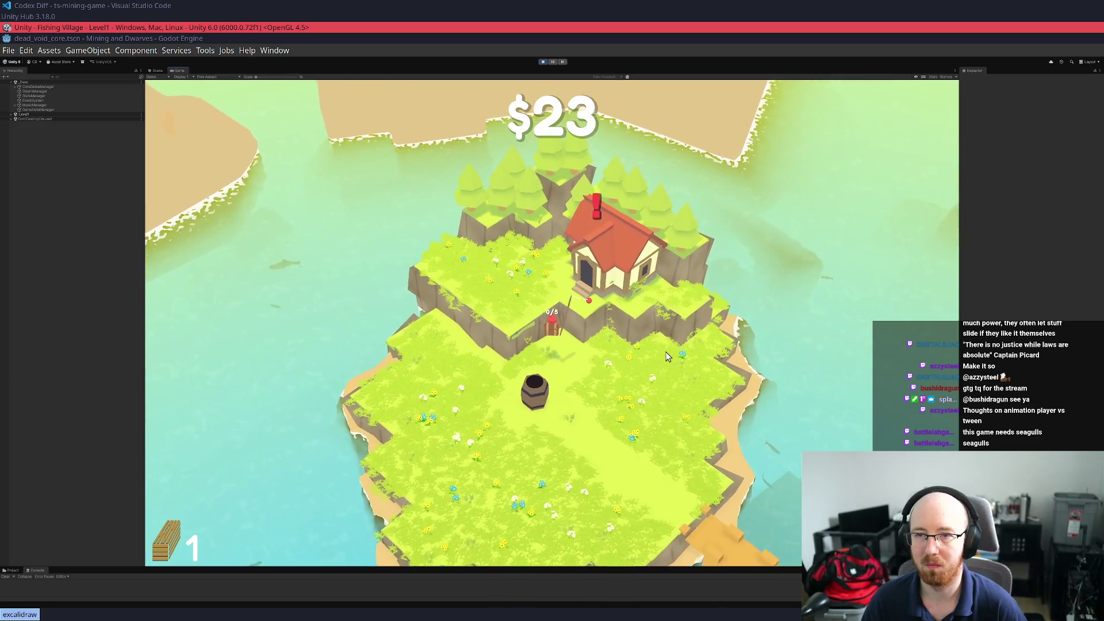
{"action": "key", "text": "e"}
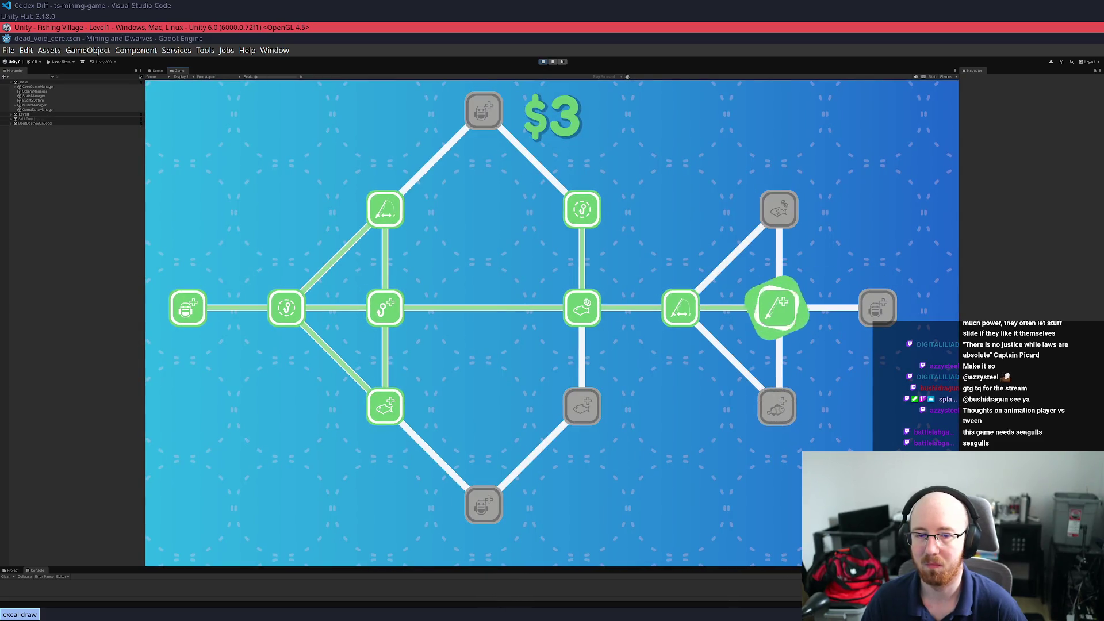
{"action": "key", "text": "e"}
{"action": "key", "text": "s"}
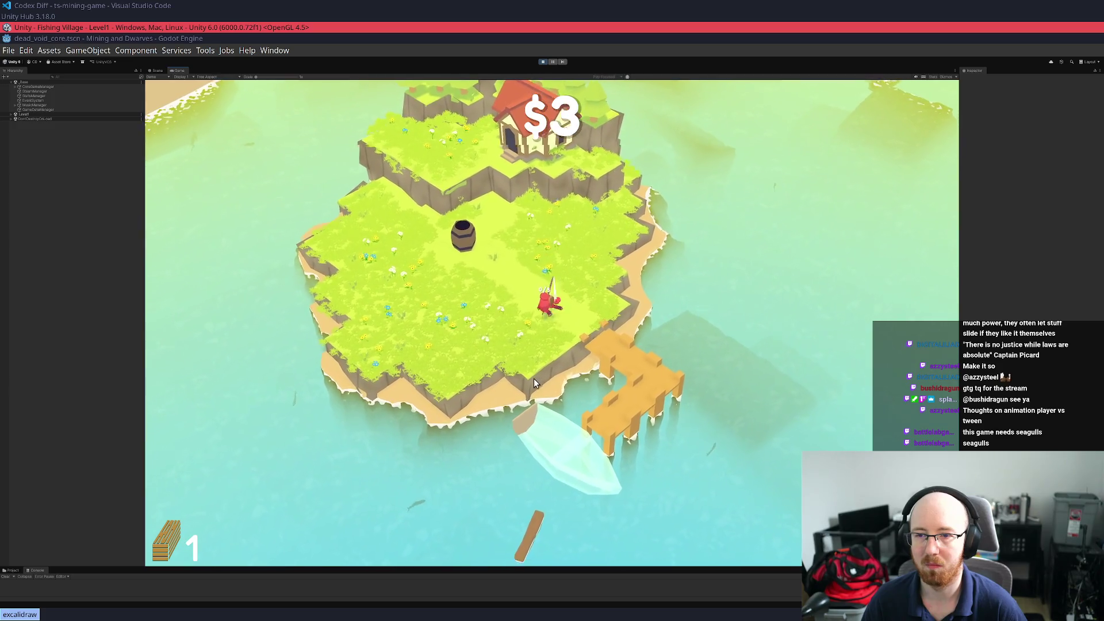
{"action": "key", "text": "s"}
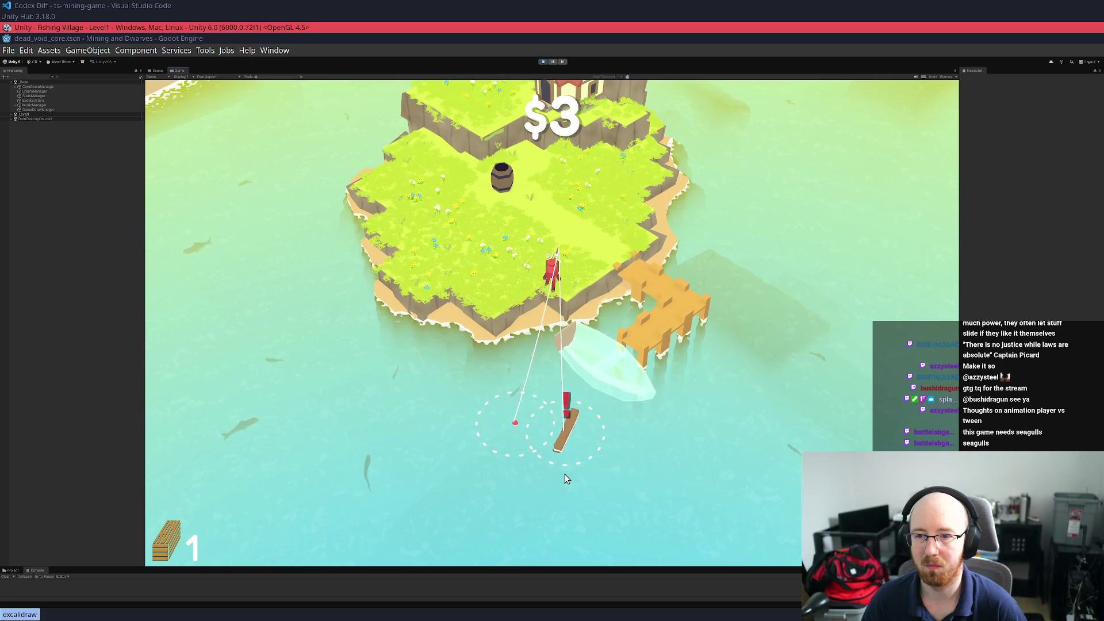
{"action": "key", "text": "a"}
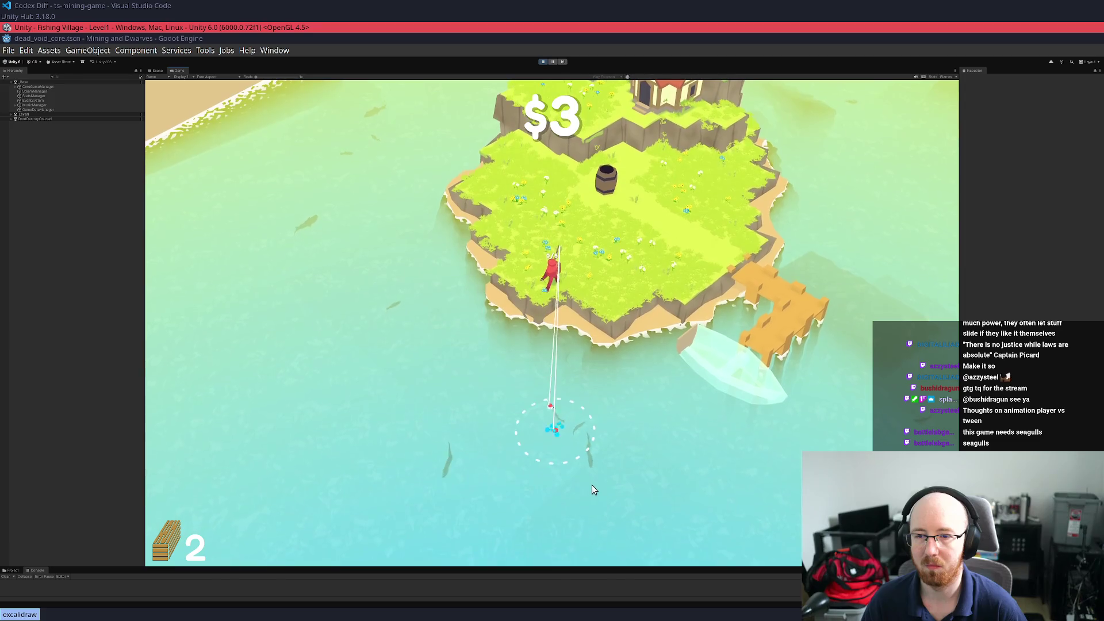
Sell fish at the barrel, recast west and sell again to reach $21, then reopen the skill tree
{"action": "key", "text": "w"}
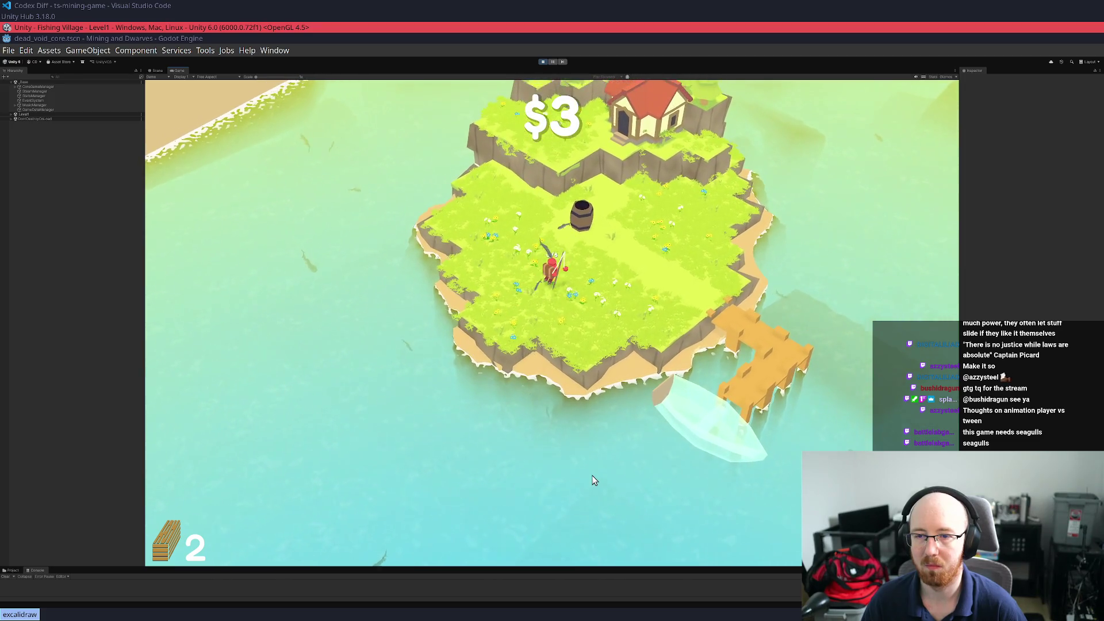
{"action": "key", "text": "a"}
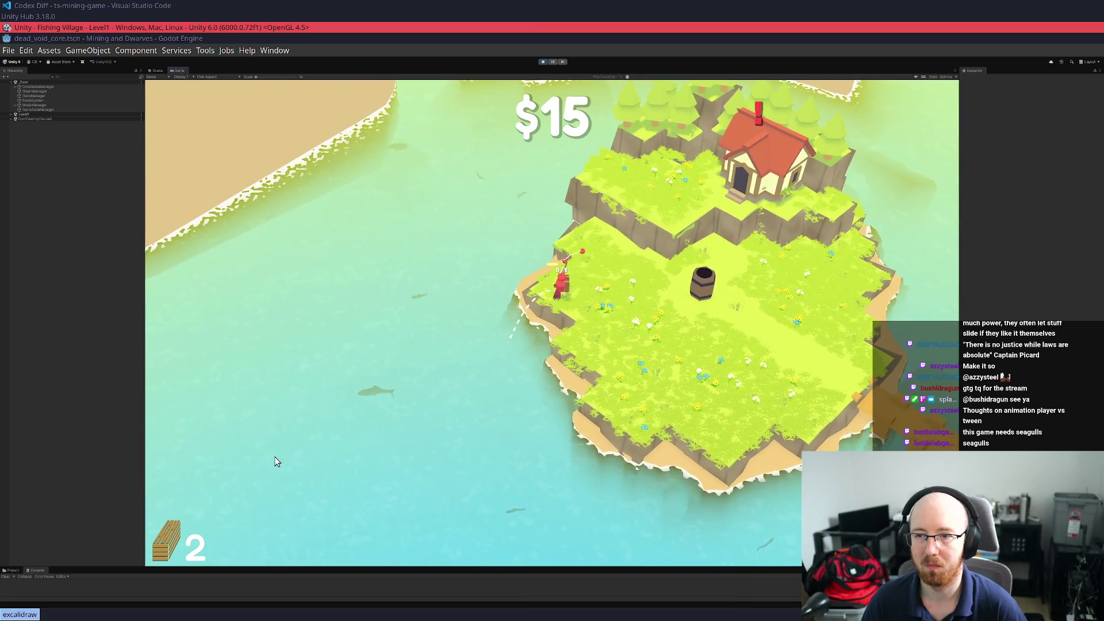
{"action": "key", "text": "w"}
{"action": "left_click", "coordinate": [457, 312]}
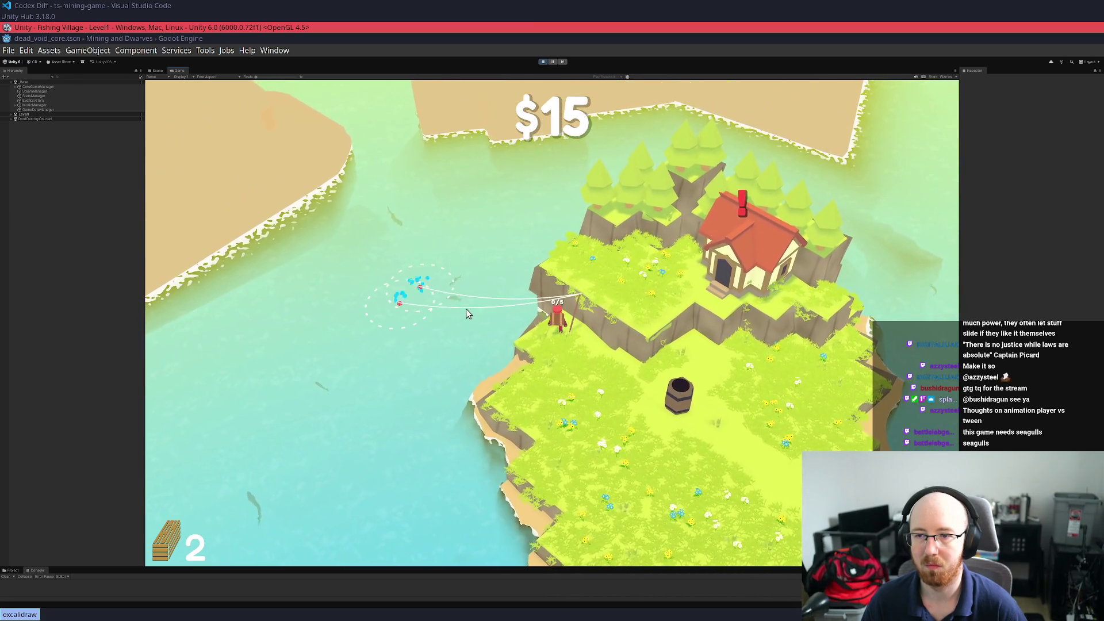
{"action": "key", "text": "d"}
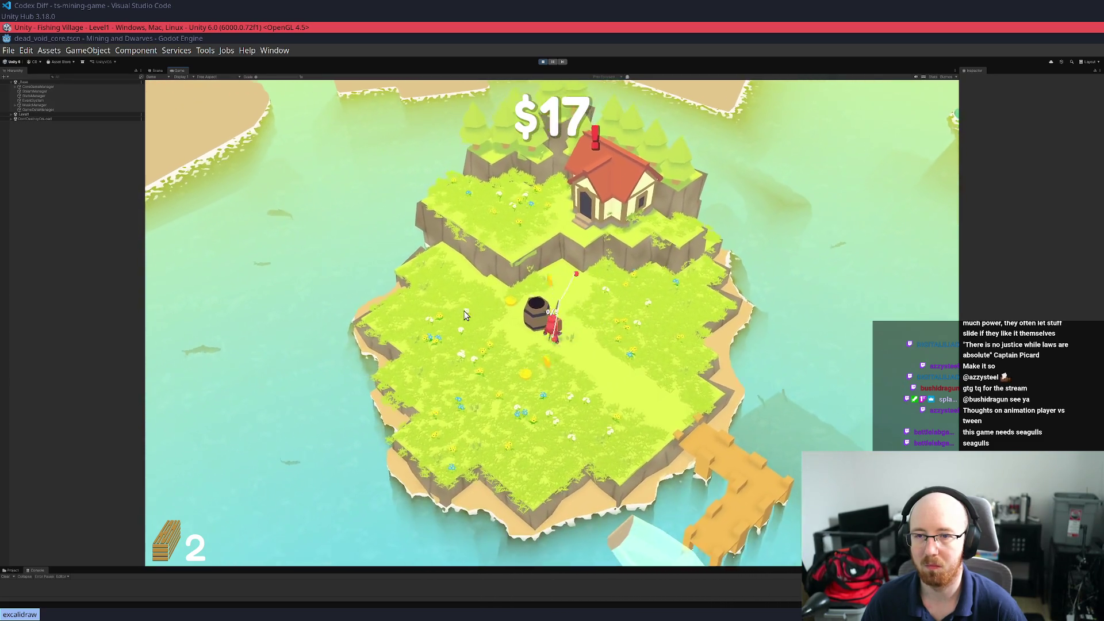
{"action": "key", "text": "a"}
{"action": "key", "text": "Tab"}
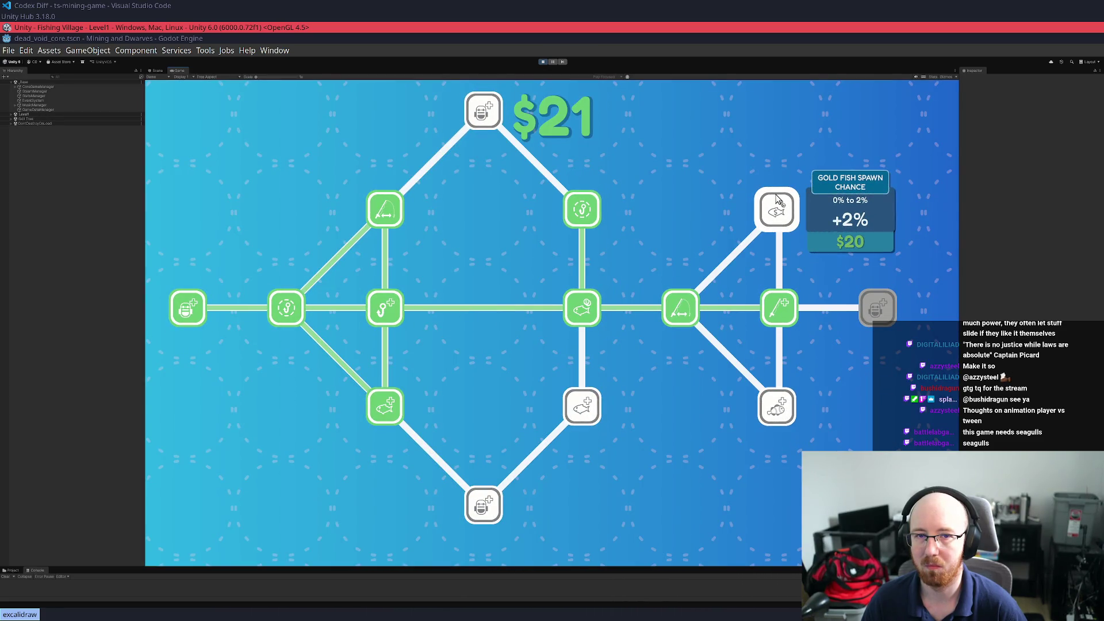
Close the skill tree, catch a fish from the dock, and head to the west shore
{"action": "key", "text": "Tab"}
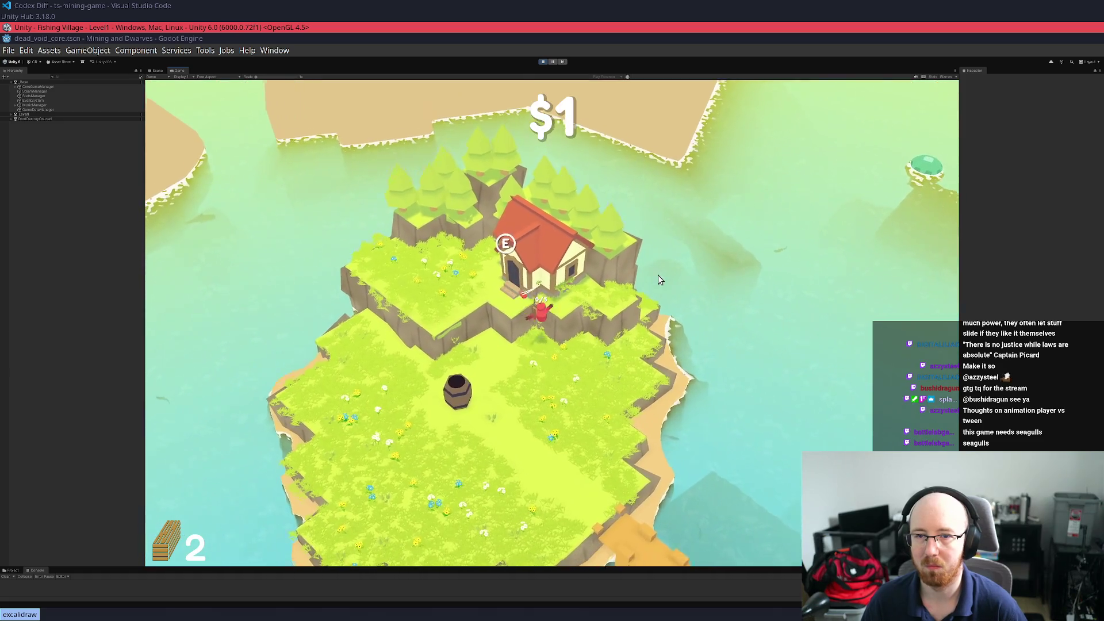
{"action": "key", "text": "s"}
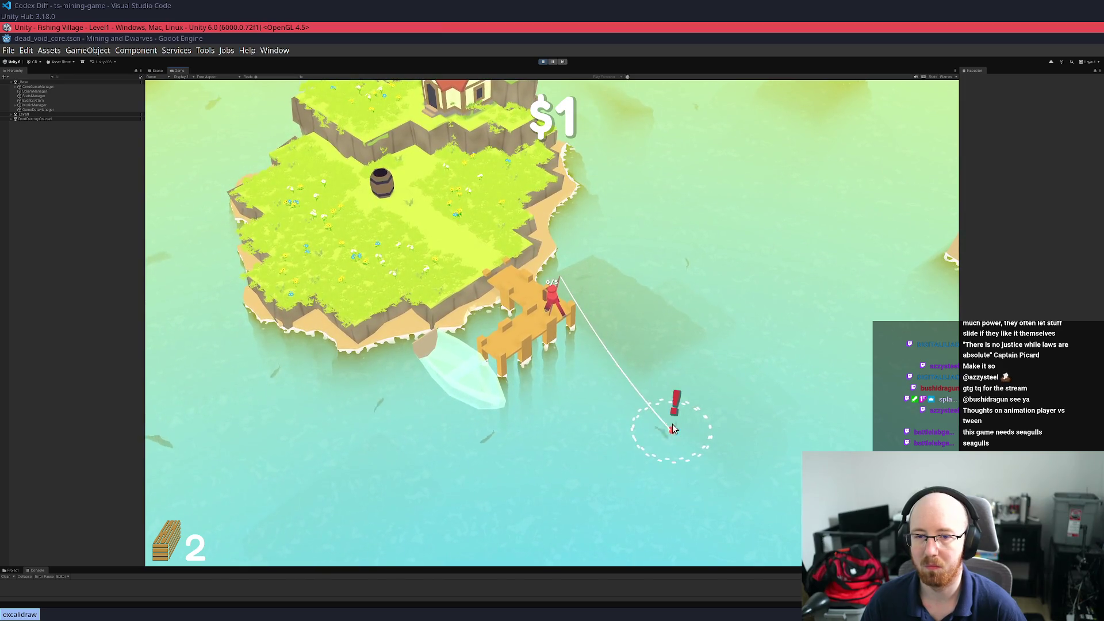
{"action": "left_click", "coordinate": [674, 429]}
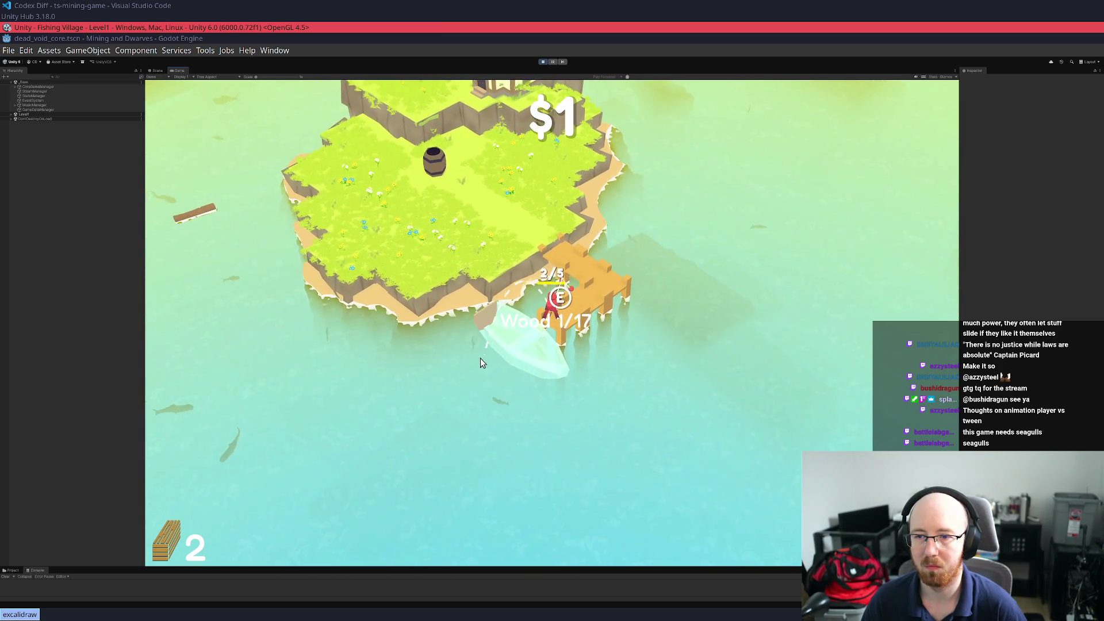
{"action": "left_click", "coordinate": [497, 384]}
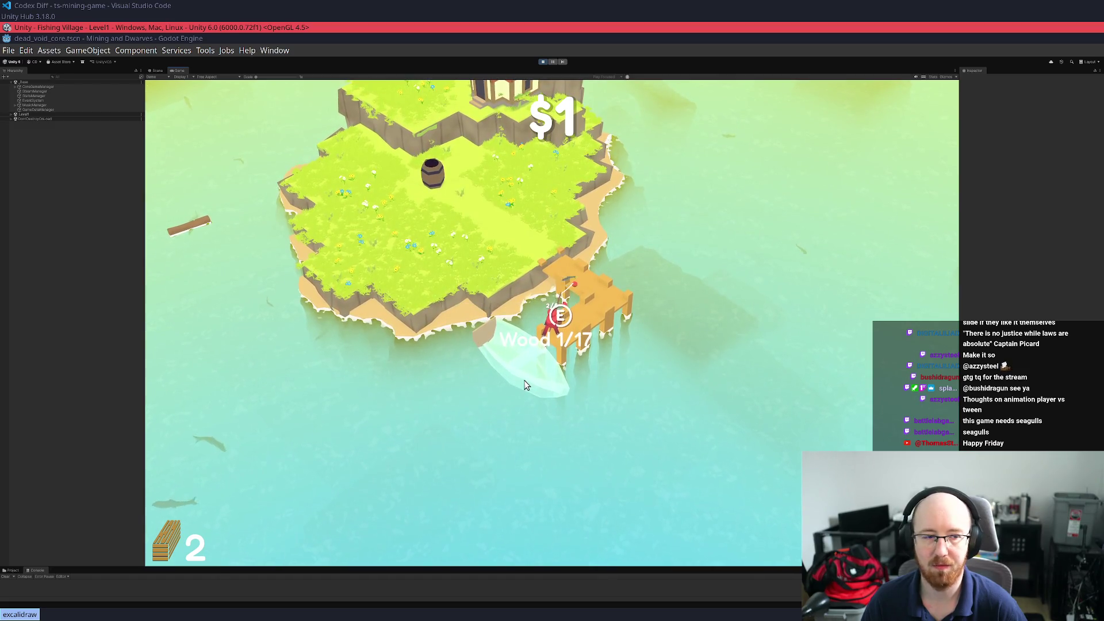
{"action": "key", "text": "w"}
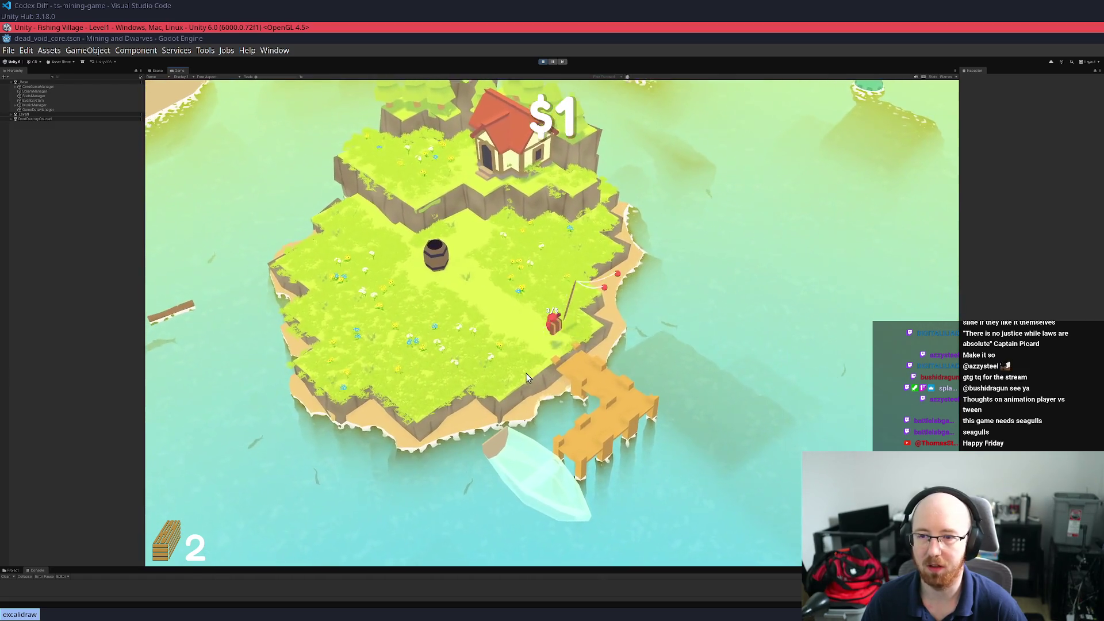
{"action": "key", "text": "a"}
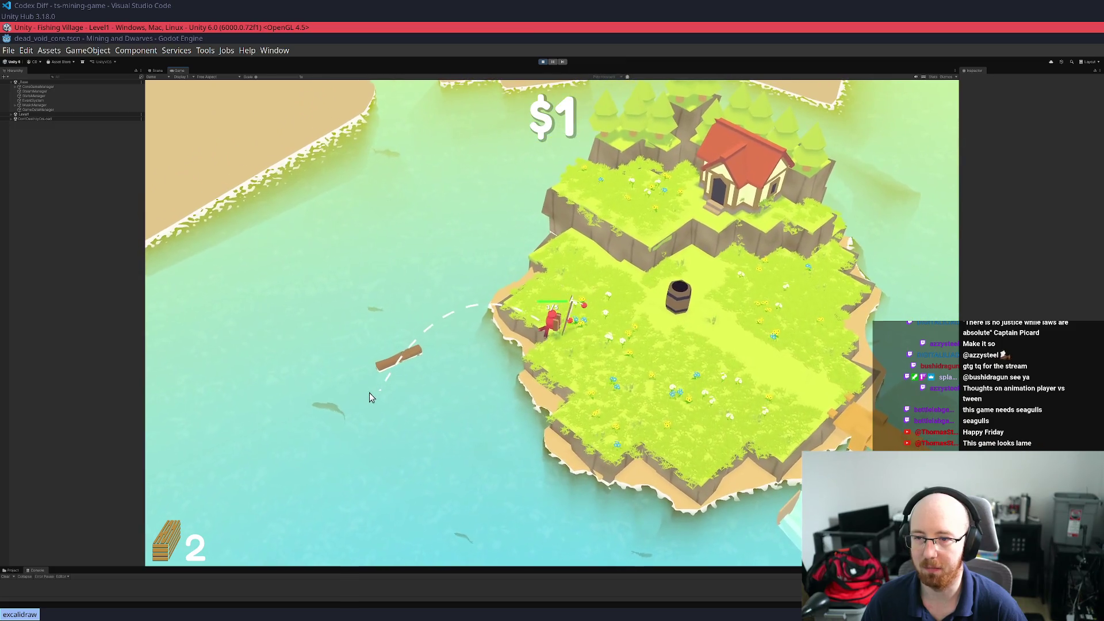
Reel in a floating log for wood, hook another fish, and carry the catch to the barrel
{"action": "left_click", "coordinate": [352, 387]}
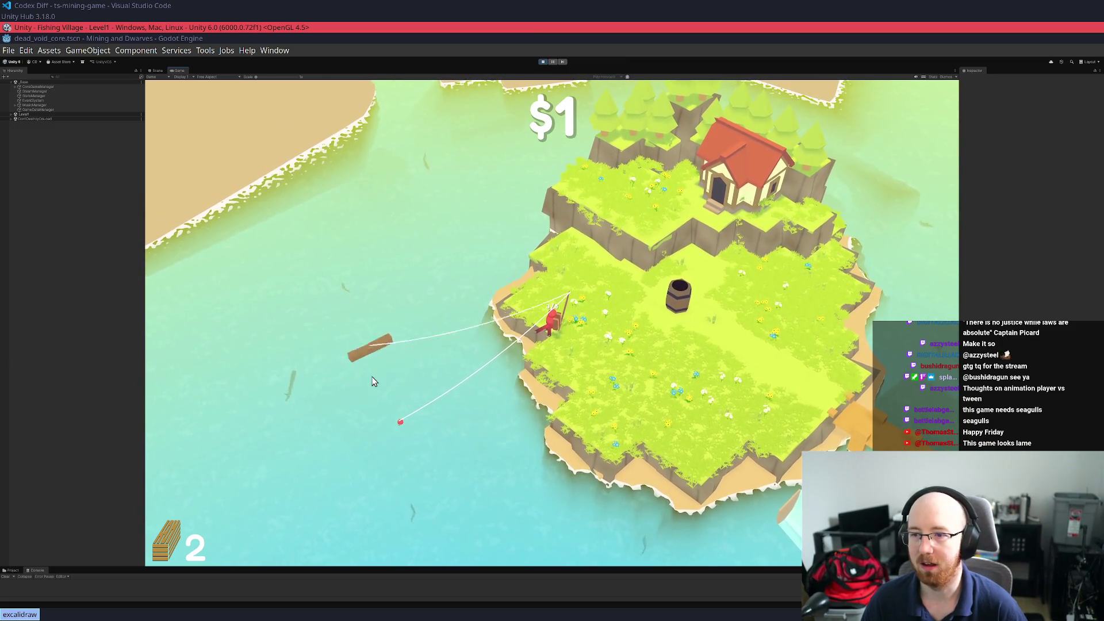
{"action": "key", "text": "w"}
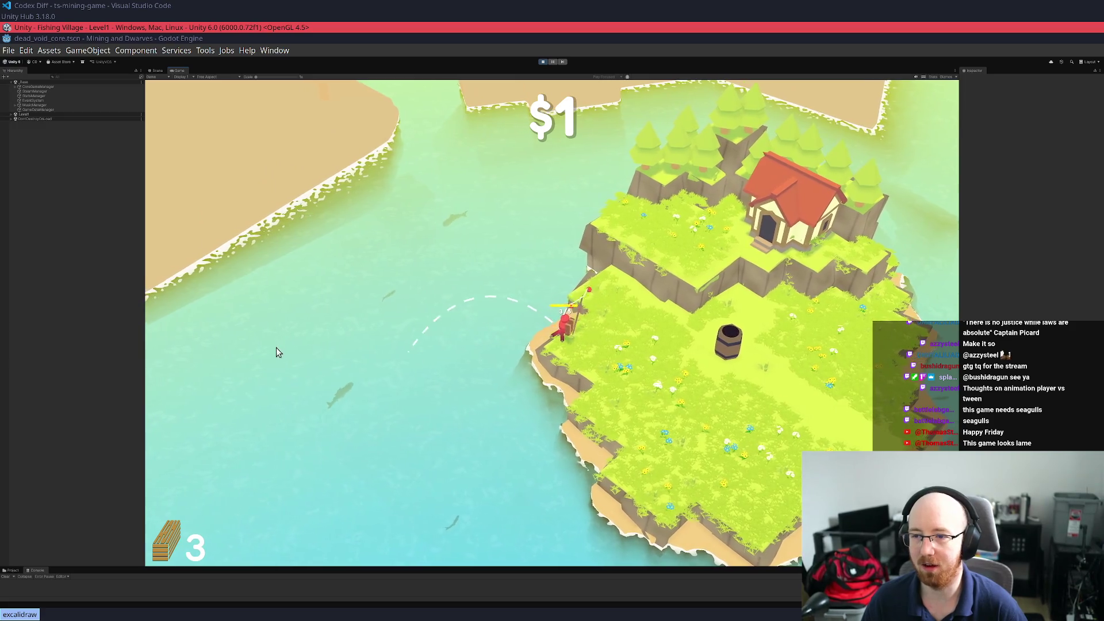
{"action": "left_click", "coordinate": [401, 364]}
{"action": "left_click", "coordinate": [404, 378]}
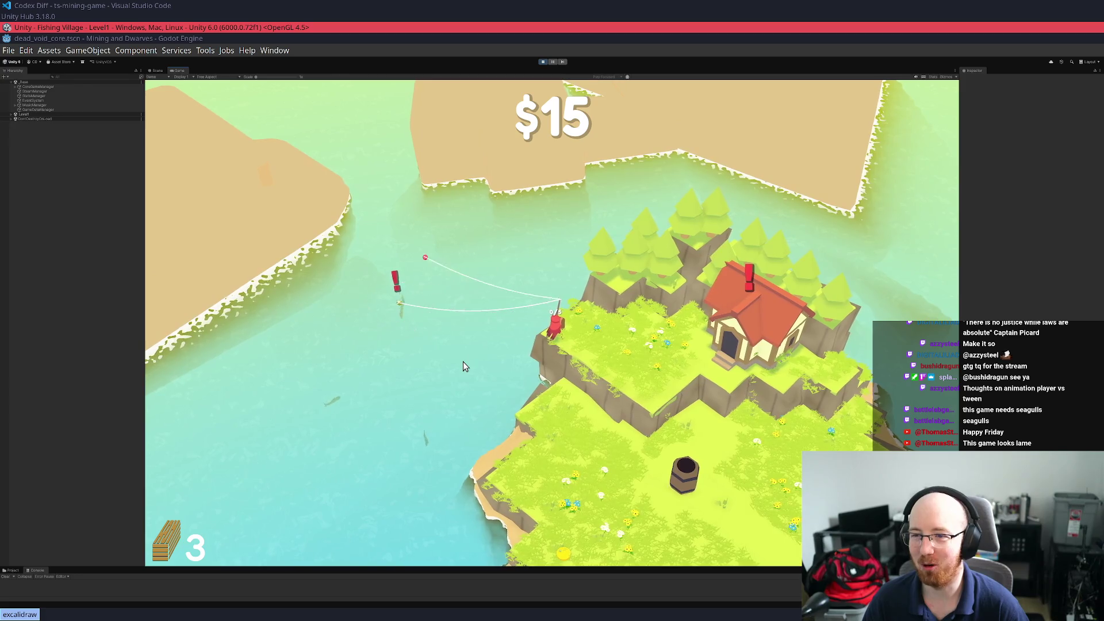
{"action": "key", "text": "s"}
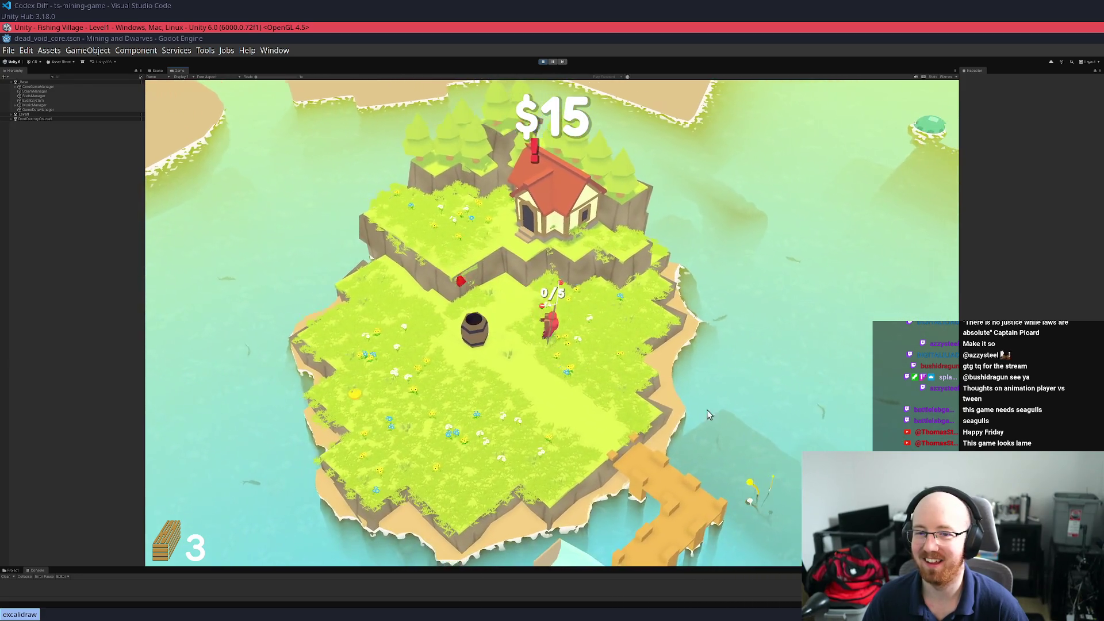
{"action": "key", "text": "d"}
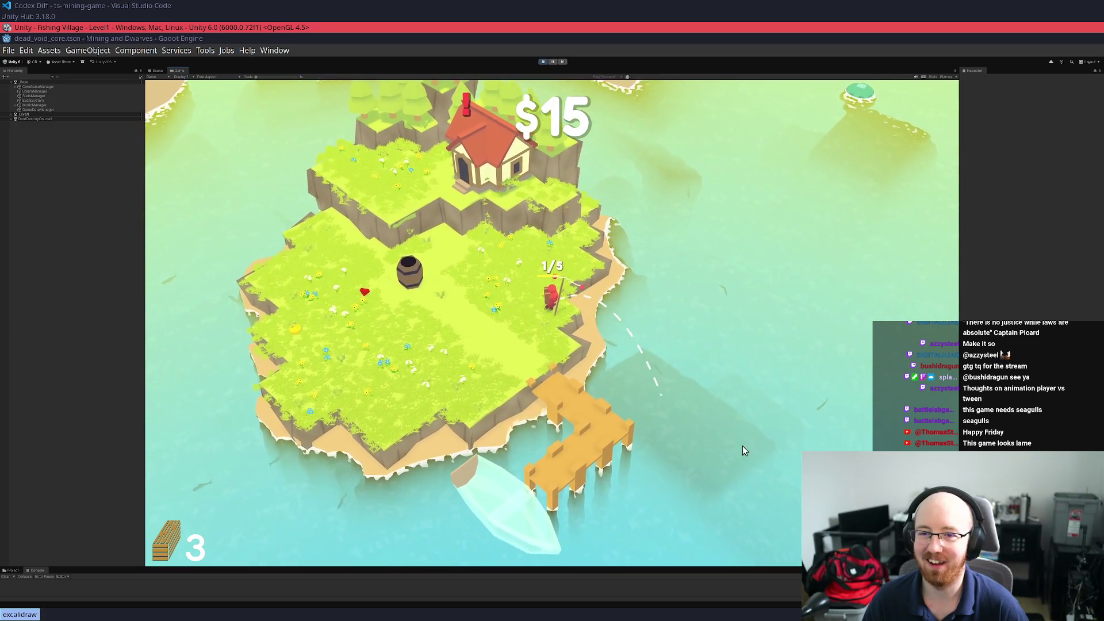
{"action": "key", "text": "a"}
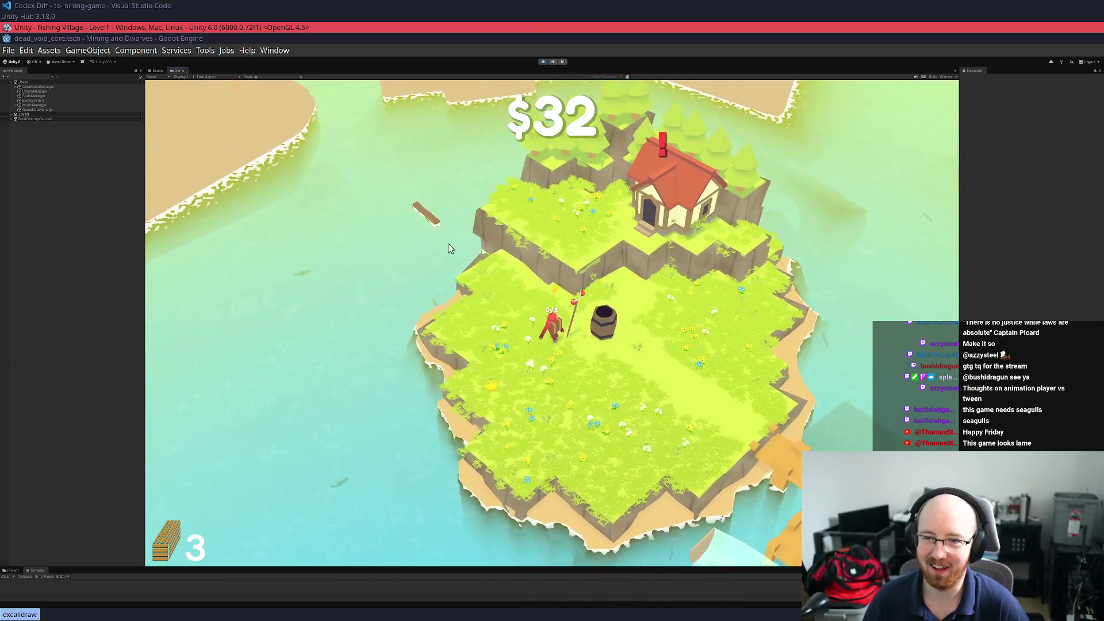
Reel in another log for 4 planks and deposit the catch, bringing money to $47
{"action": "key", "text": "w"}
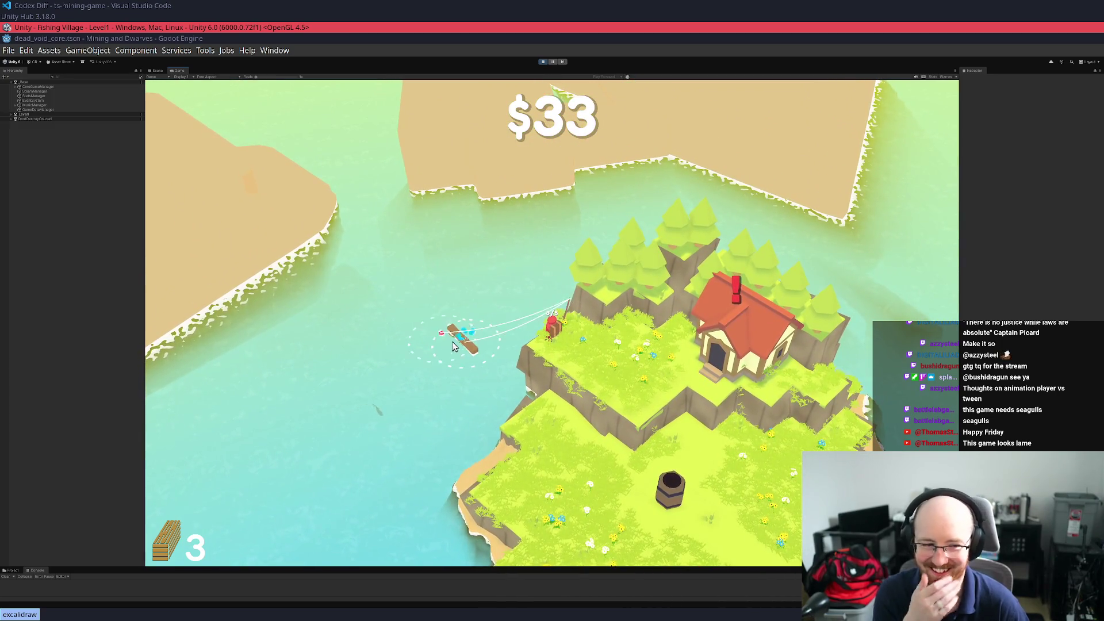
{"action": "key", "text": "d"}
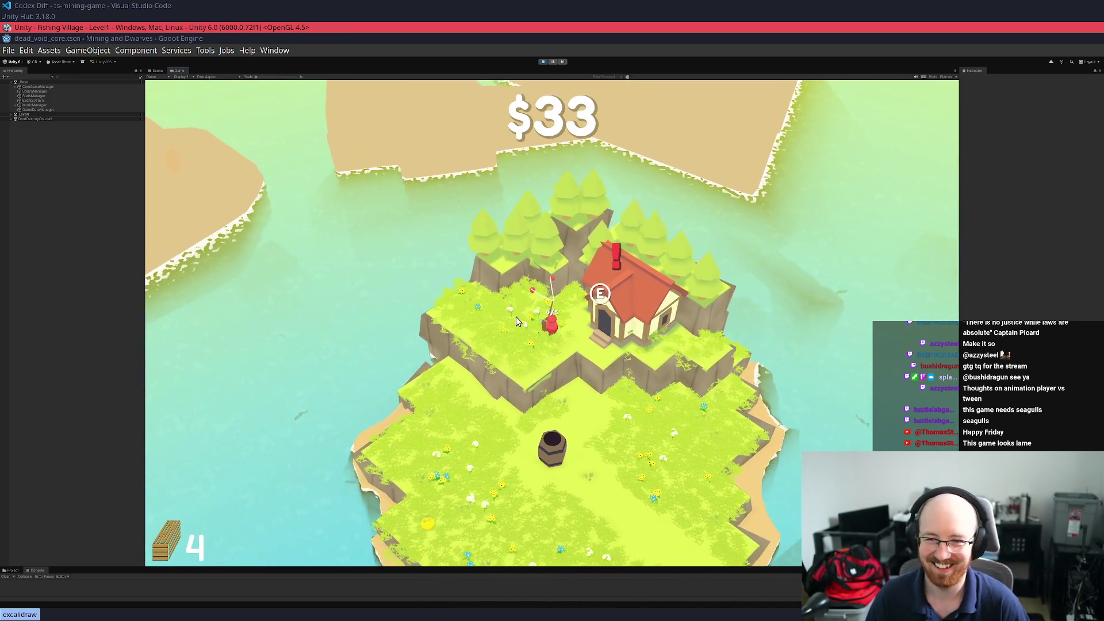
{"action": "key", "text": "d"}
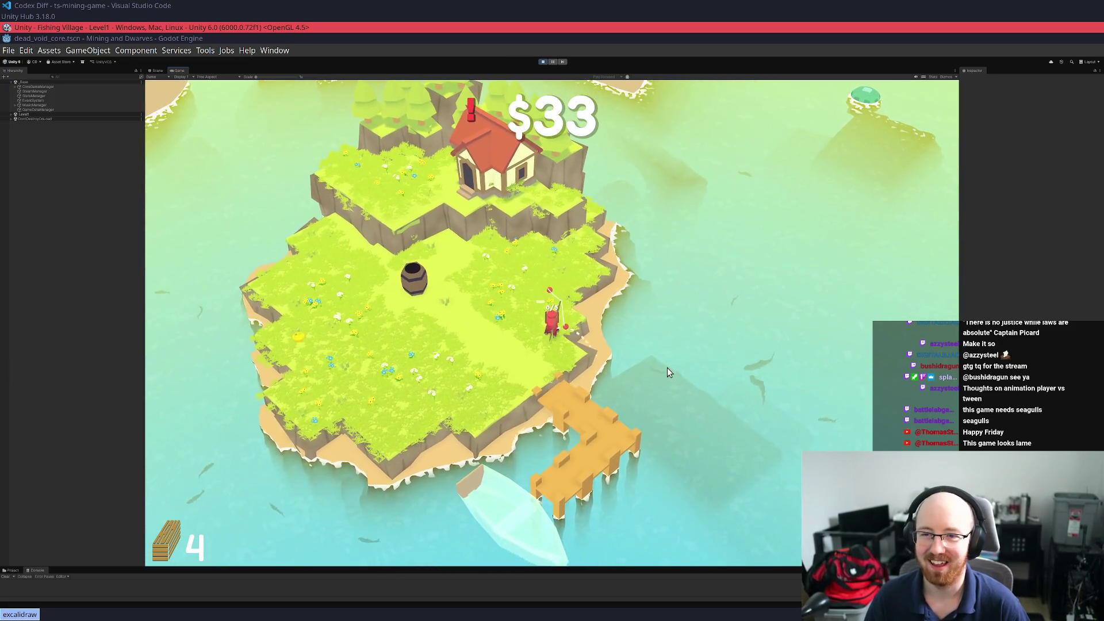
{"action": "key", "text": "a"}
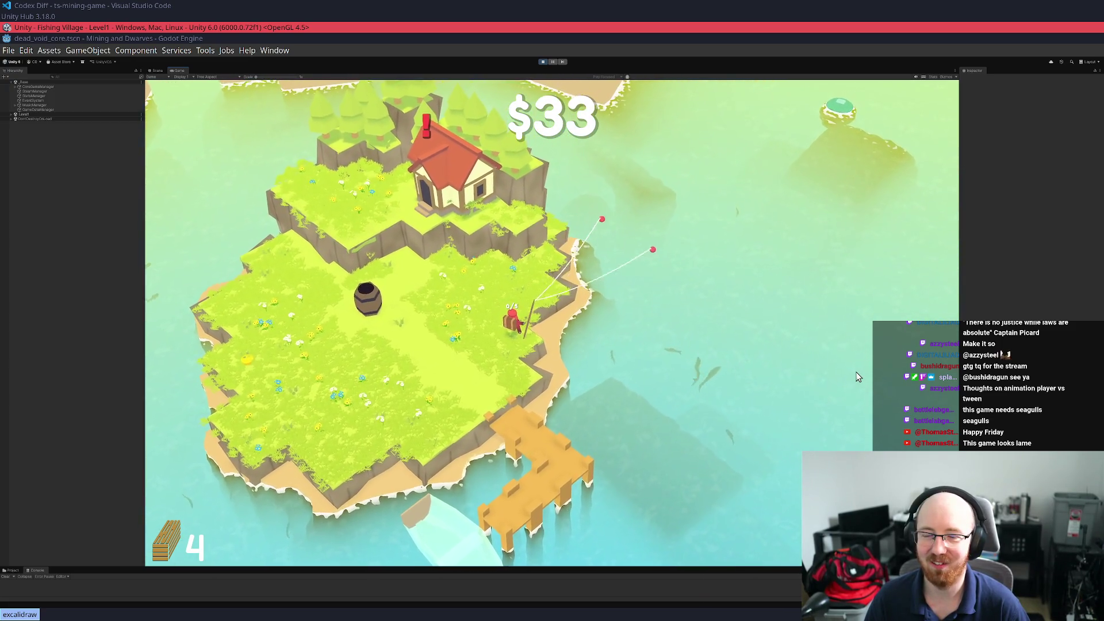
{"action": "key", "text": "a"}
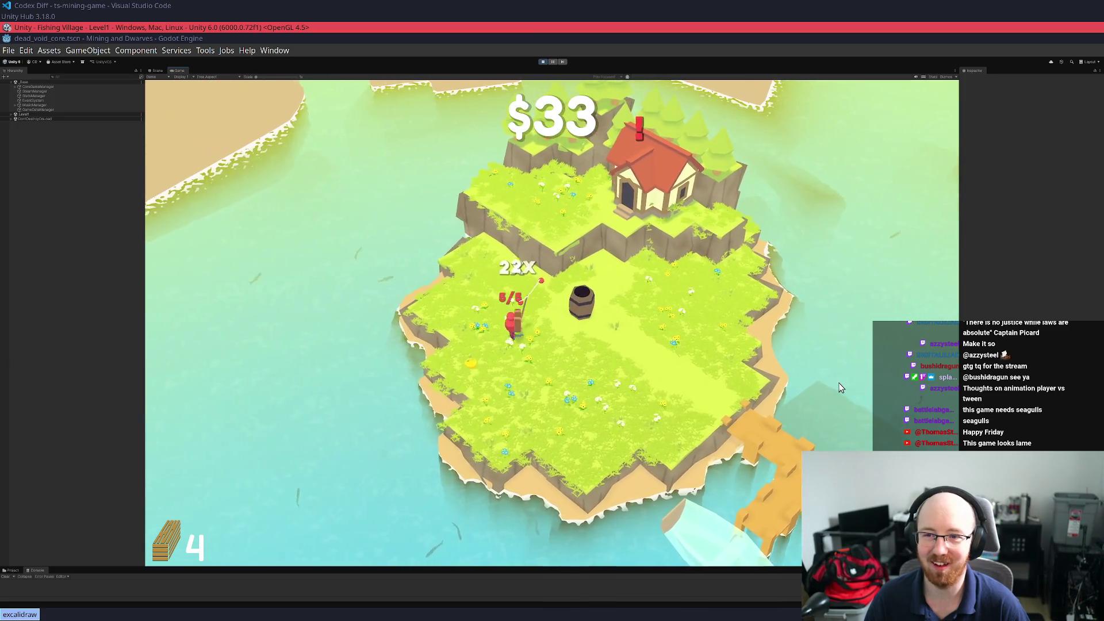
{"action": "key", "text": "s"}
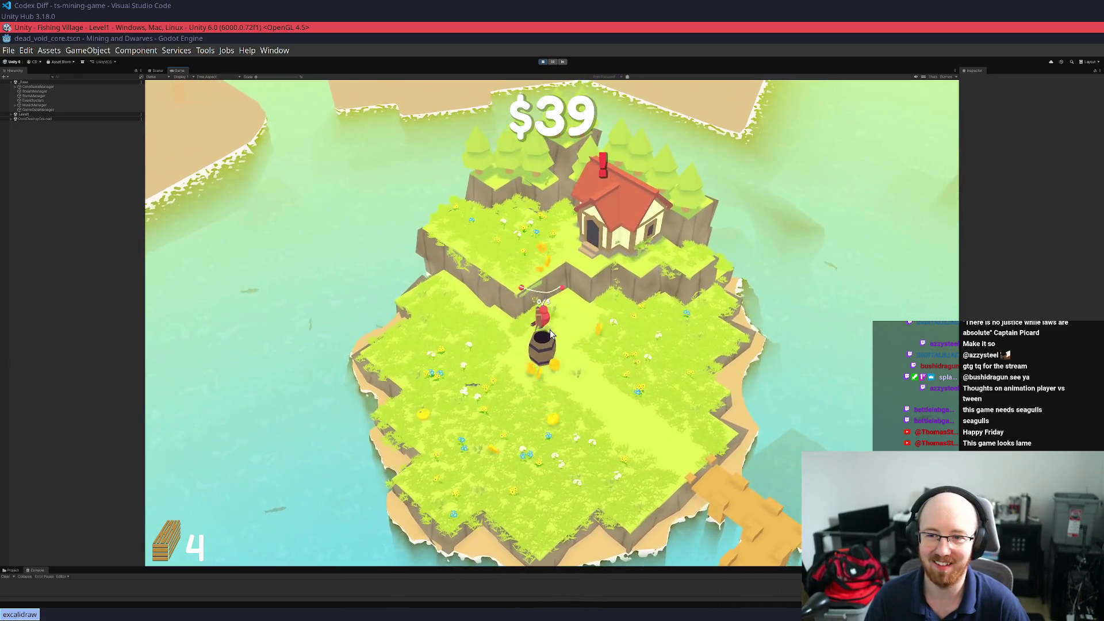
{"action": "key", "text": "w"}
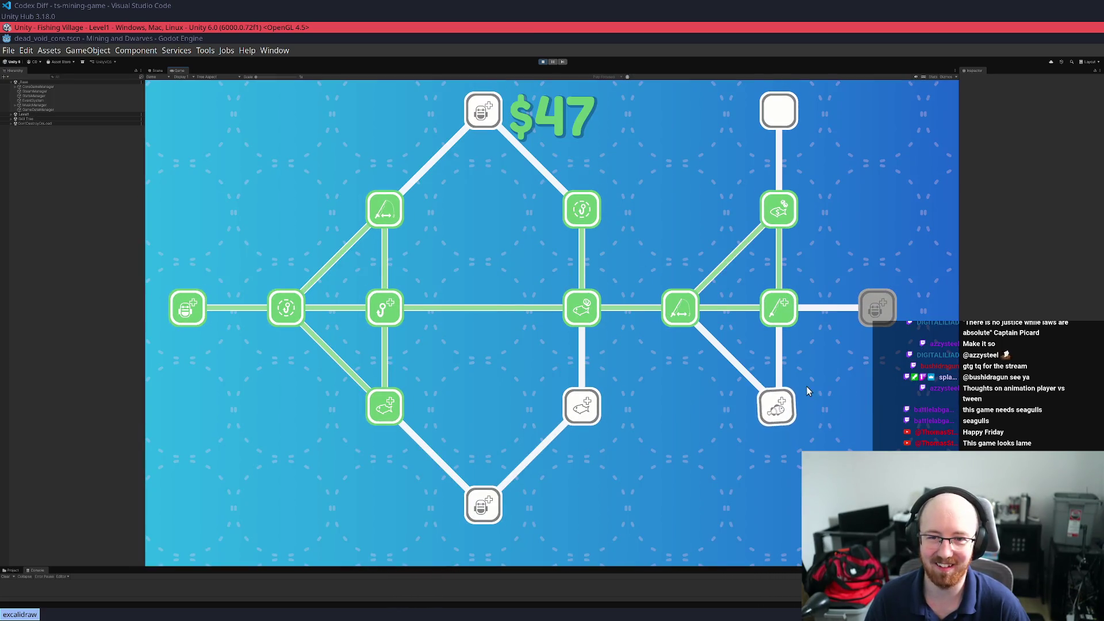
Buy the clownfish upgrade in the skill tree and return to the island
{"action": "key", "text": "d"}
{"action": "key", "text": "w"}
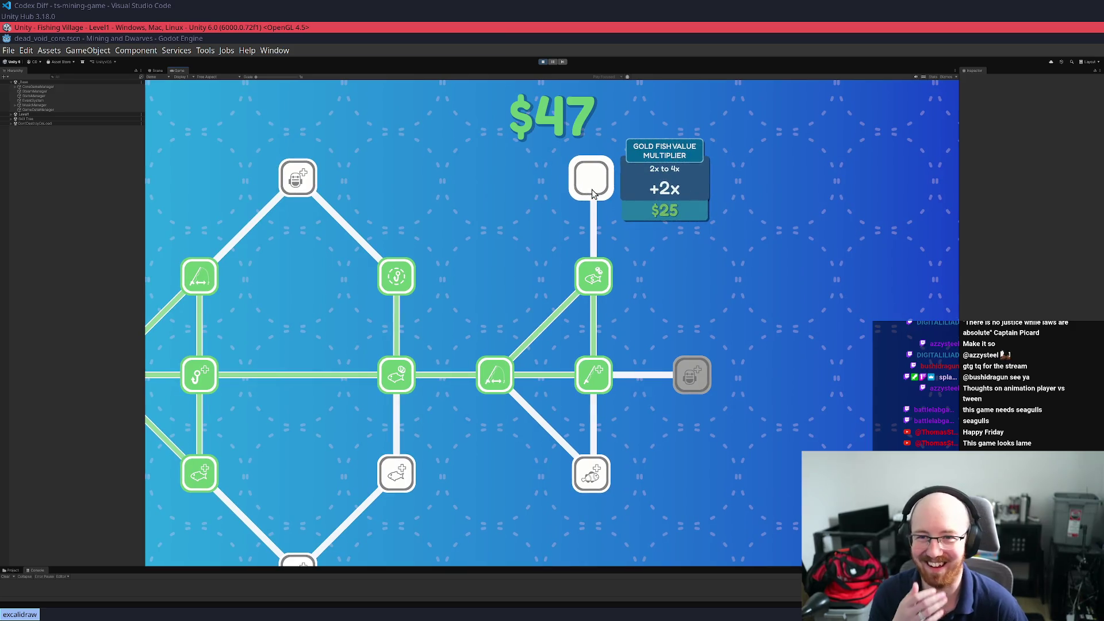
{"action": "key", "text": "d"}
{"action": "key", "text": "s"}
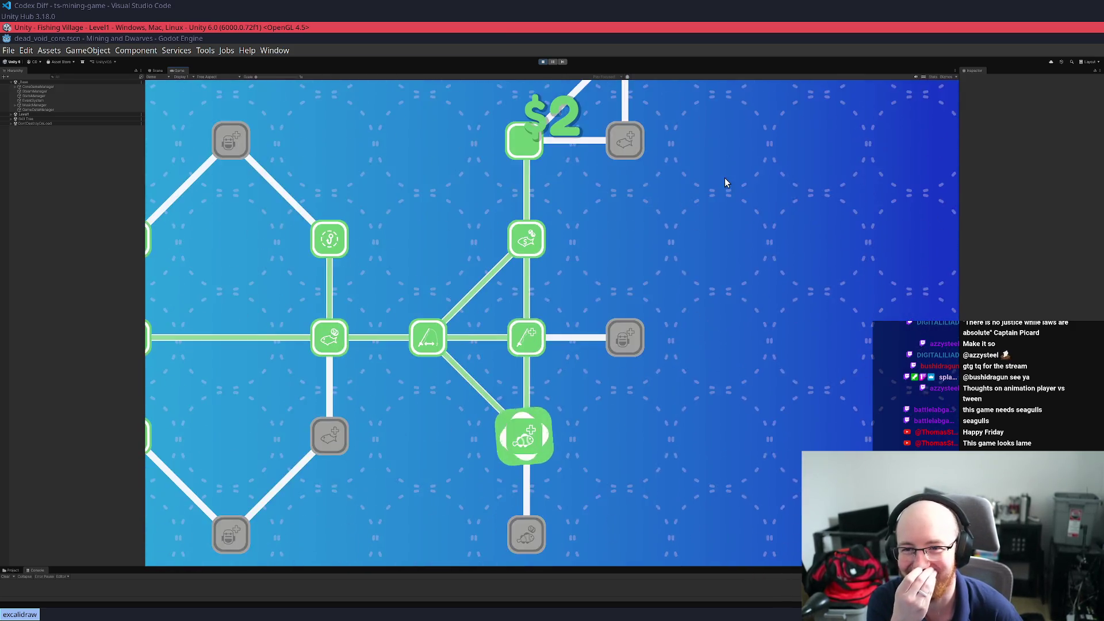
{"action": "key", "text": "Escape"}
{"action": "key", "text": "s"}
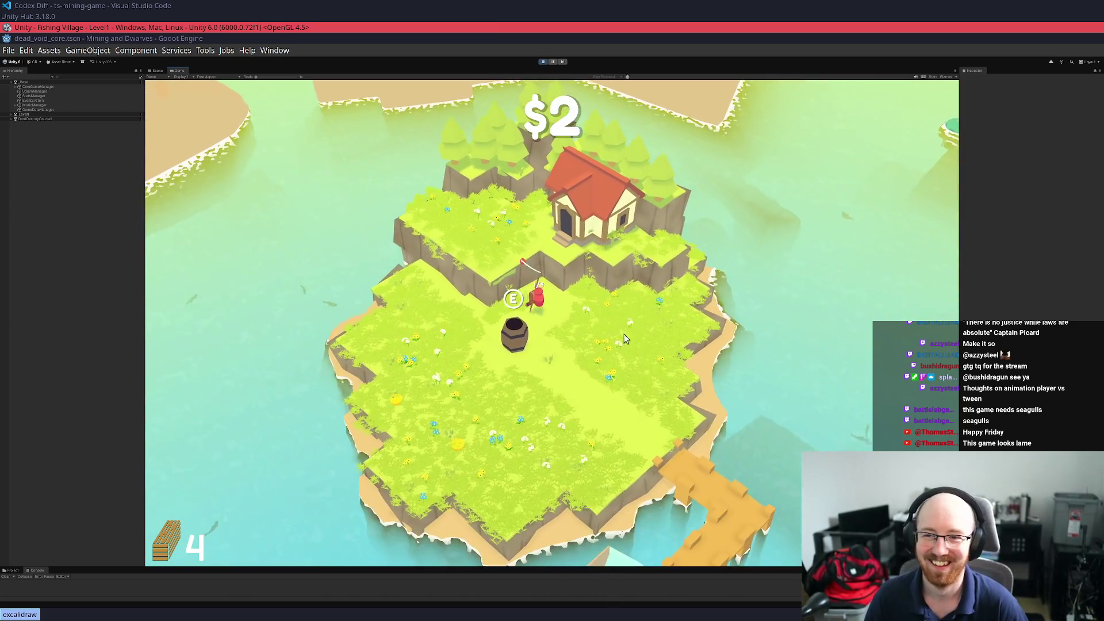
Fish from the left shore, deposit catches up to $22, and buy another upgrade, leaving $2
{"action": "key", "text": "a"}
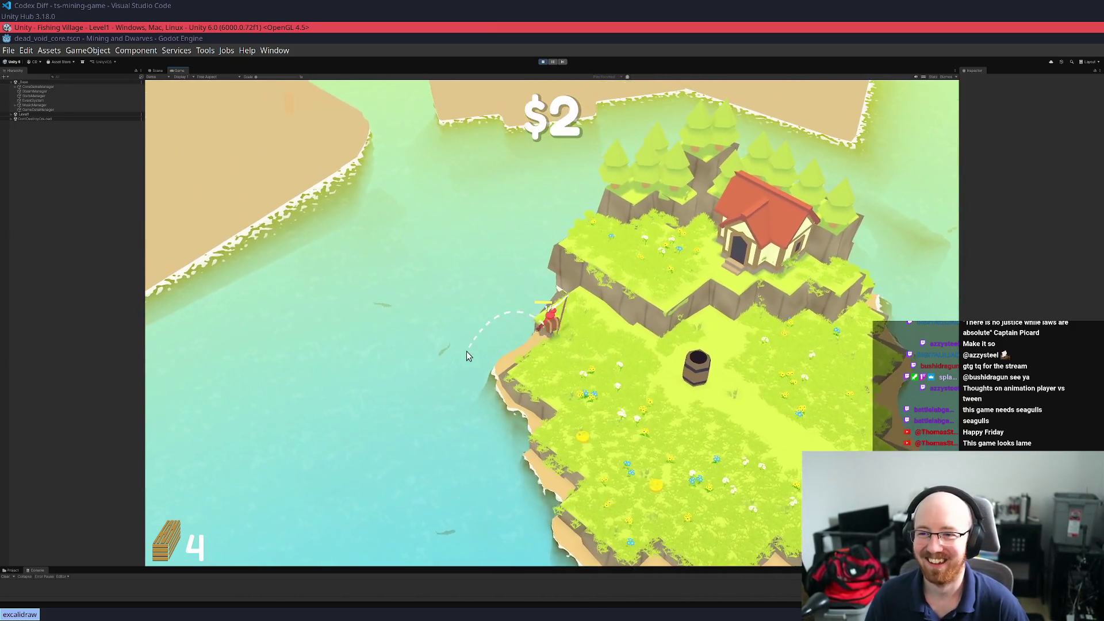
{"action": "key", "text": "d"}
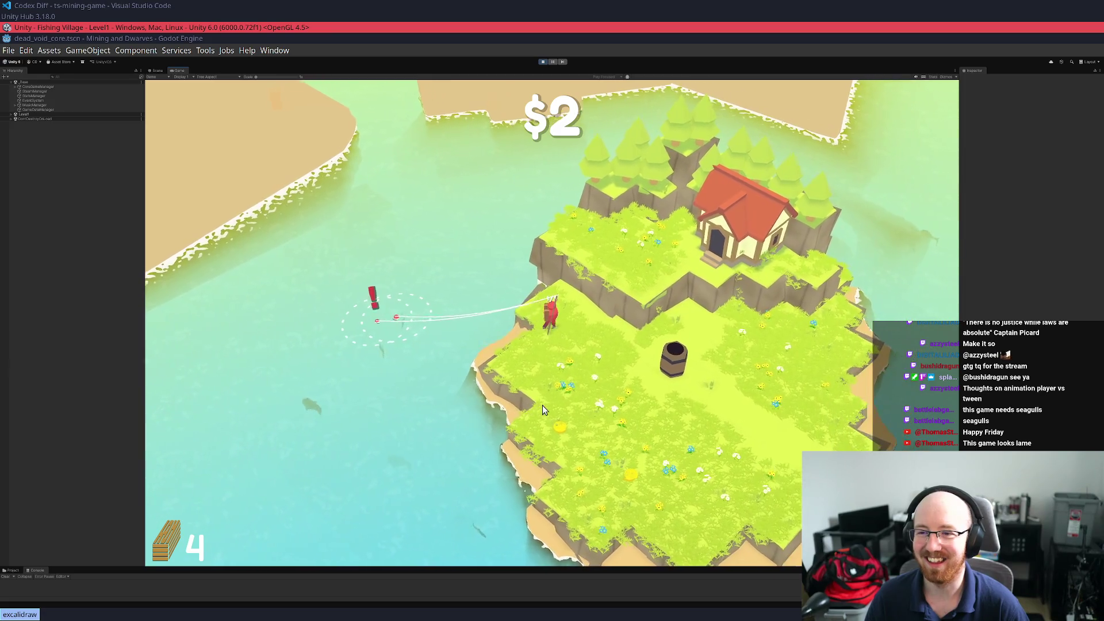
{"action": "key", "text": "e"}
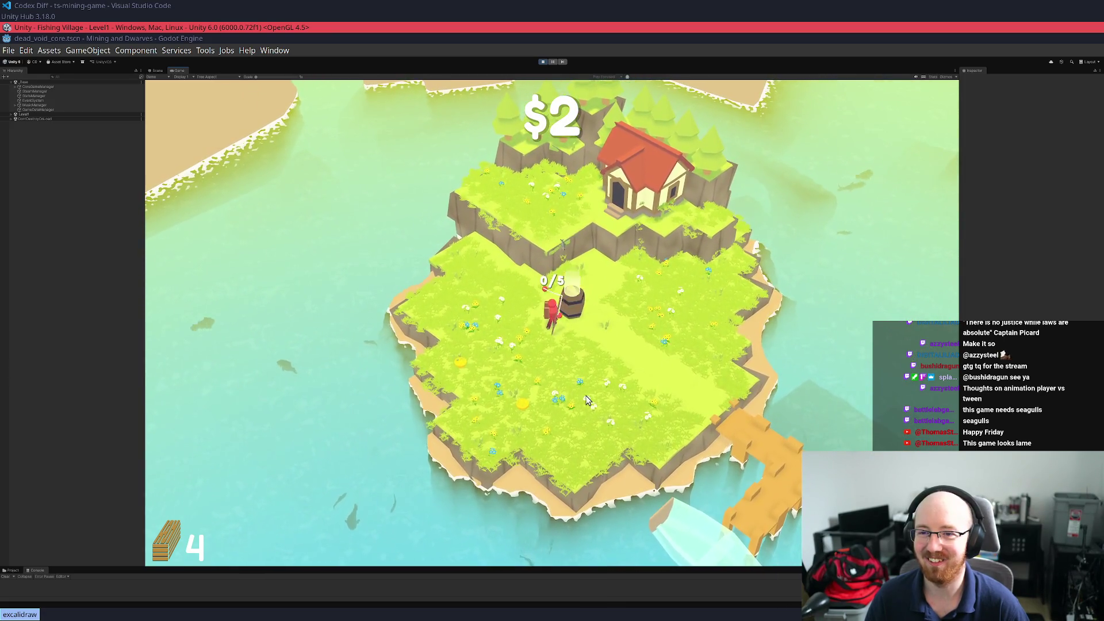
{"action": "key", "text": "a"}
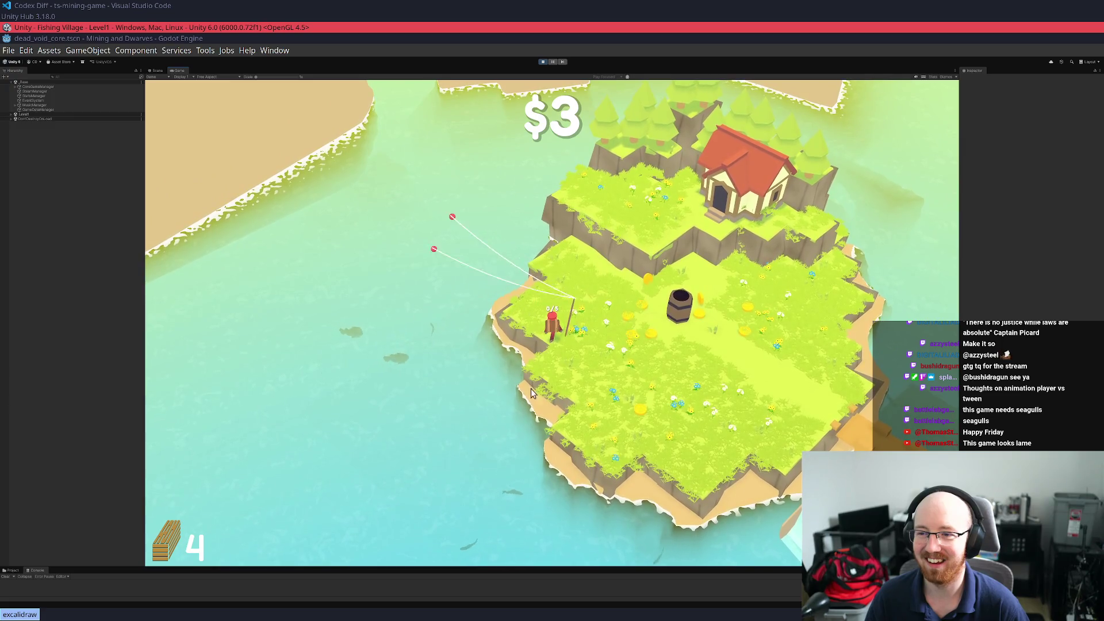
{"action": "key", "text": "d"}
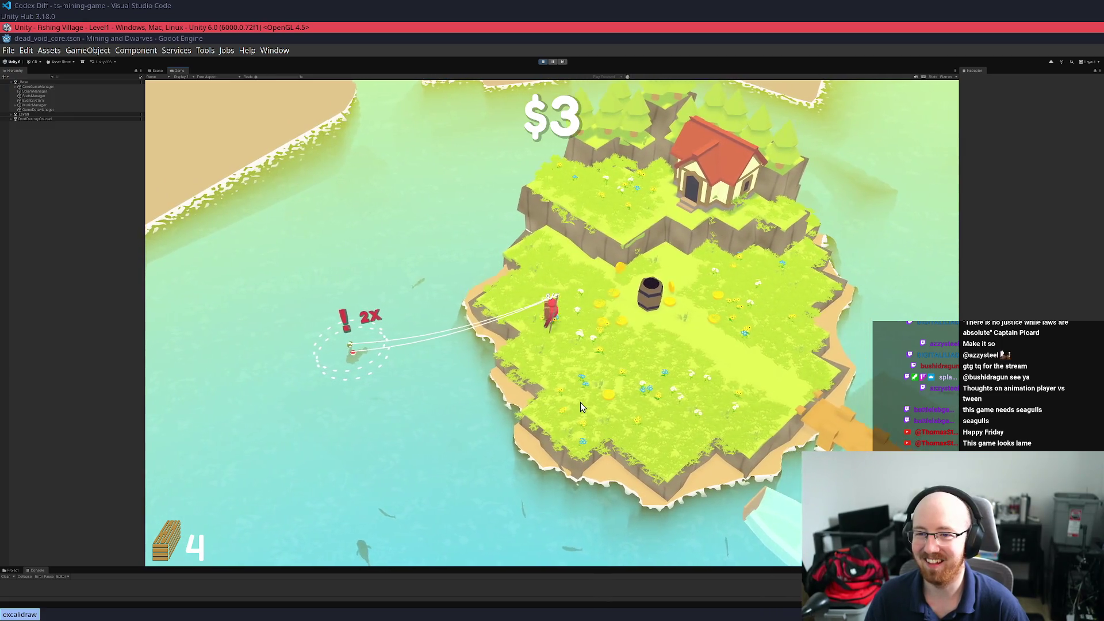
{"action": "key", "text": "e"}
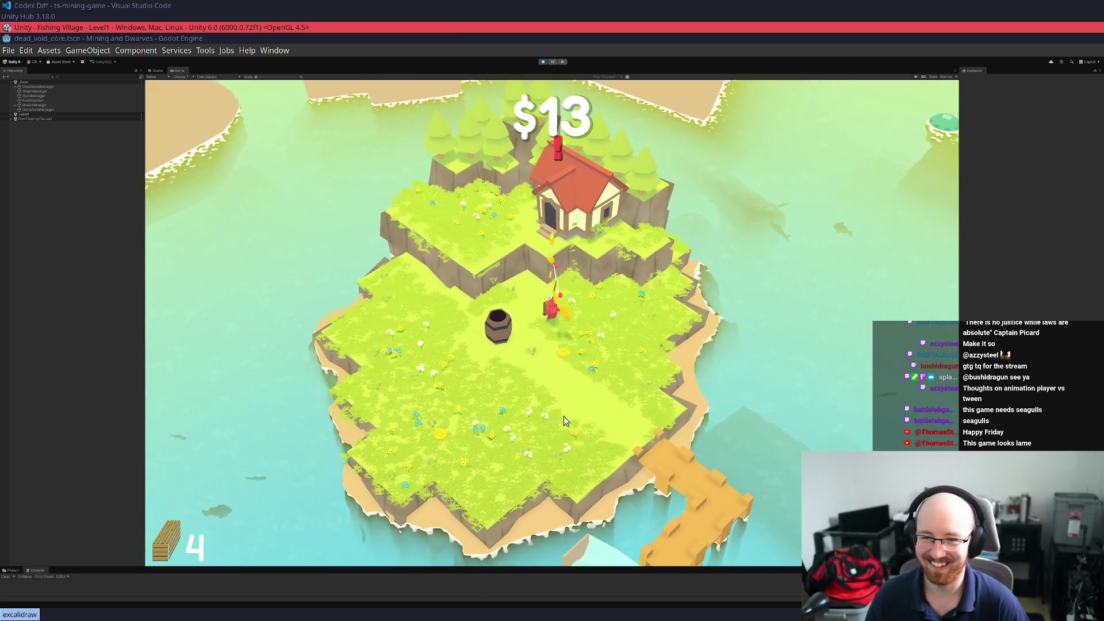
{"action": "key", "text": "Tab"}
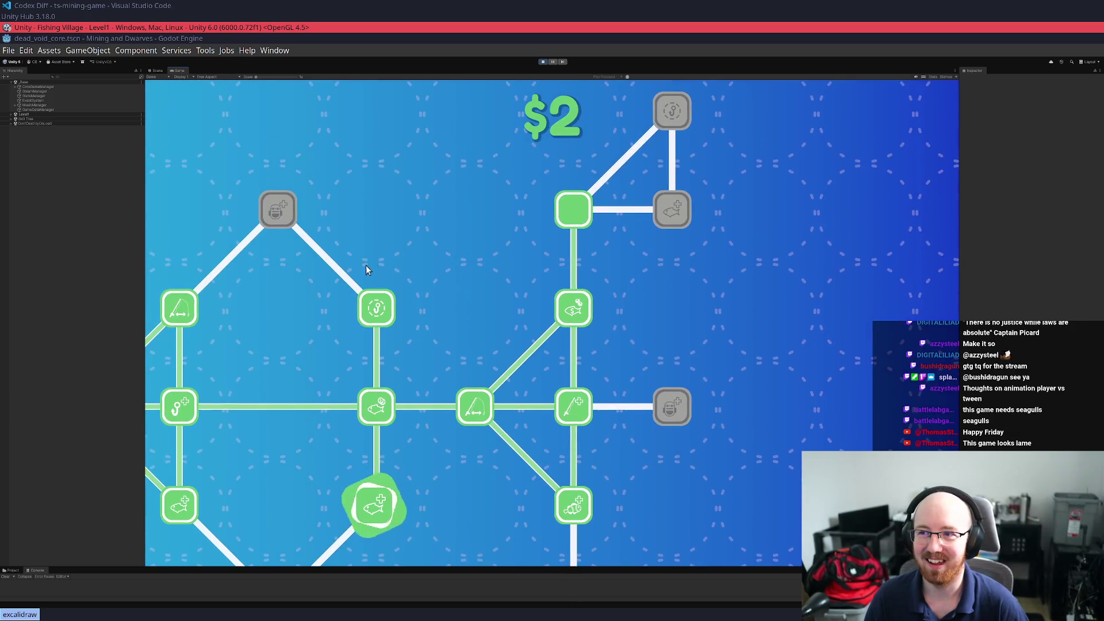
{"action": "key", "text": "Tab"}
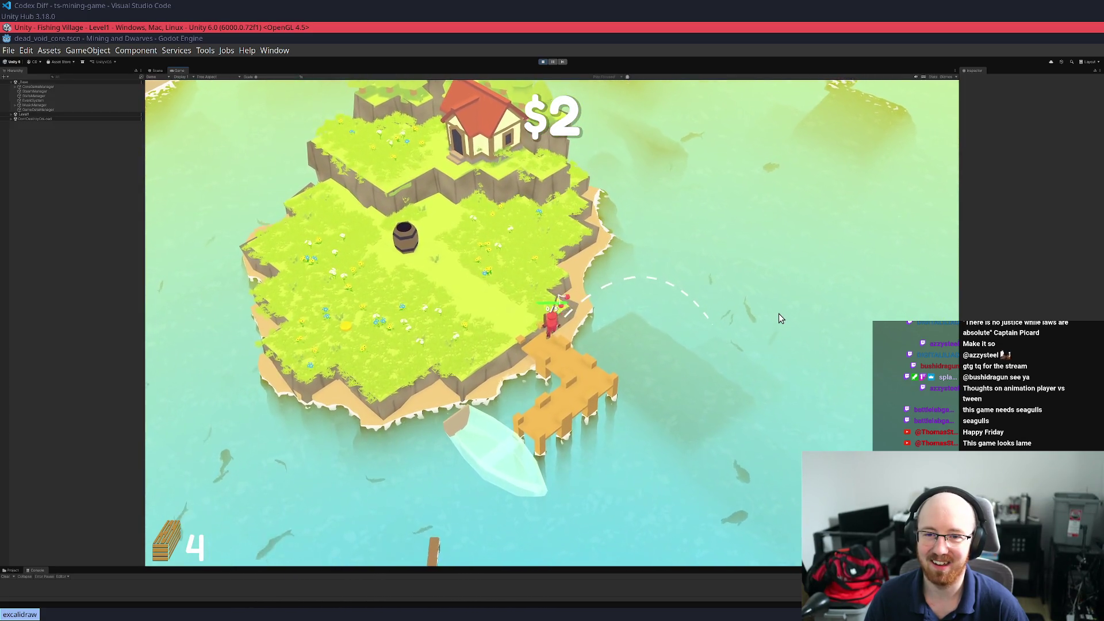
Fish from the dock and cash in the catches at the barrel
{"action": "key", "text": "d"}
{"action": "key", "text": "a"}
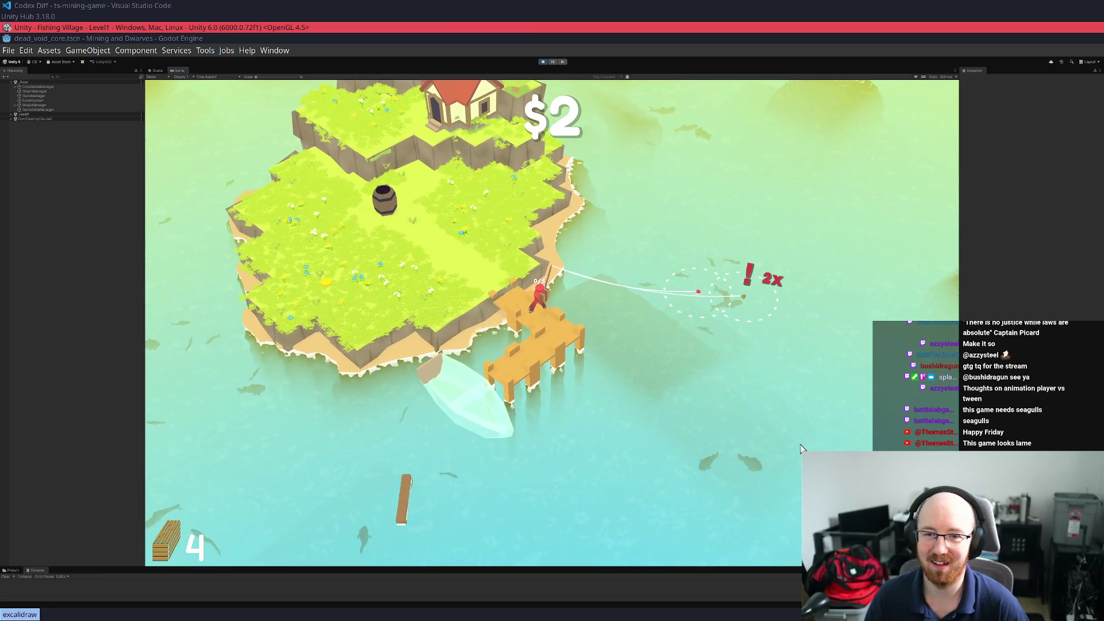
{"action": "key", "text": "a"}
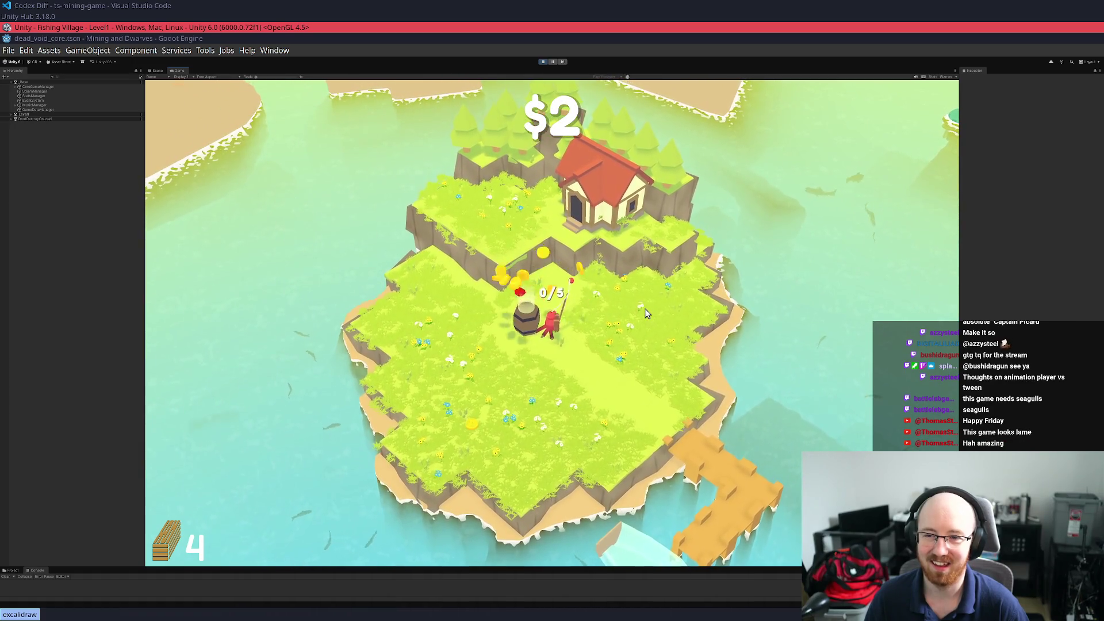
{"action": "key", "text": "d"}
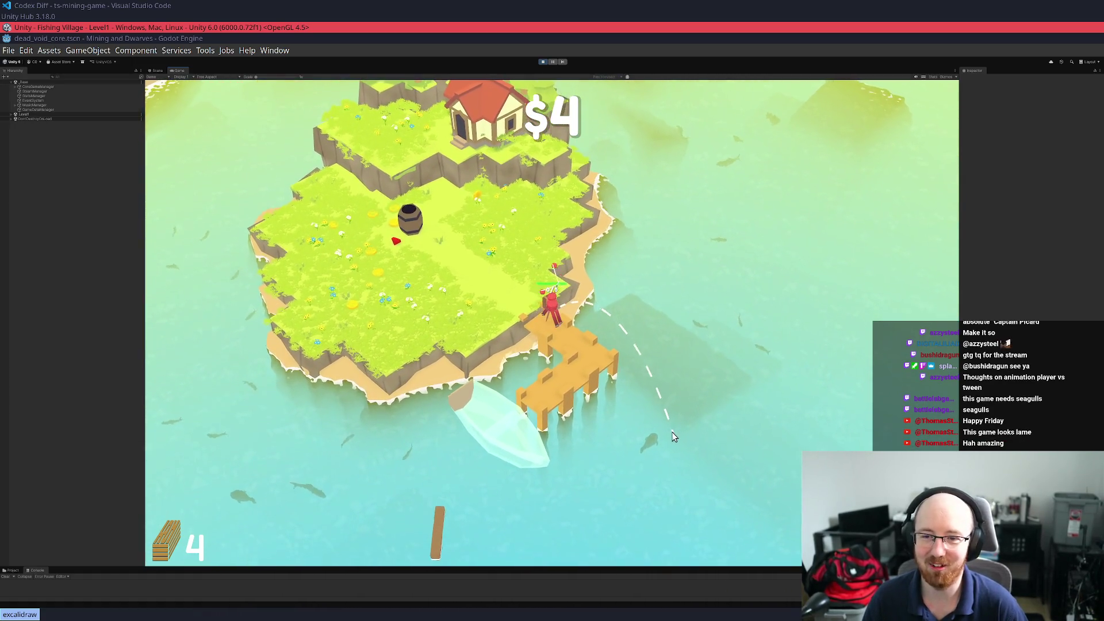
{"action": "key", "text": "a"}
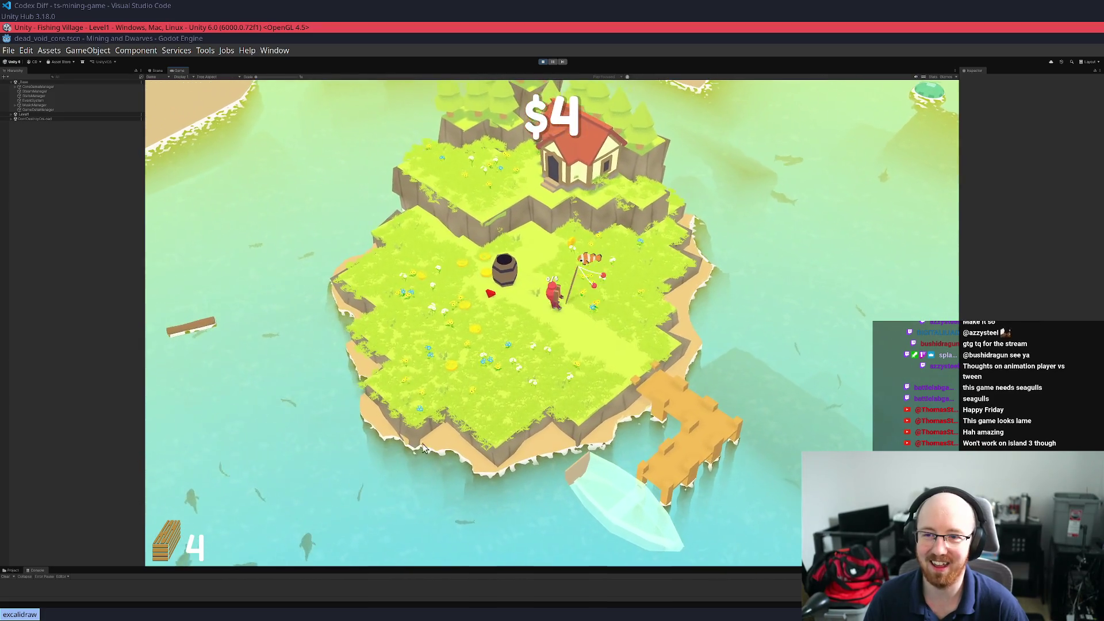
{"action": "key", "text": "a"}
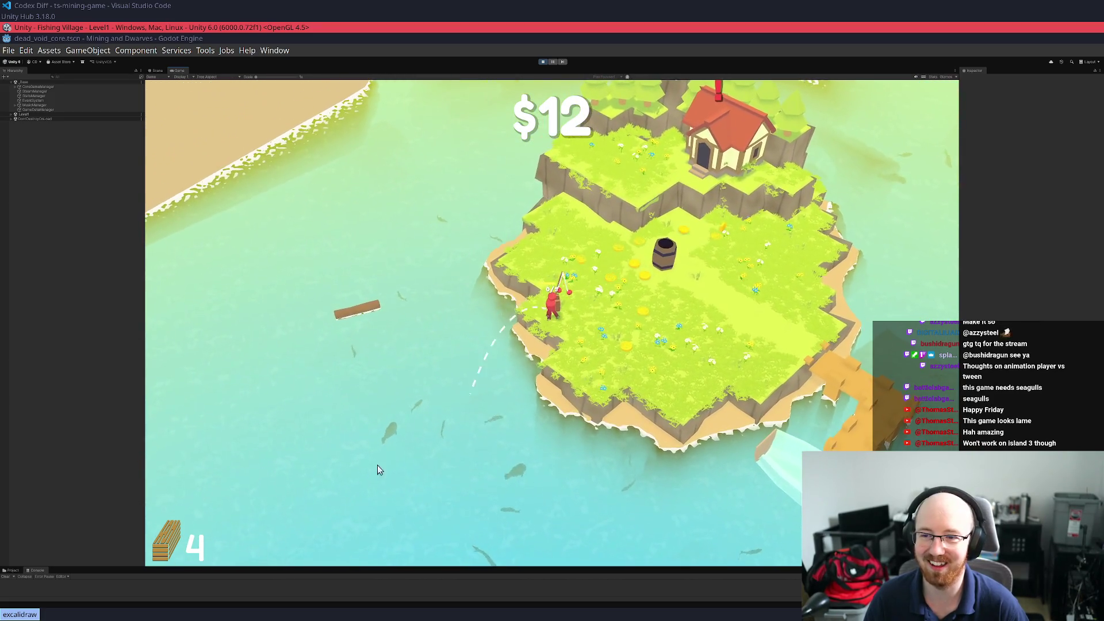
Sell more fish at the barrel and check the skill tree at the house
{"action": "key", "text": "w"}
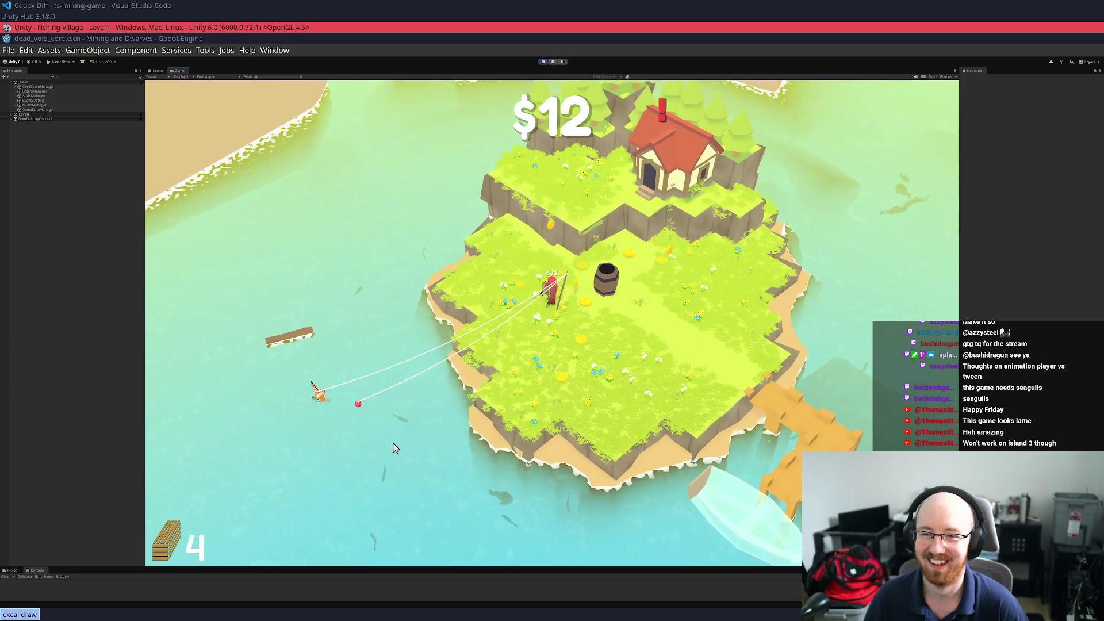
{"action": "key", "text": "s"}
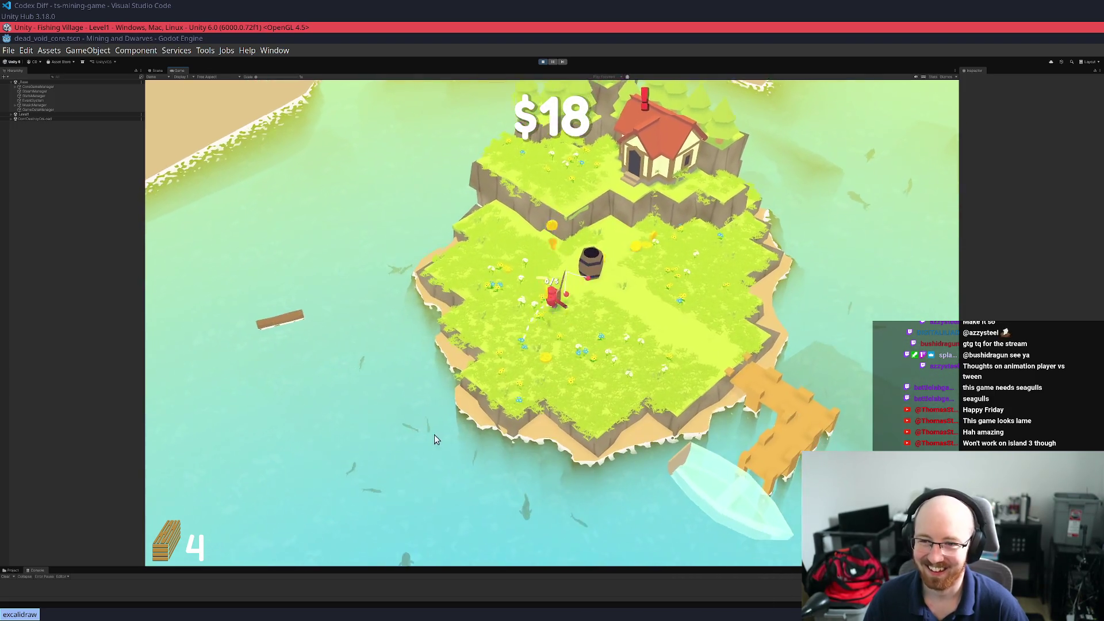
{"action": "key", "text": "w"}
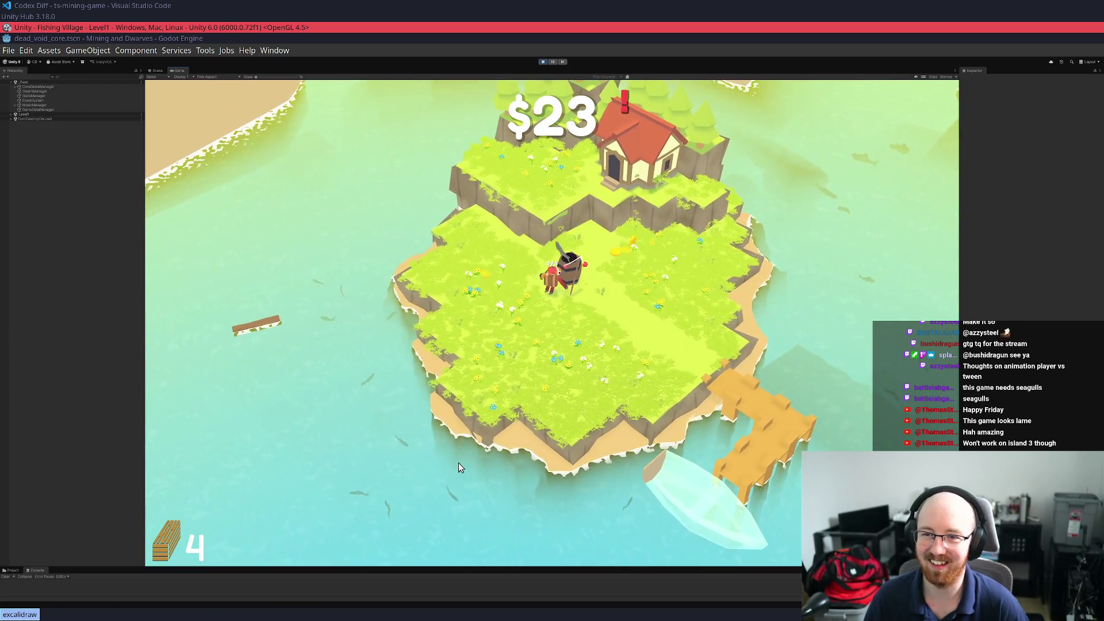
{"action": "key", "text": "d"}
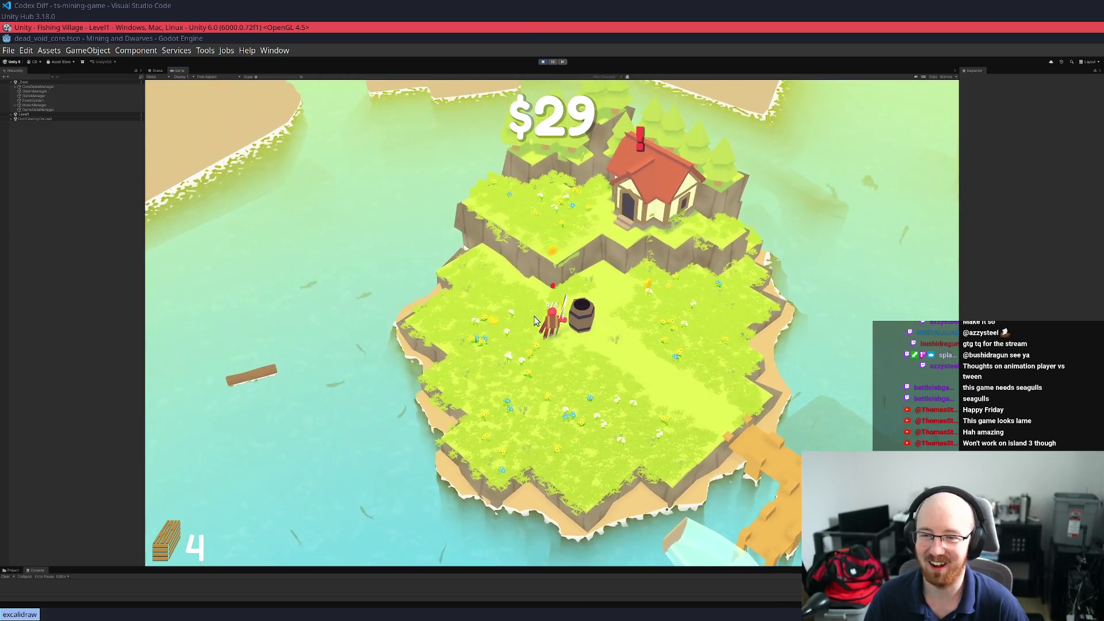
{"action": "key", "text": "w"}
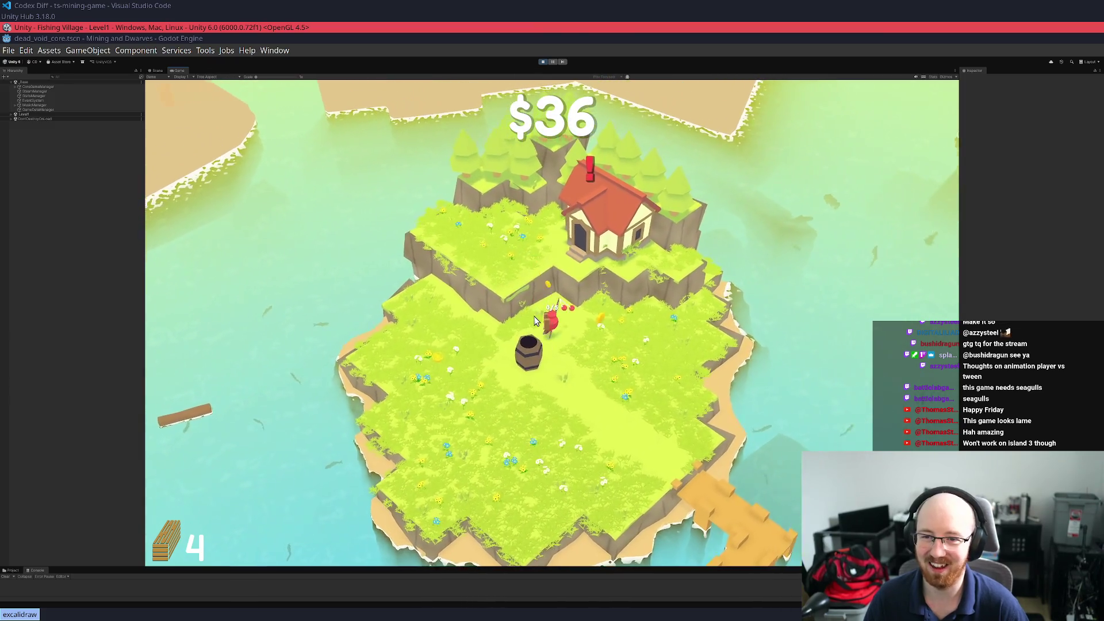
{"action": "key", "text": "Escape"}
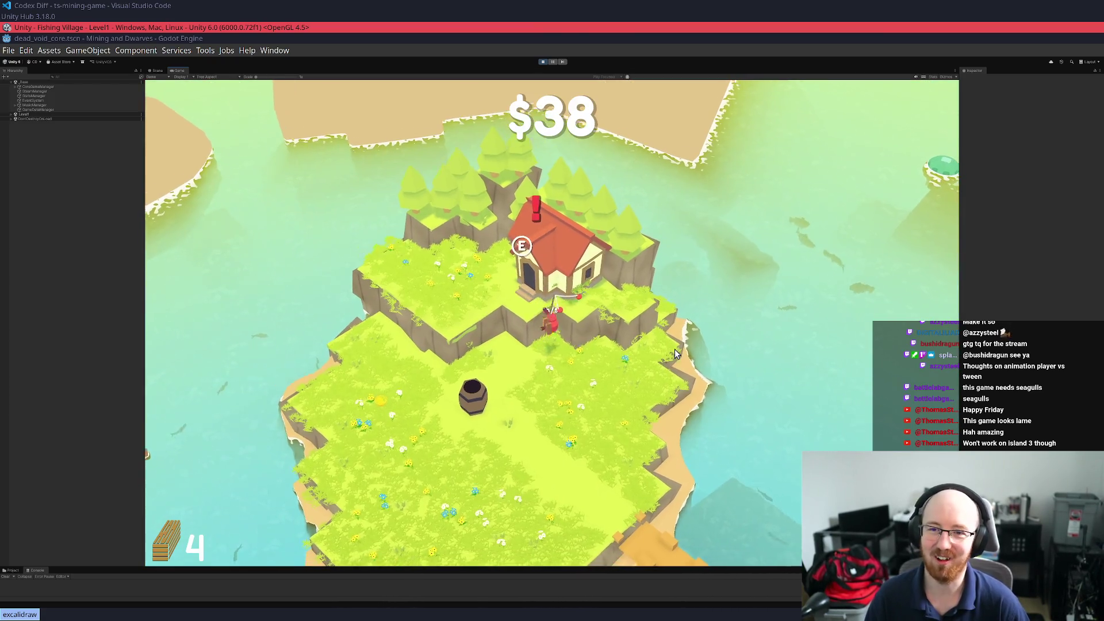
Cast from the right shore and reel in a hooked fish
{"action": "key", "text": "d"}
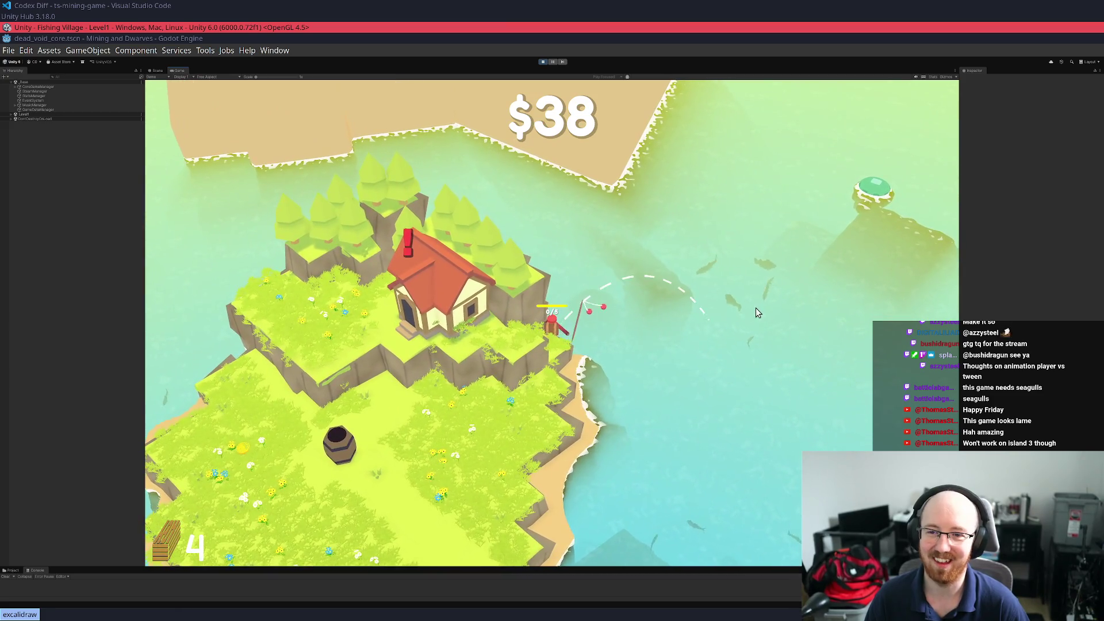
{"action": "left_click", "coordinate": [773, 306]}
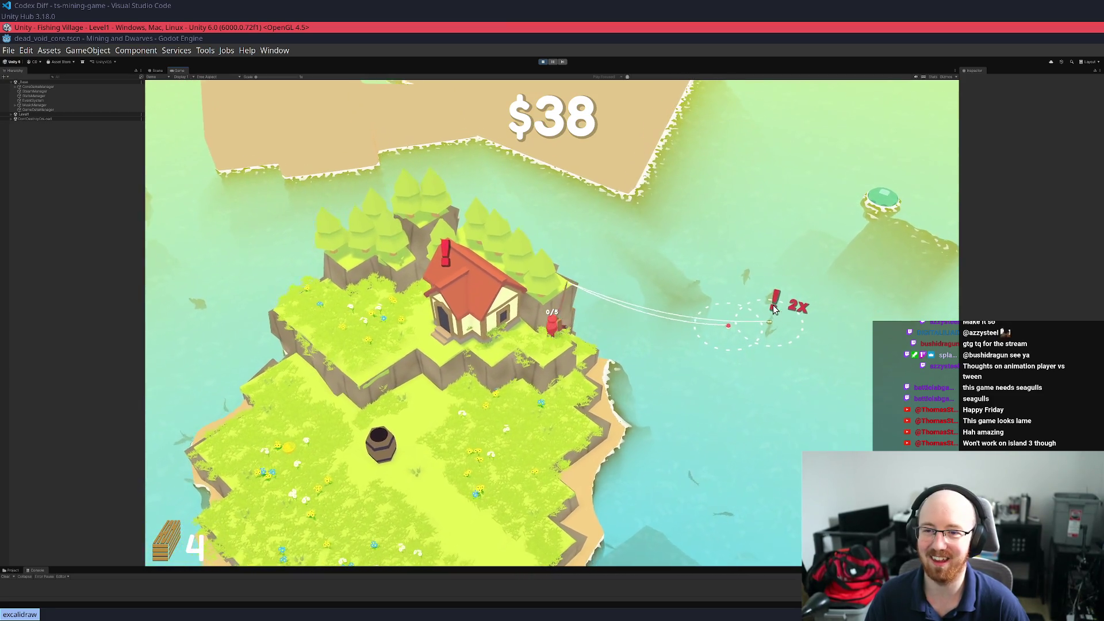
{"action": "left_click", "coordinate": [773, 309]}
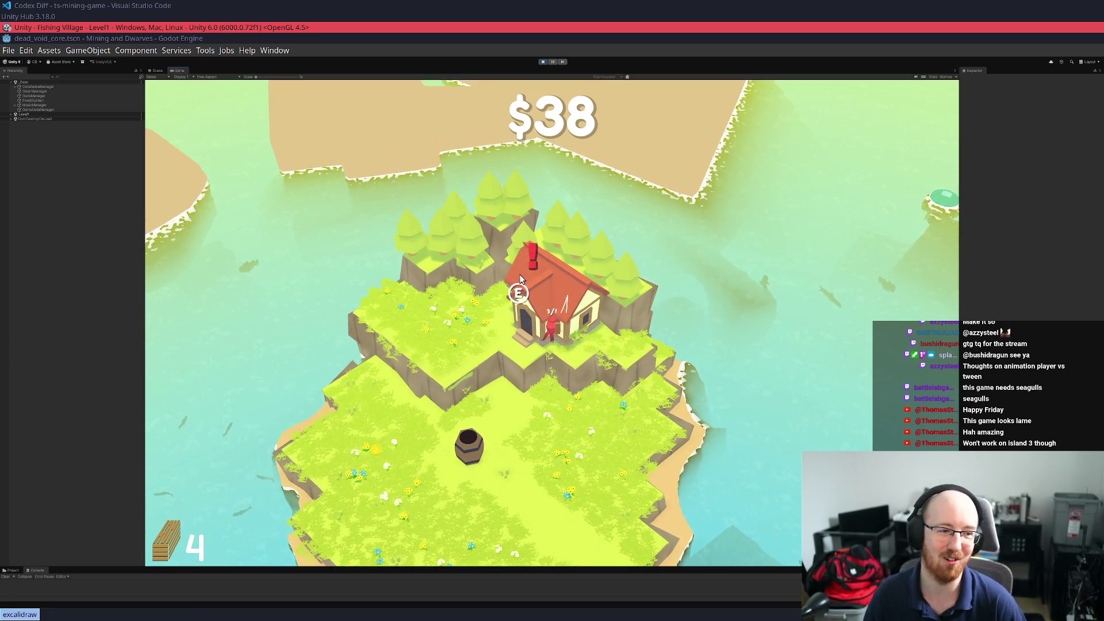
Buy a skill-tree upgrade at the house
{"action": "key", "text": "e"}
{"action": "key", "text": "s"}
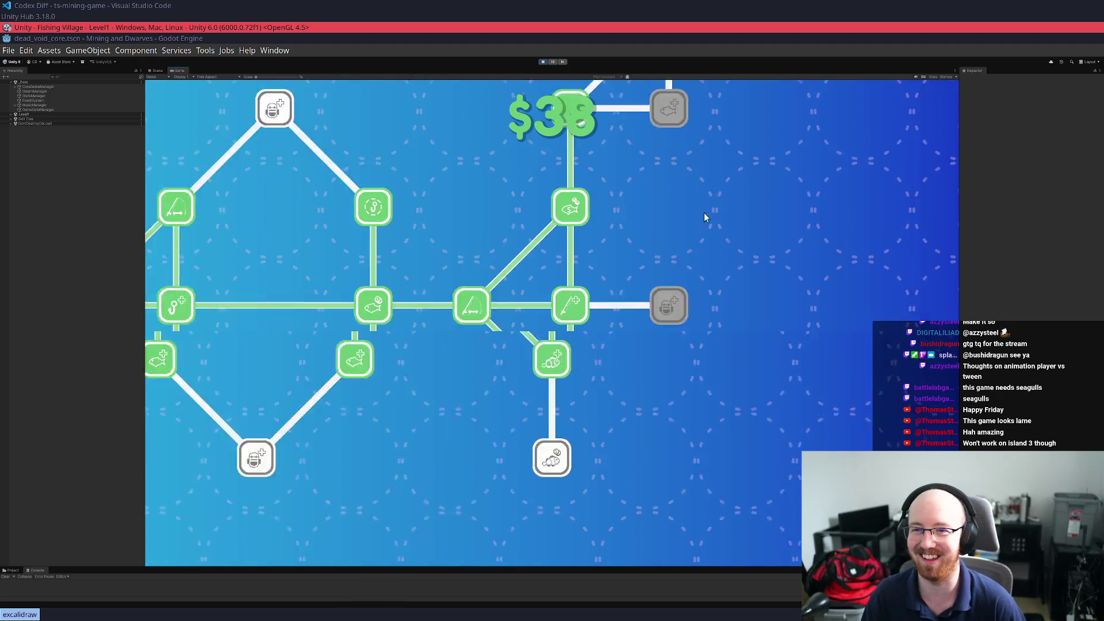
{"action": "key", "text": "Escape"}
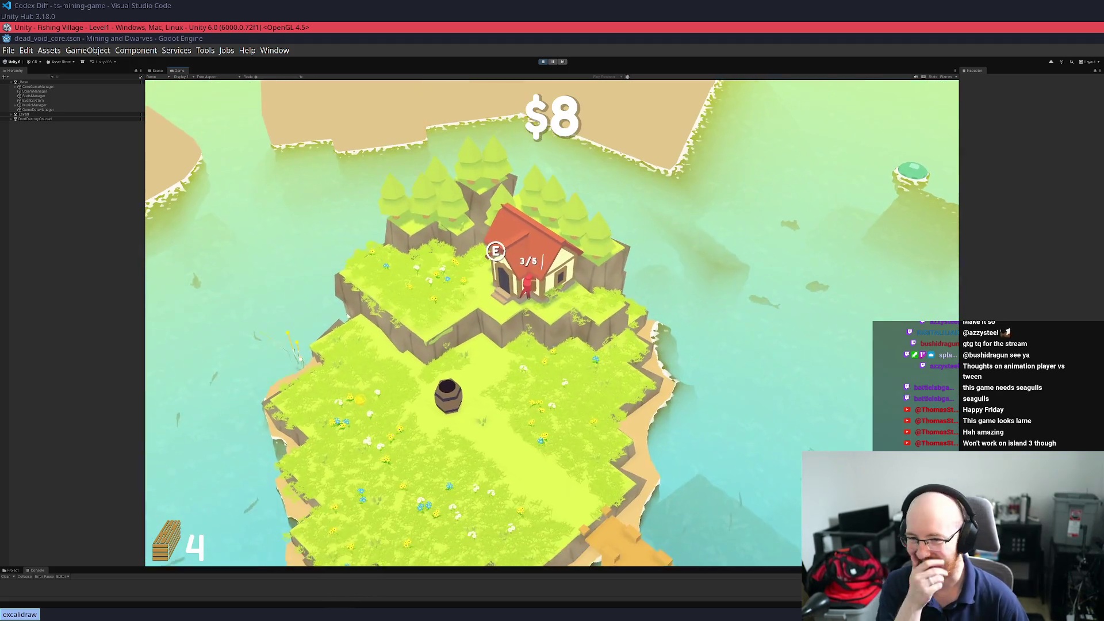
Reel in floating logs along the west shore and sell the catch at the barrel
{"action": "key", "text": "s"}
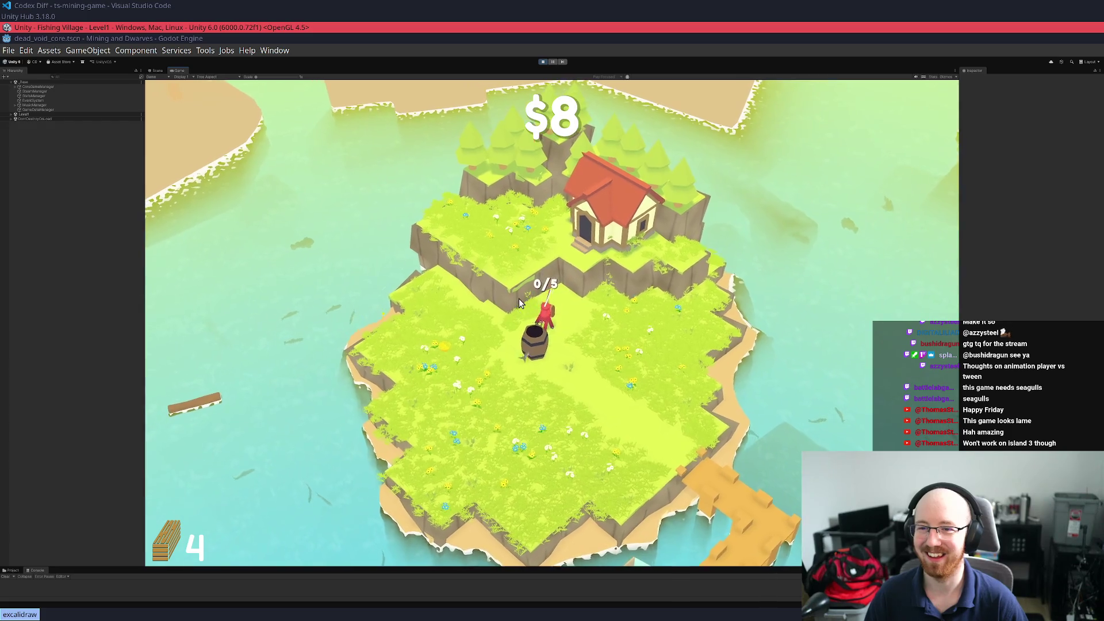
{"action": "key", "text": "a"}
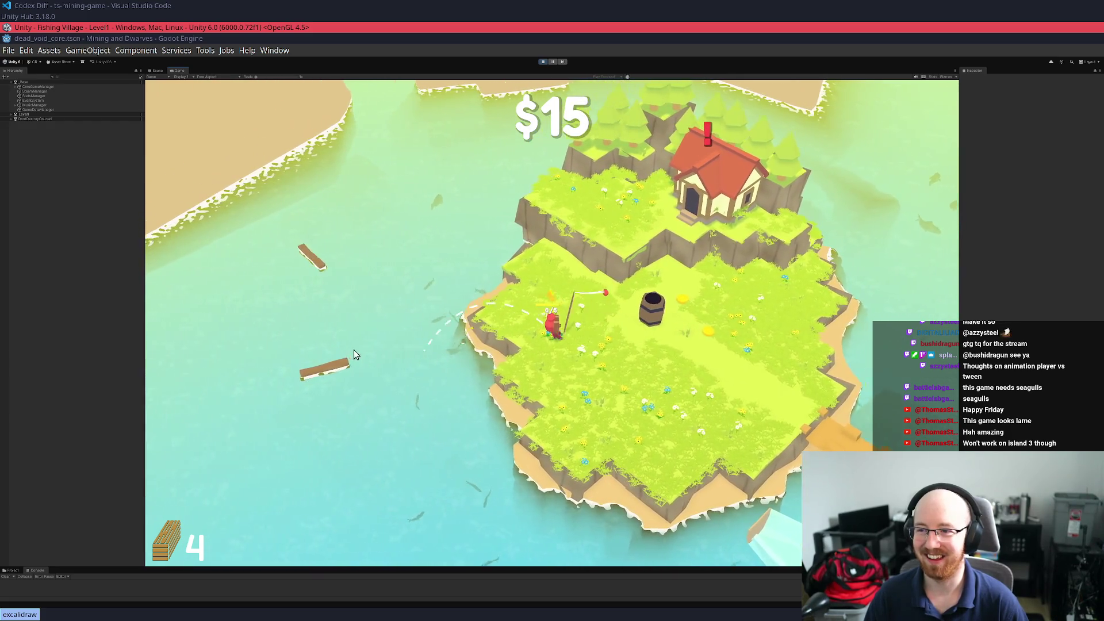
{"action": "key", "text": "w"}
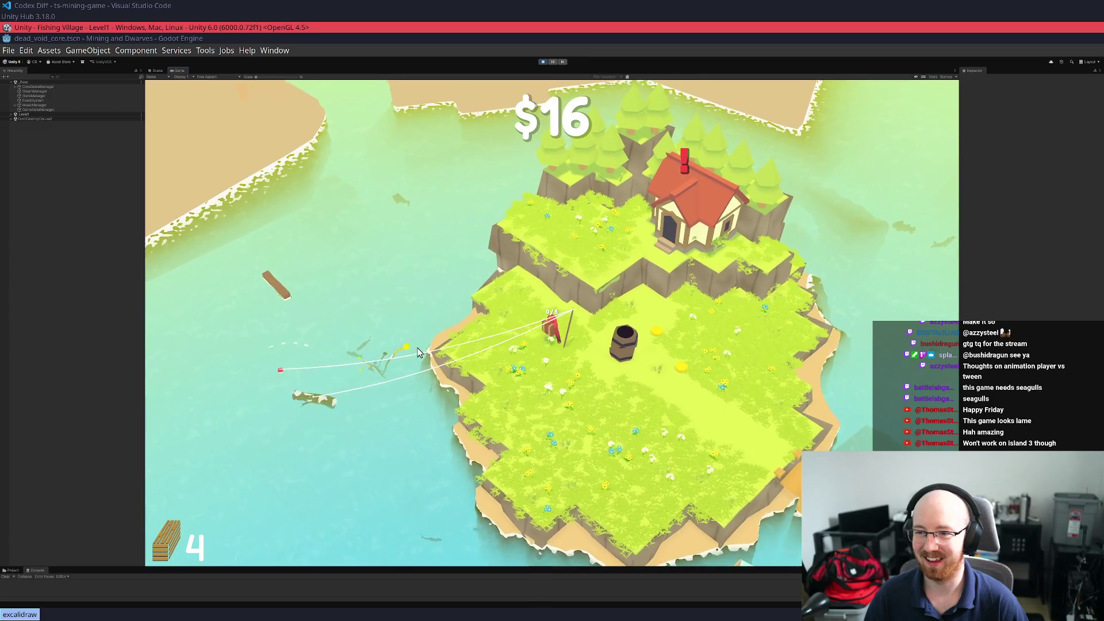
{"action": "key", "text": "a"}
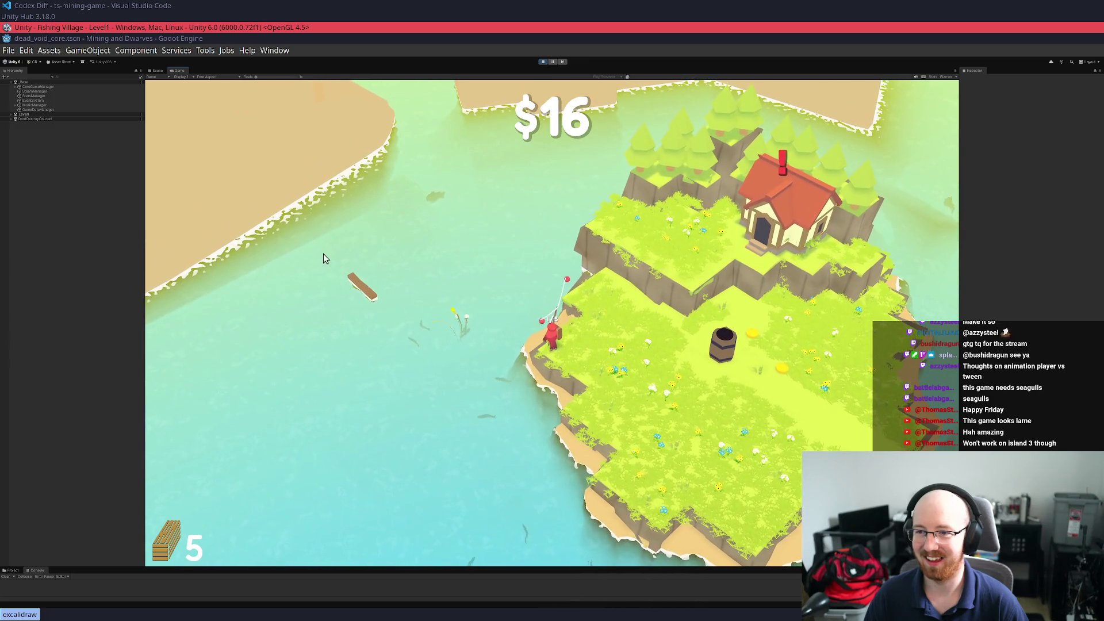
{"action": "key", "text": "w"}
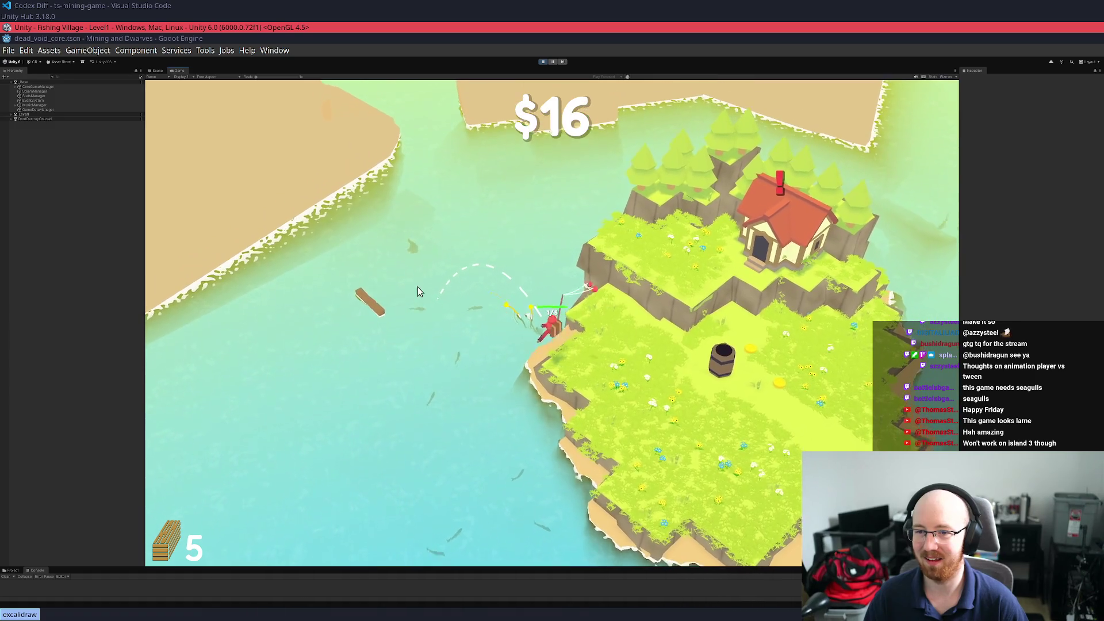
{"action": "key", "text": "a"}
{"action": "key", "text": "s"}
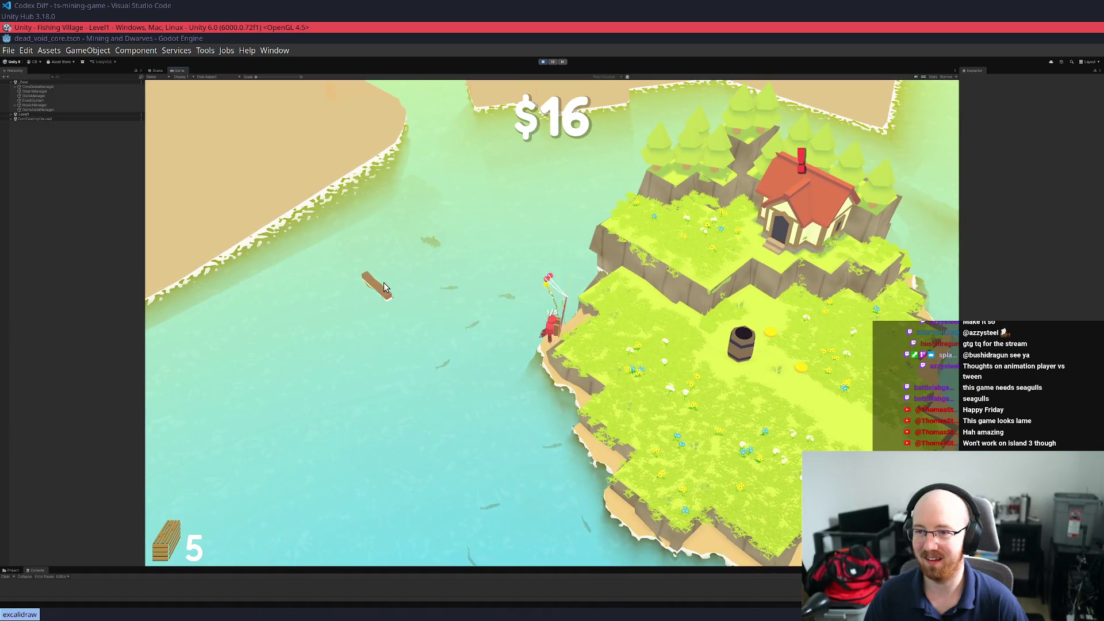
{"action": "key", "text": "d"}
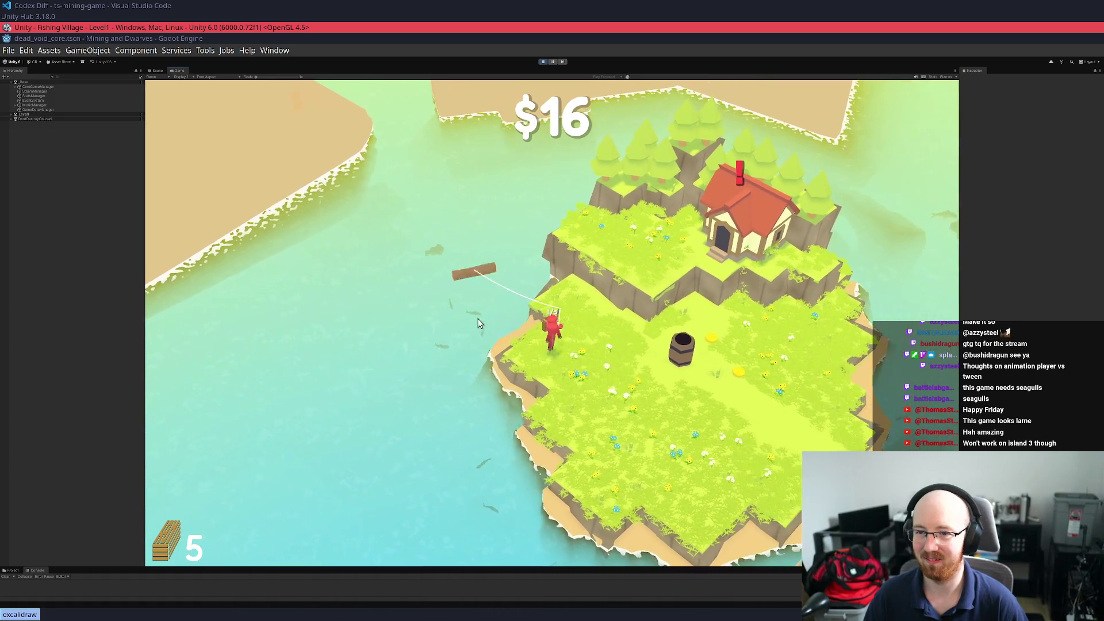
{"action": "key", "text": "d"}
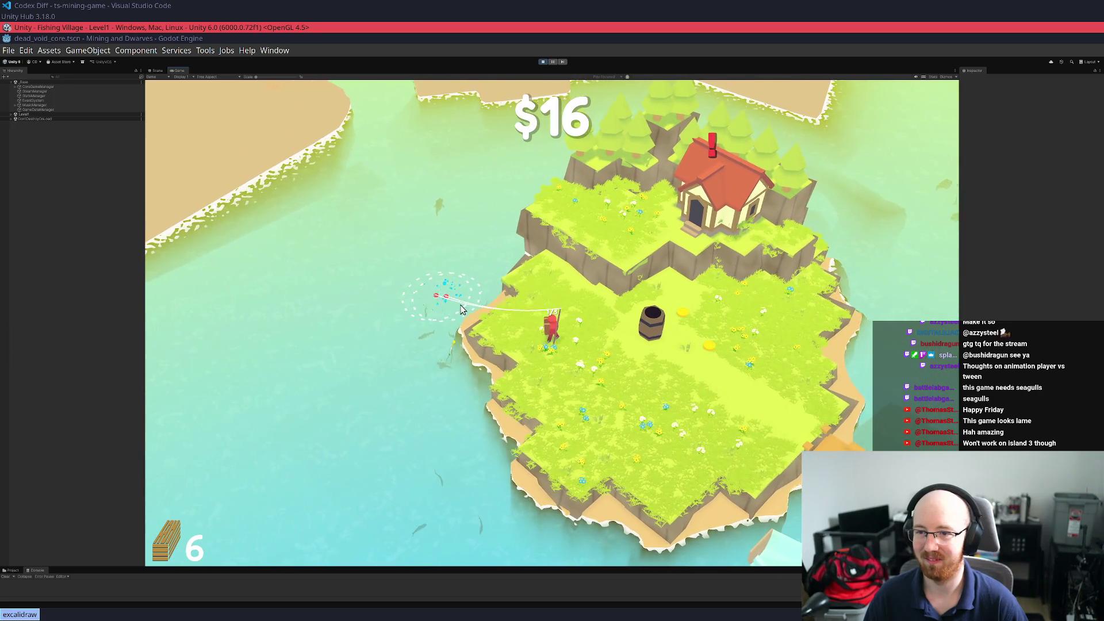
{"action": "key", "text": "a"}
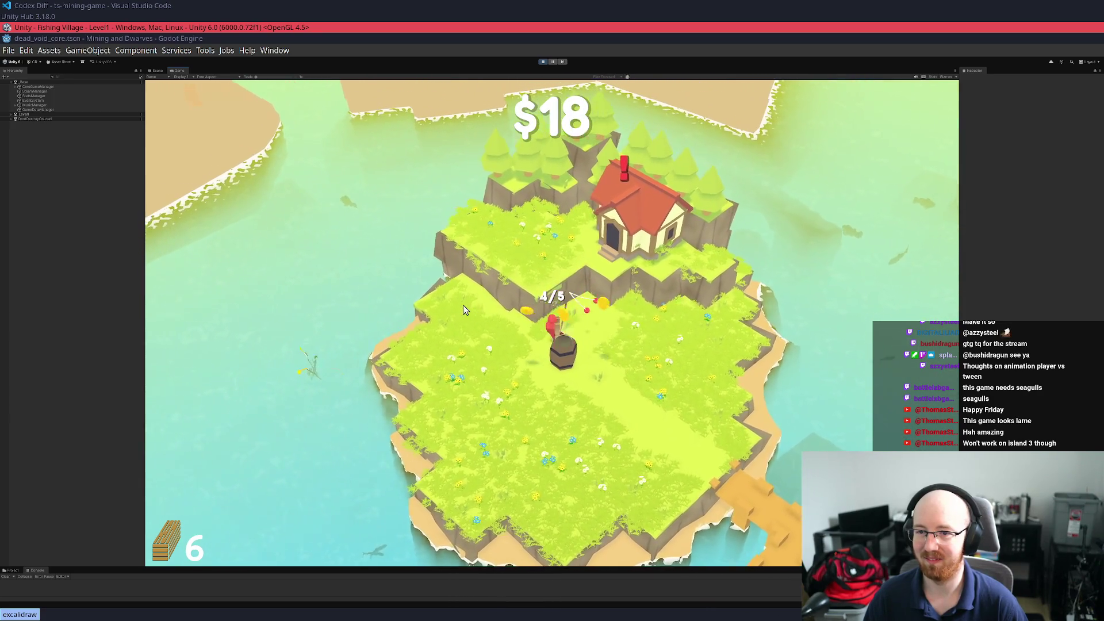
{"action": "key", "text": "w"}
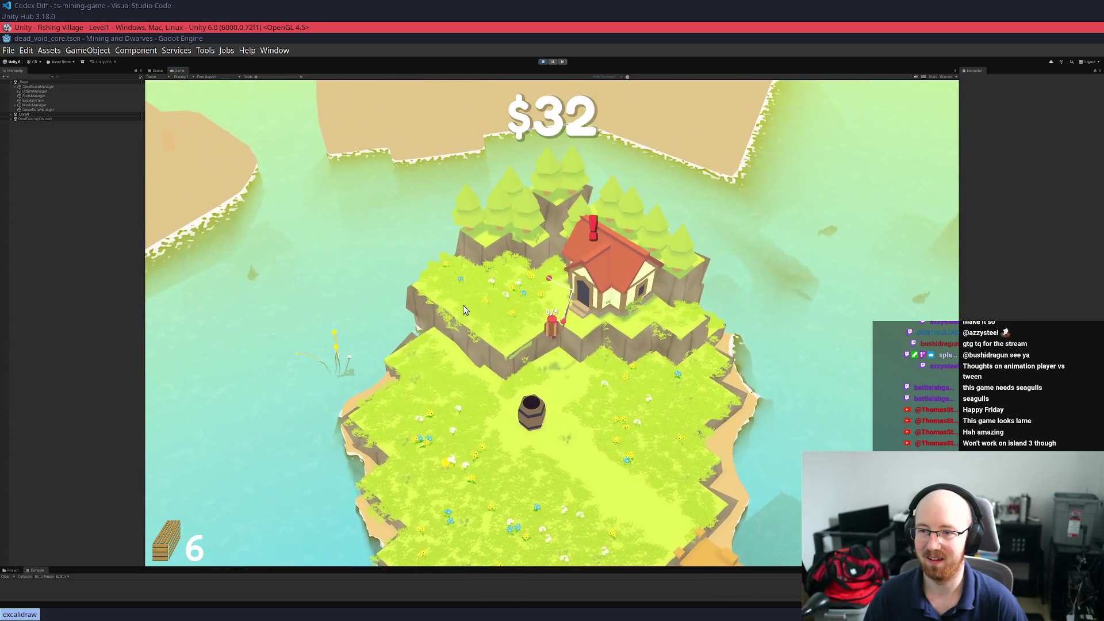
Sell another catch to reach $58 and 7 planks, then spend it in the skill tree
{"action": "key", "text": "Tab"}
{"action": "key", "text": "Tab"}
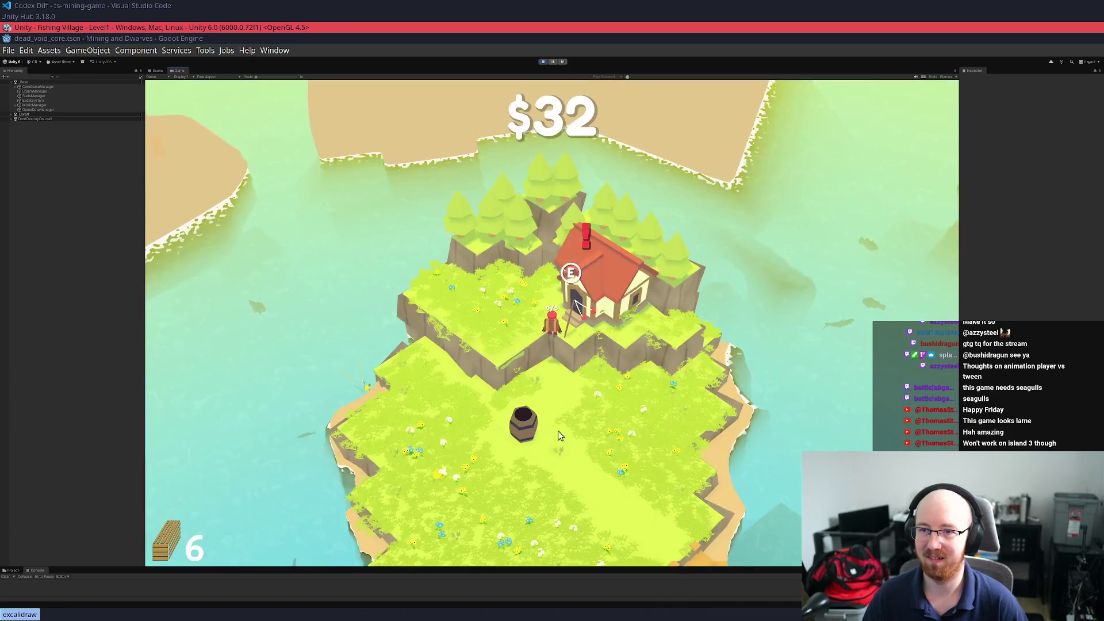
{"action": "key", "text": "s"}
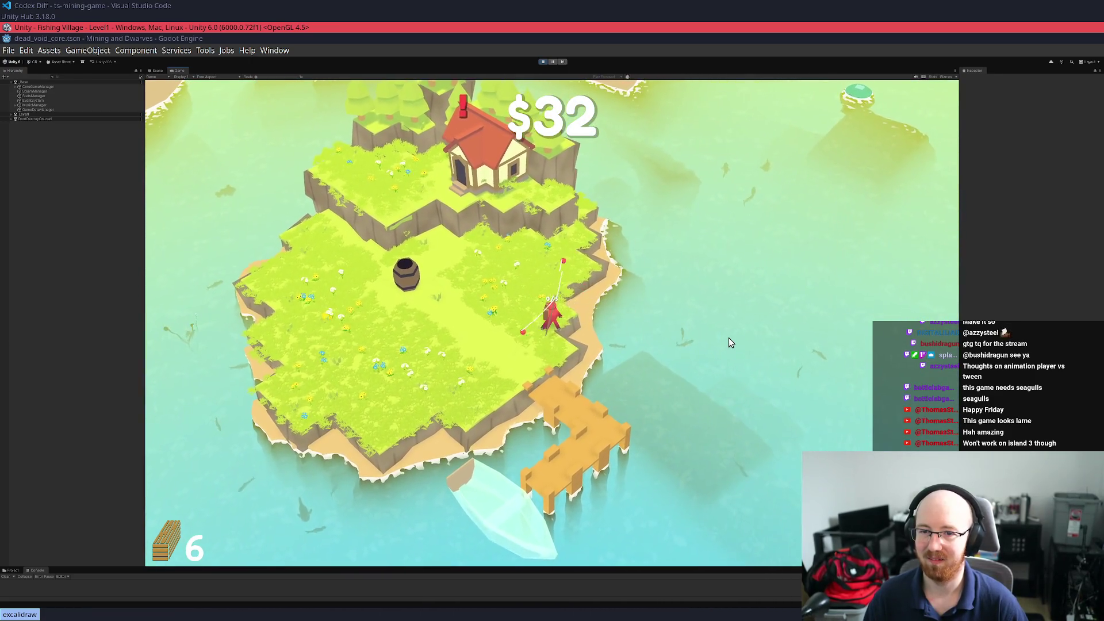
{"action": "key", "text": "w"}
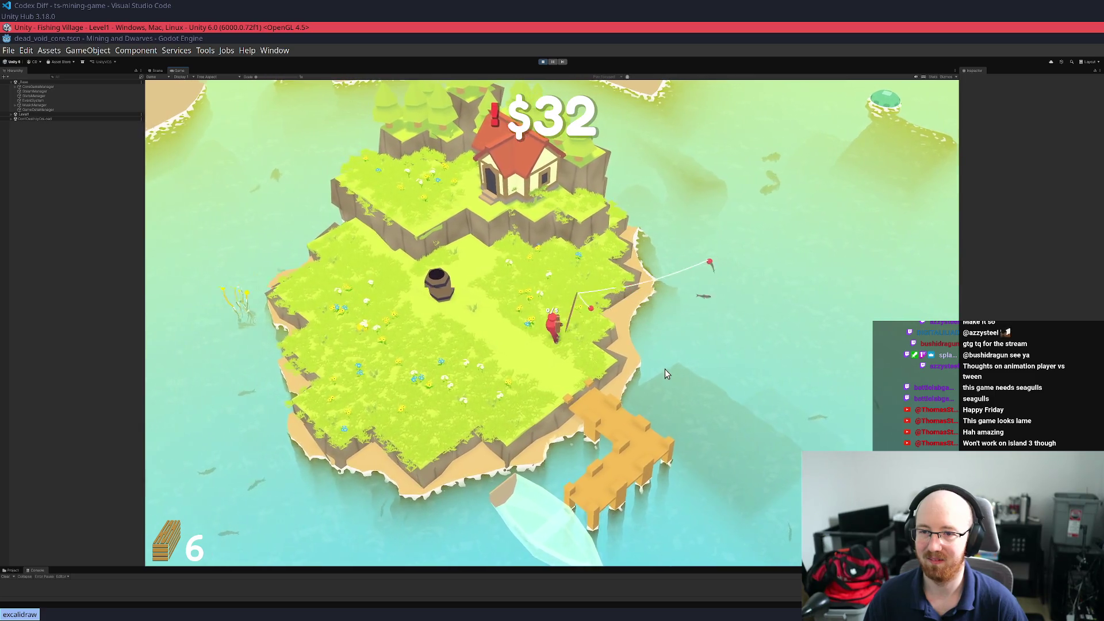
{"action": "key", "text": "a"}
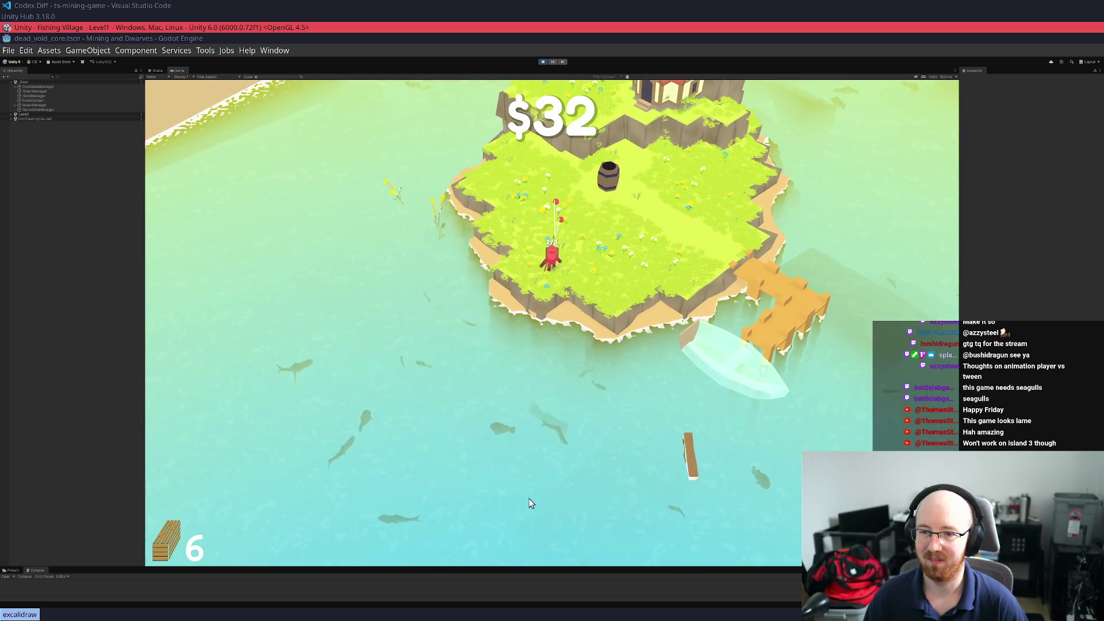
{"action": "key", "text": "w"}
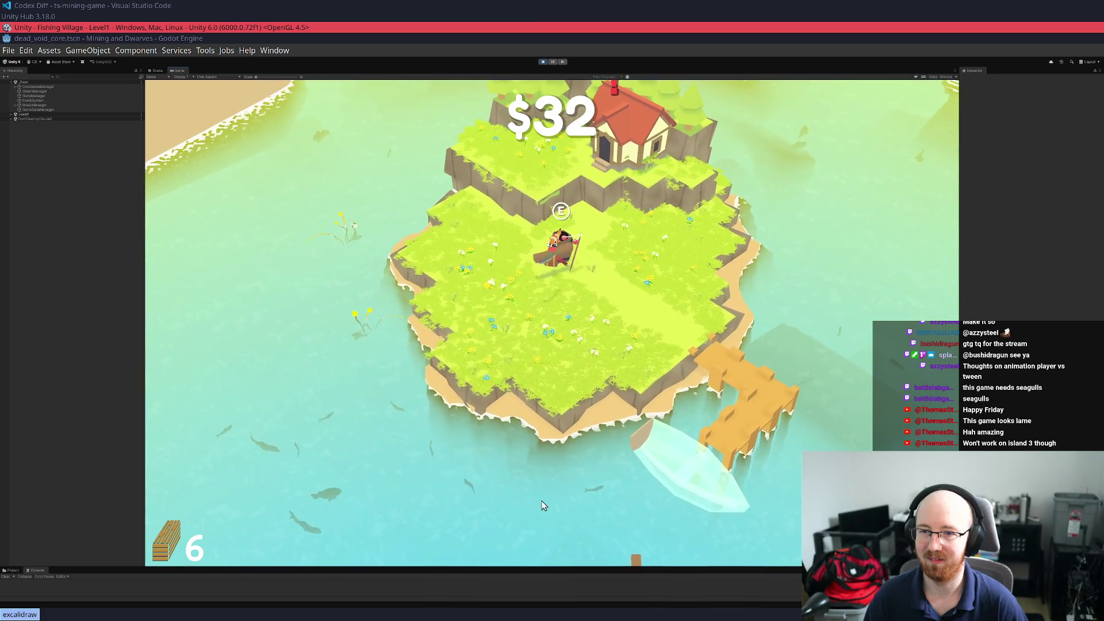
{"action": "key", "text": "a"}
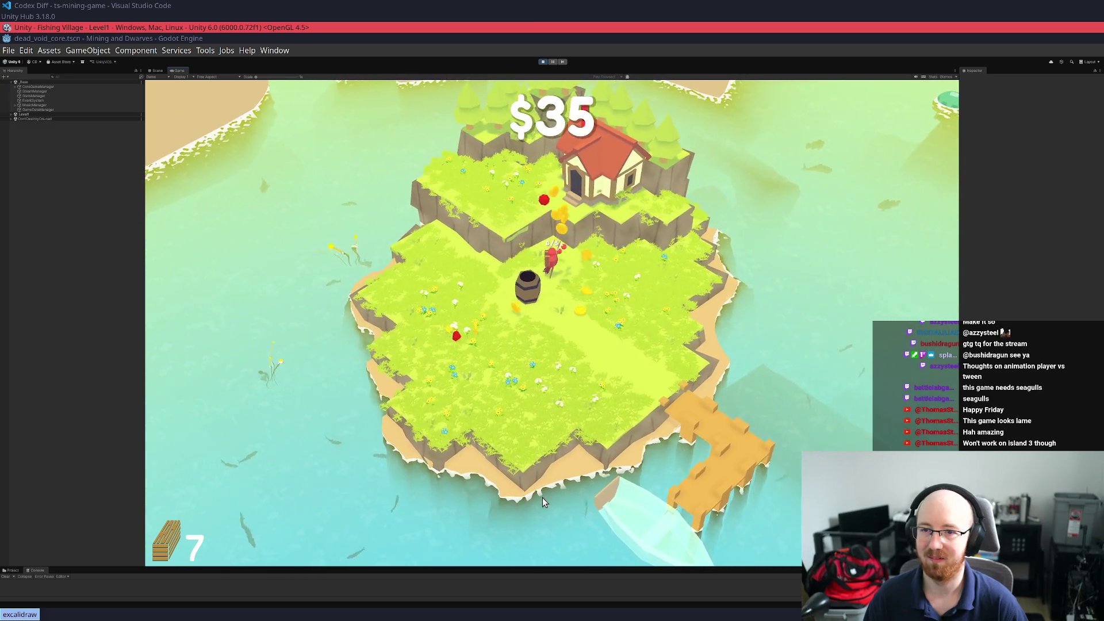
{"action": "key", "text": "w"}
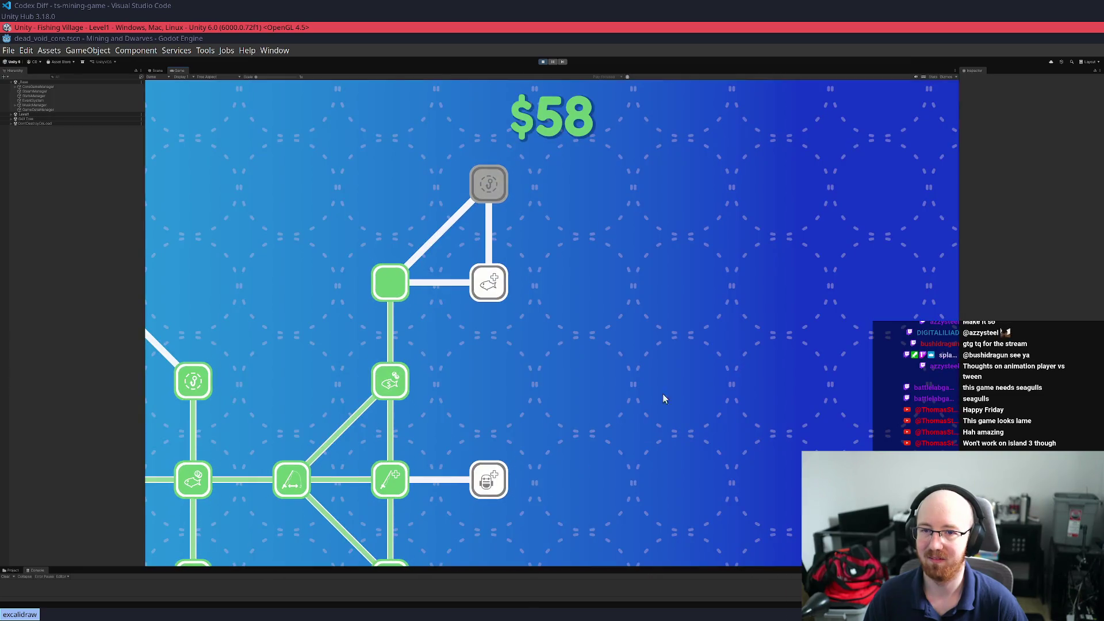
{"action": "mouse_move", "coordinate": [503, 293]}
{"action": "left_click_drag", "start_coordinate": [571, 482], "coordinate": [614, 349]}
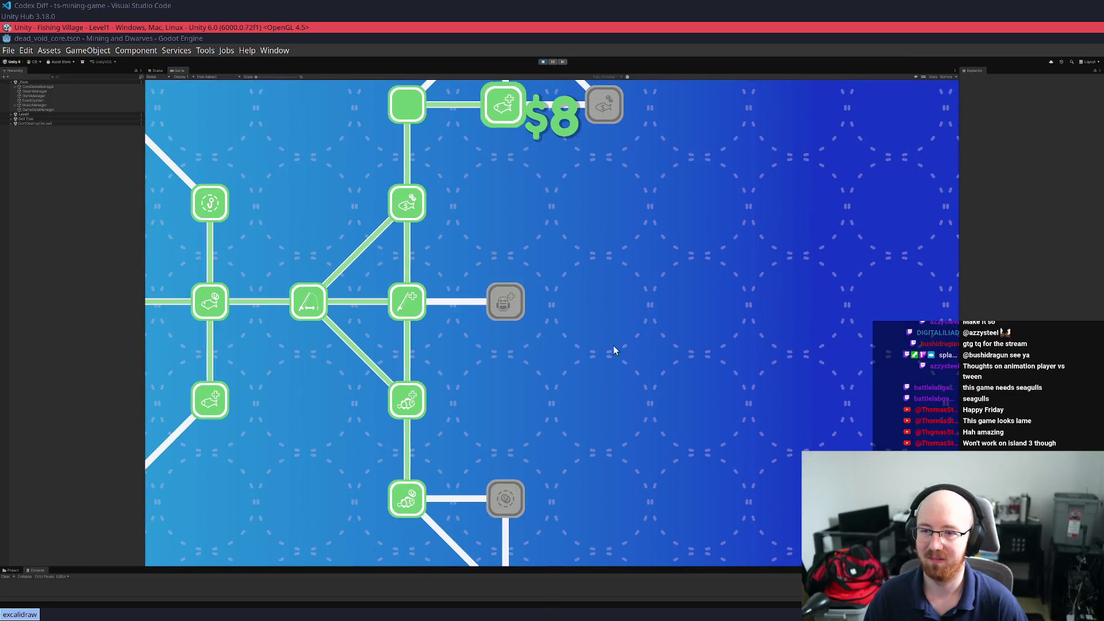
Leave the skill tree and fish from the left shore, bringing the catch back
{"action": "left_click_drag", "start_coordinate": [602, 407], "coordinate": [601, 312]}
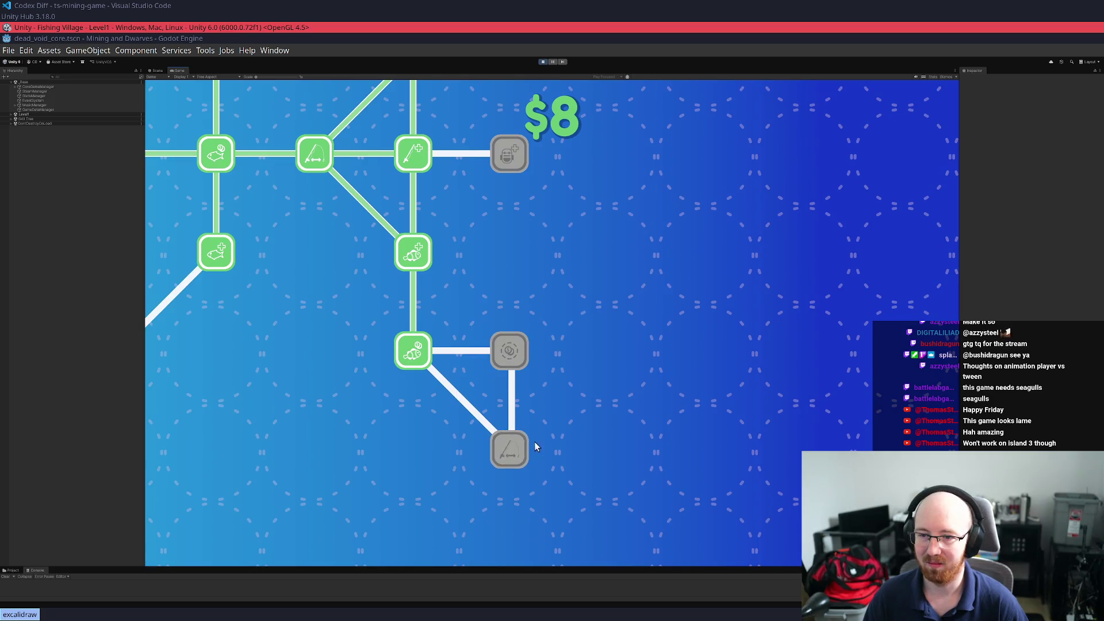
{"action": "key", "text": "Escape"}
{"action": "key", "text": "s"}
{"action": "key", "text": "a"}
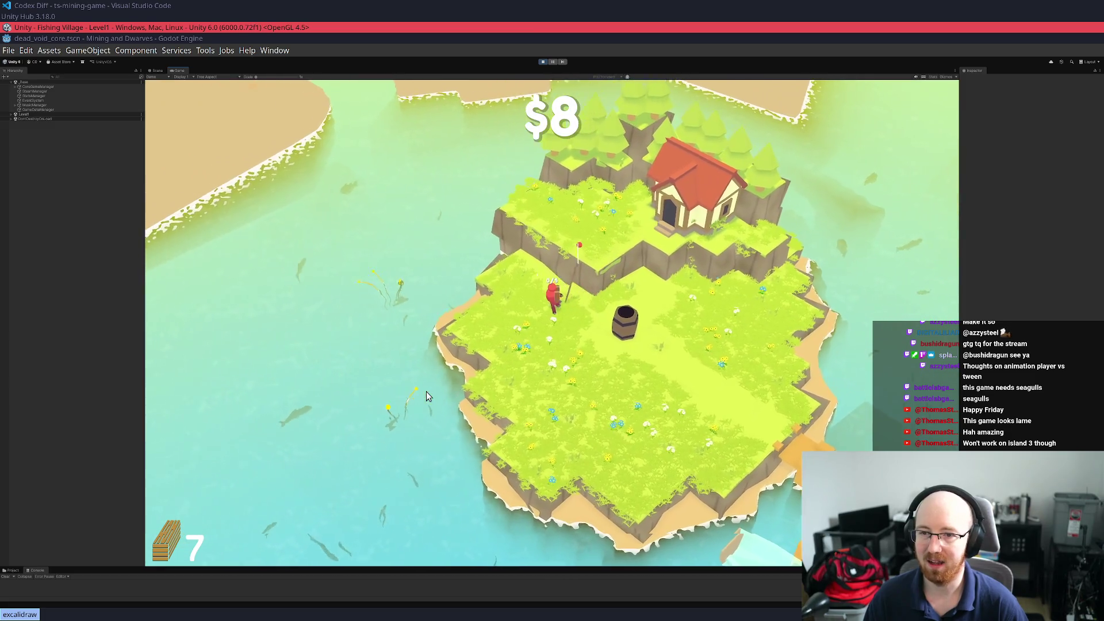
{"action": "key", "text": "w"}
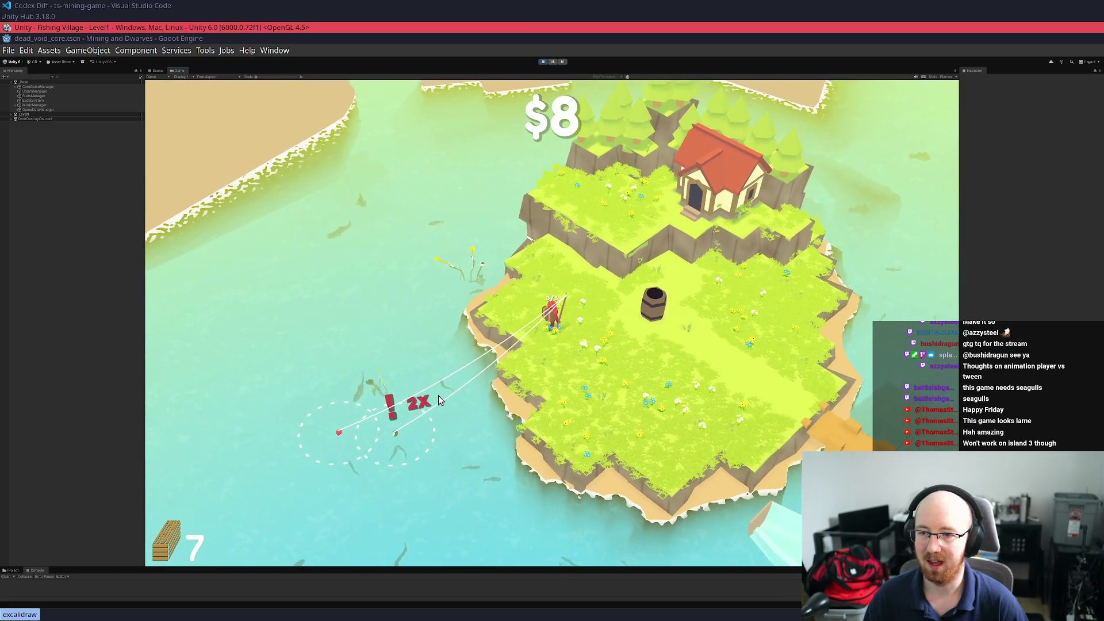
{"action": "key", "text": "a"}
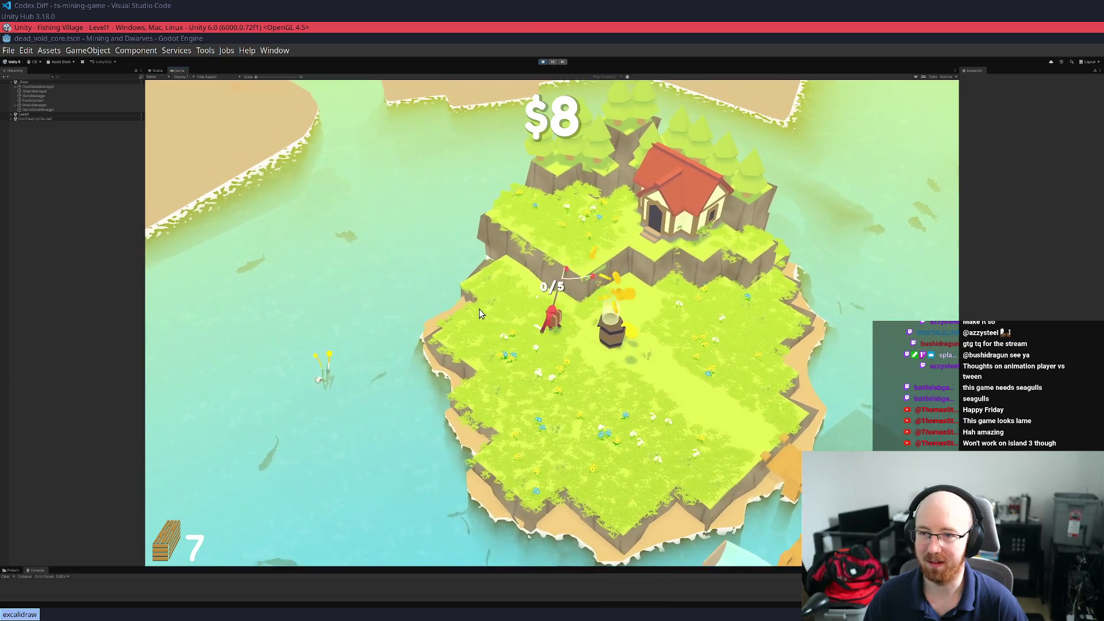
{"action": "key", "text": "d"}
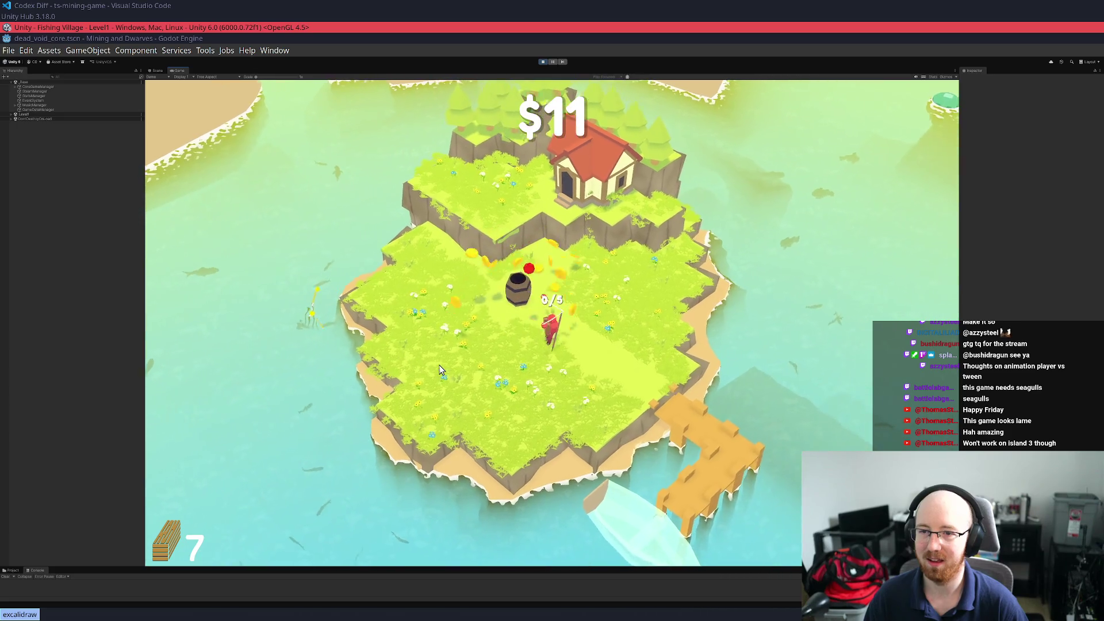
Collect coins around the barrel and cast at the 2X fish spot
{"action": "key", "text": "s"}
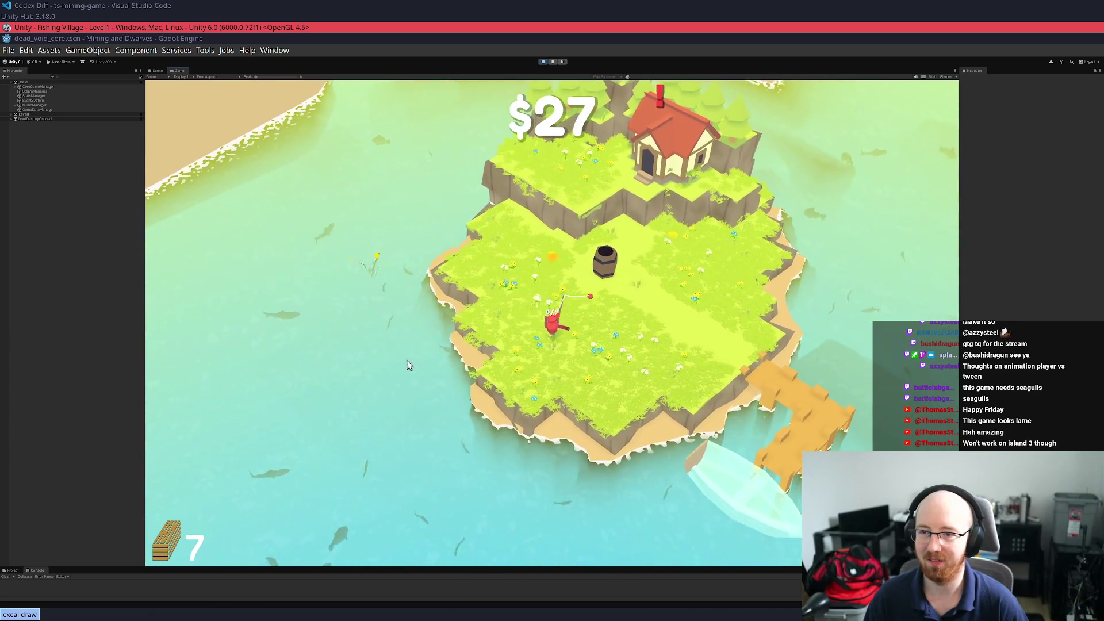
{"action": "key", "text": "d"}
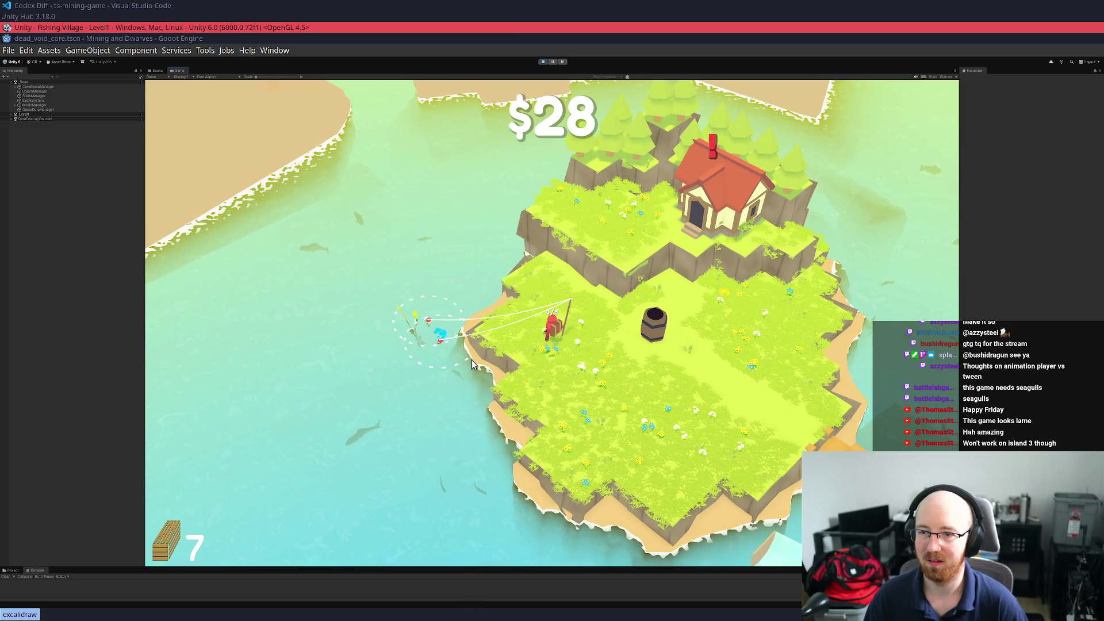
{"action": "key", "text": "d"}
{"action": "key", "text": "w"}
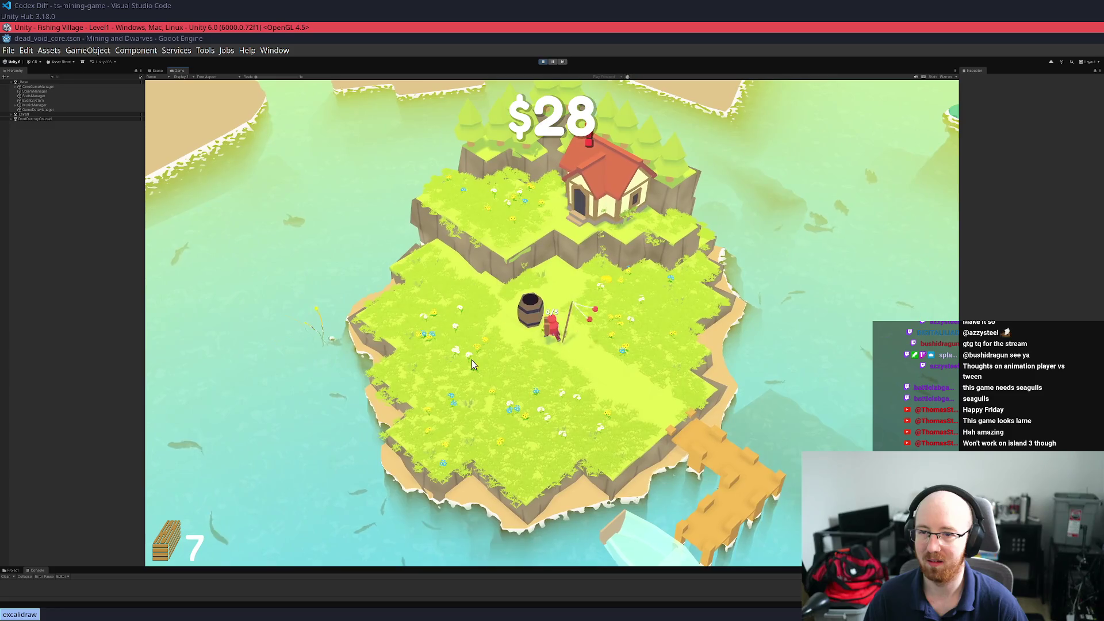
{"action": "key", "text": "a"}
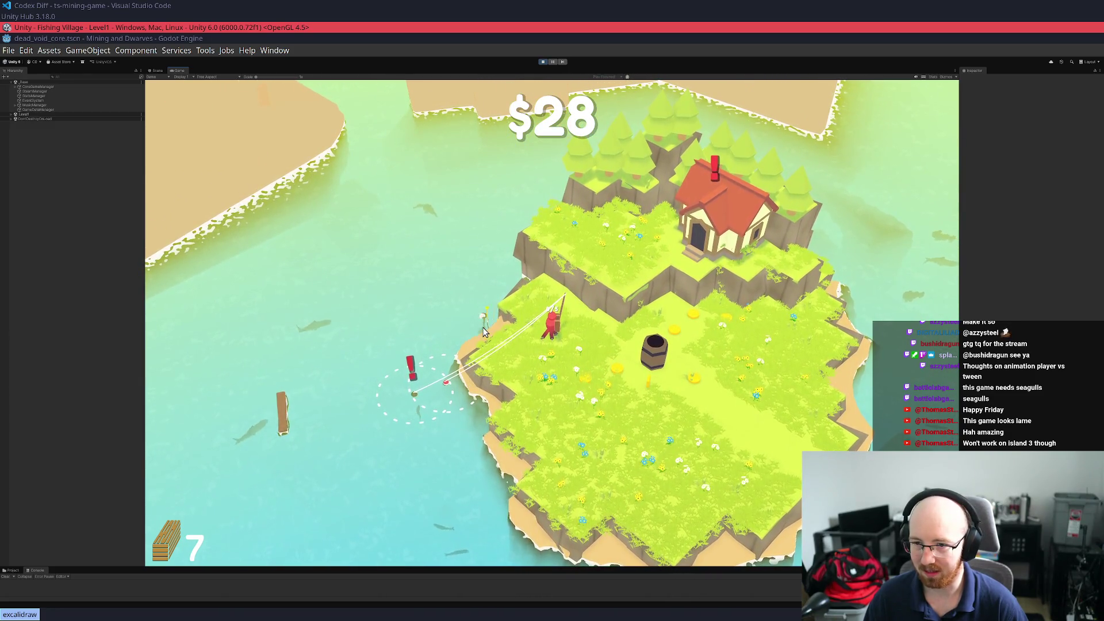
{"action": "key", "text": "a"}
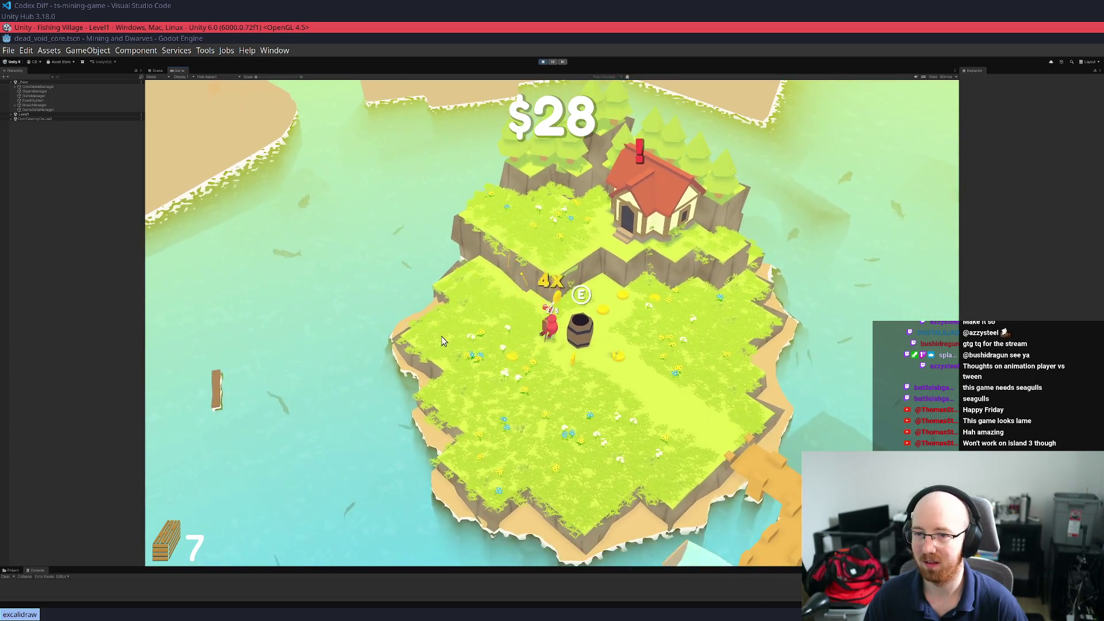
Reel in a floating log for 8 planks and $52, then open the skill tree
{"action": "key", "text": "d"}
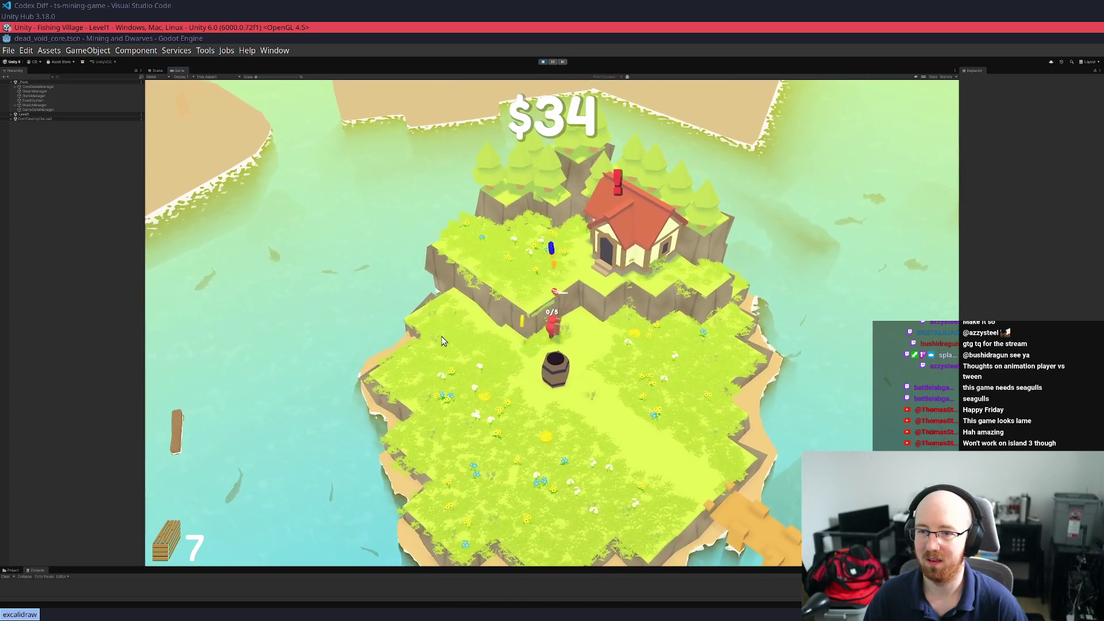
{"action": "key", "text": "a"}
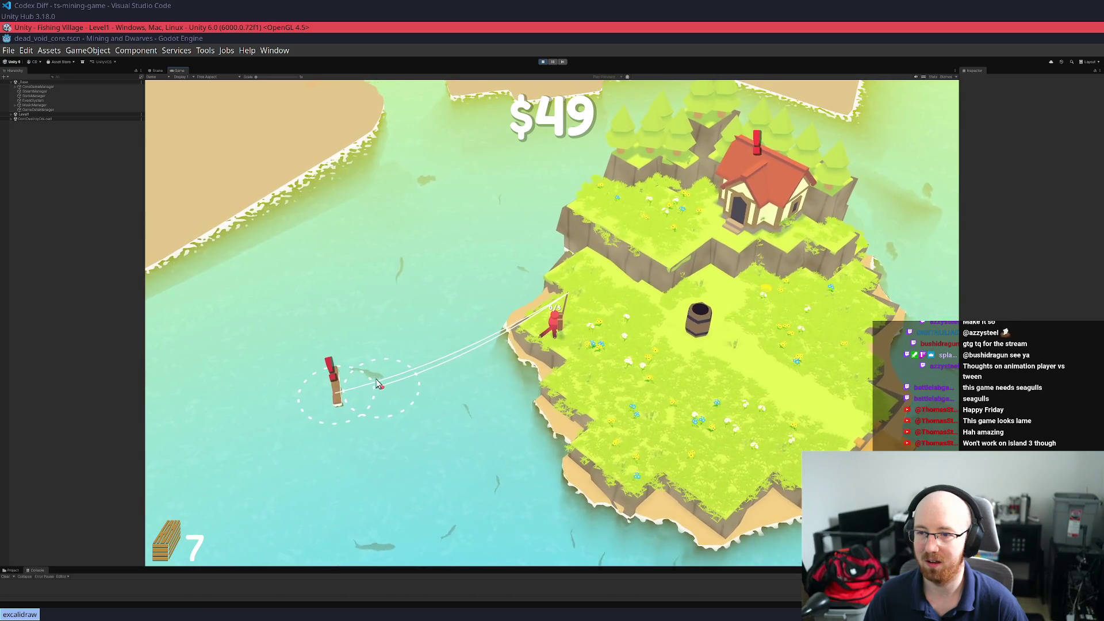
{"action": "key", "text": "d"}
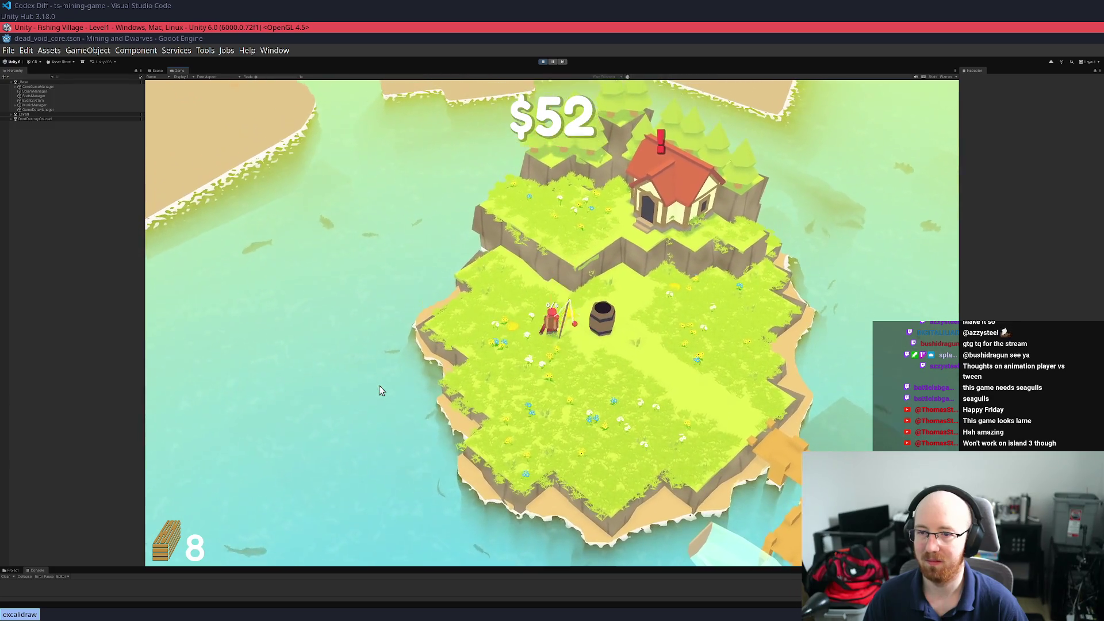
{"action": "key", "text": "Tab"}
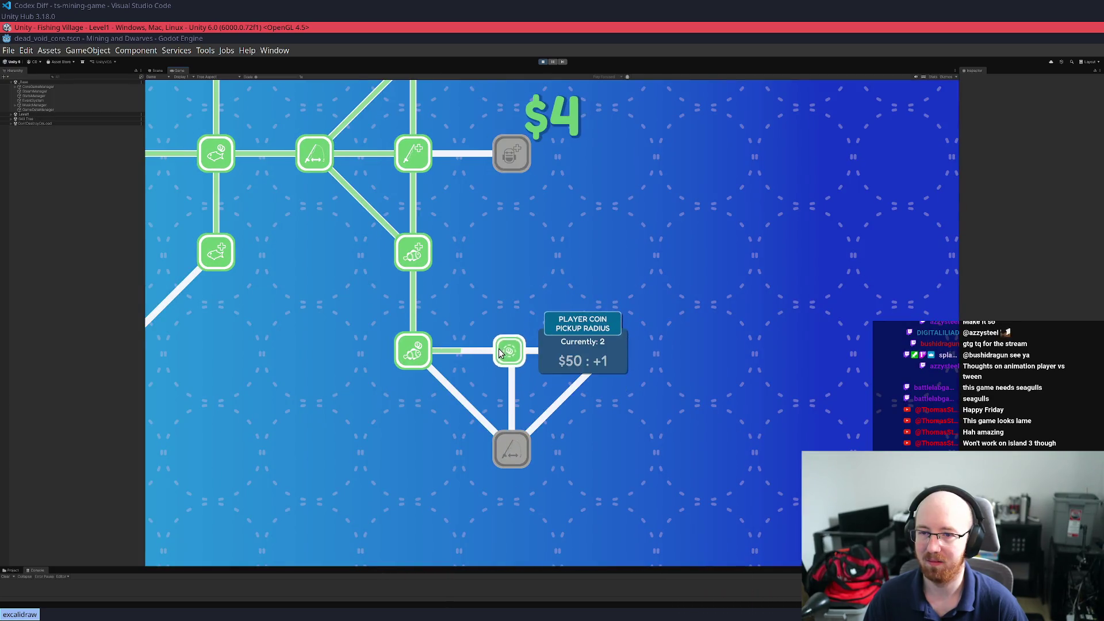
Close the skill tree and fish the east and west shores, selling at the barrel
{"action": "key", "text": "Tab"}
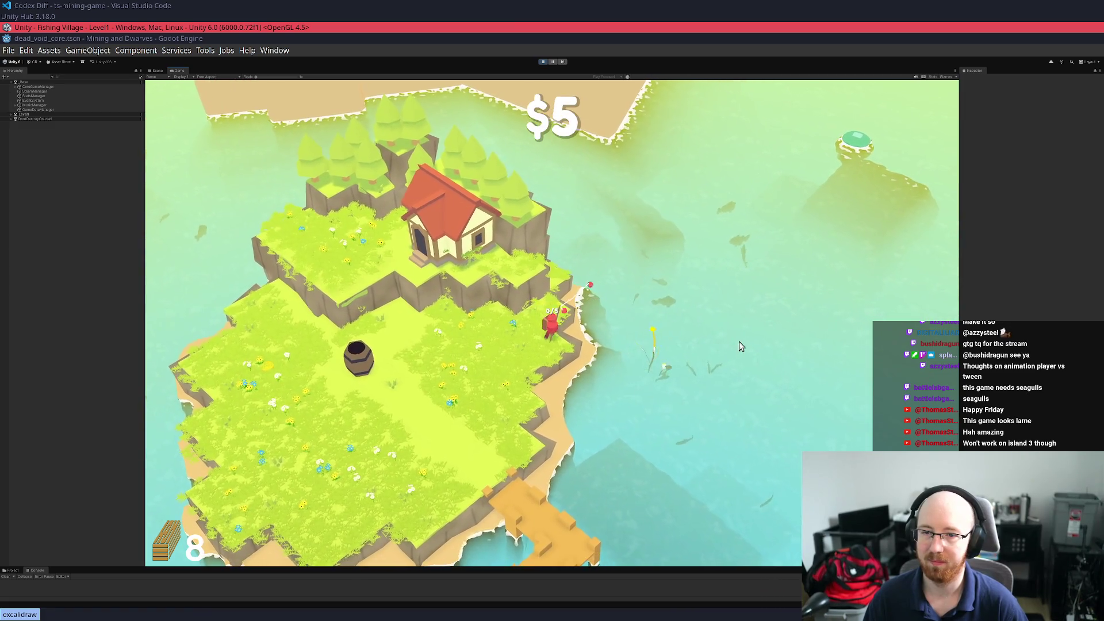
{"action": "key", "text": "a"}
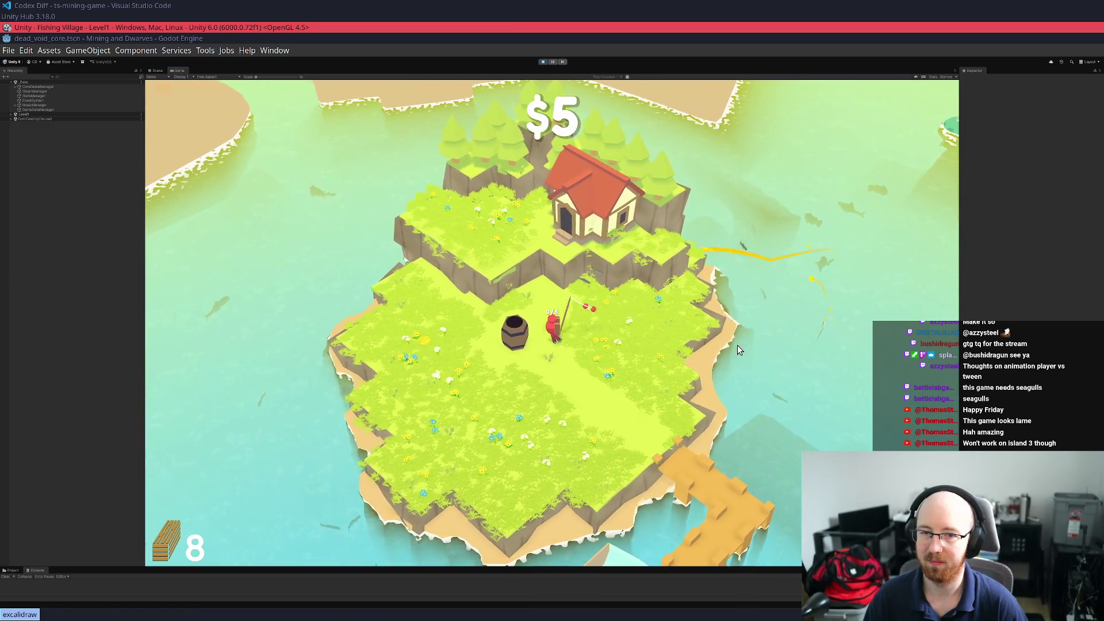
{"action": "key", "text": "d"}
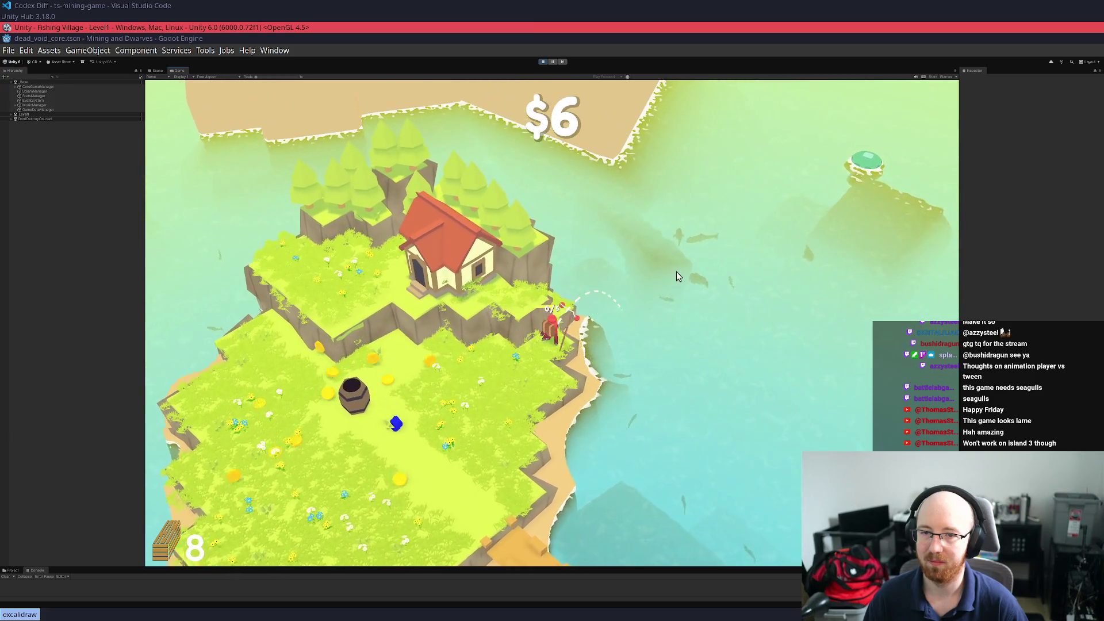
{"action": "key", "text": "a"}
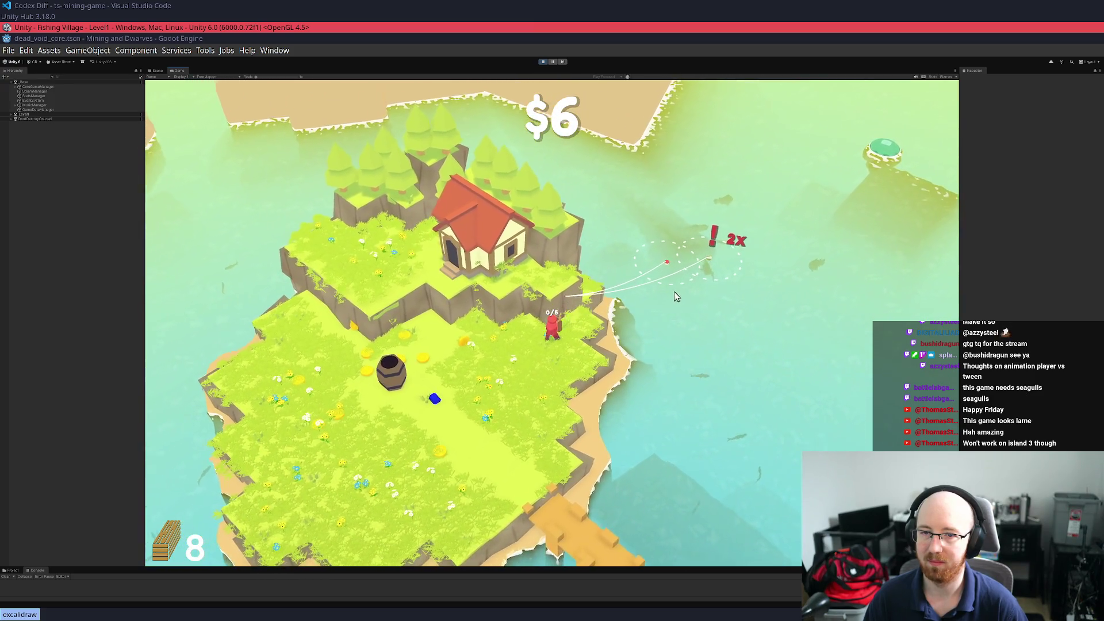
{"action": "key", "text": "a"}
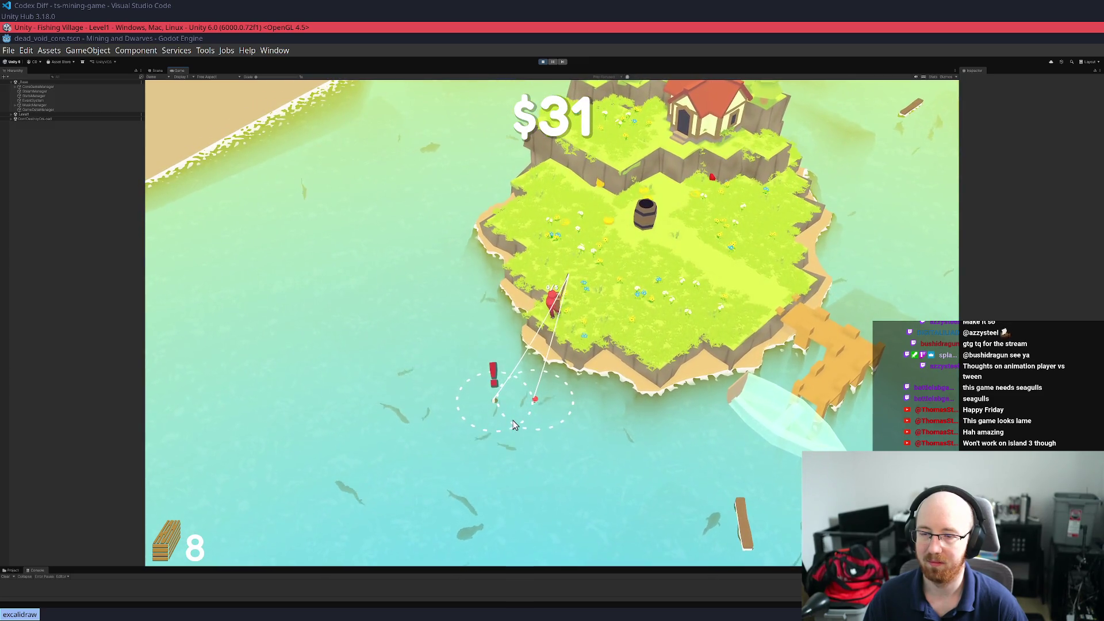
{"action": "key", "text": "w"}
Collect coins to $55, view the $60 clown fish upgrade without buying, and return to fishing
{"action": "key", "text": "a"}
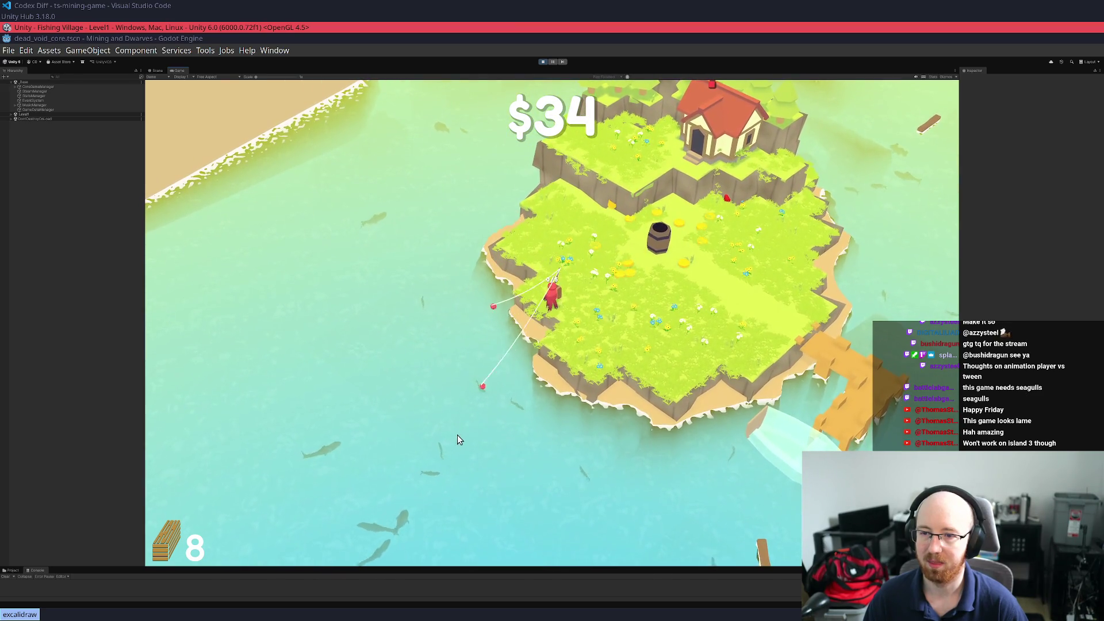
{"action": "key", "text": "w"}
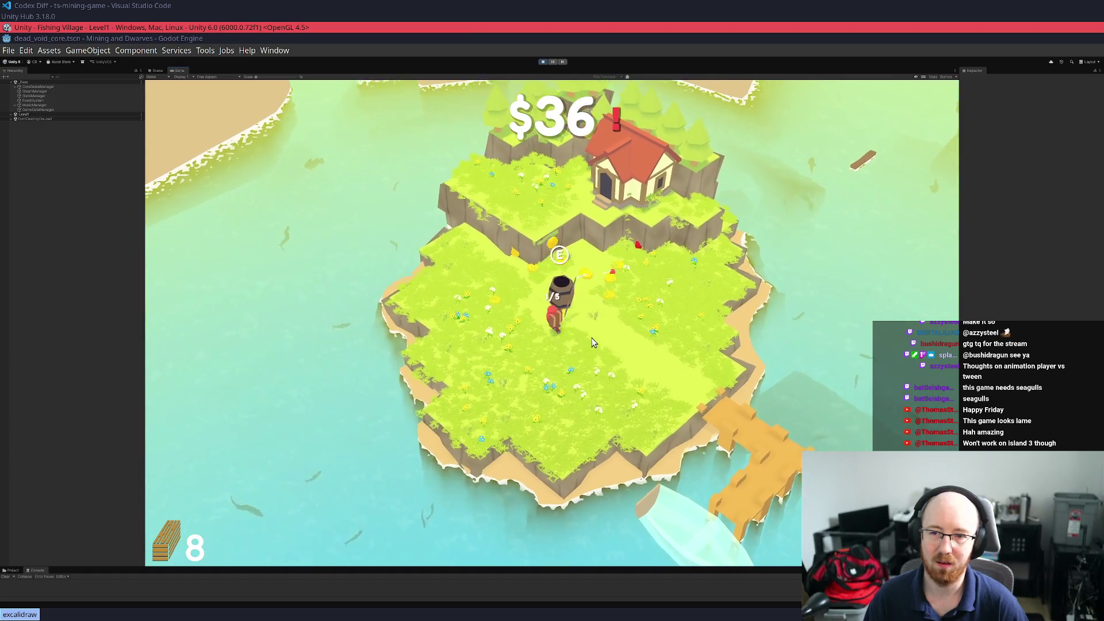
{"action": "key", "text": "w"}
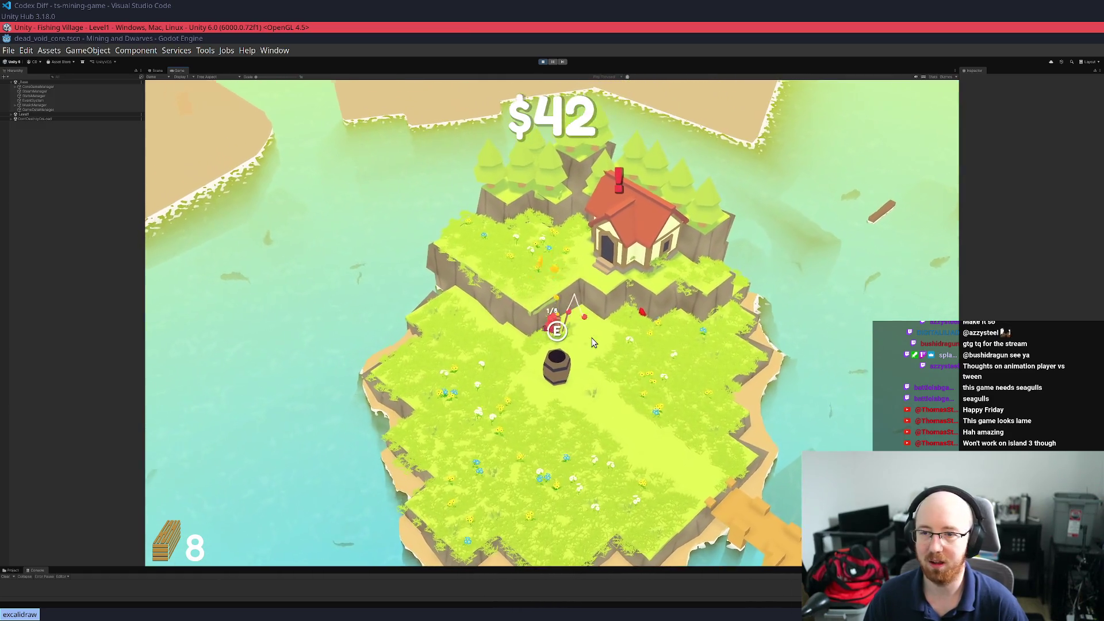
{"action": "key", "text": "e"}
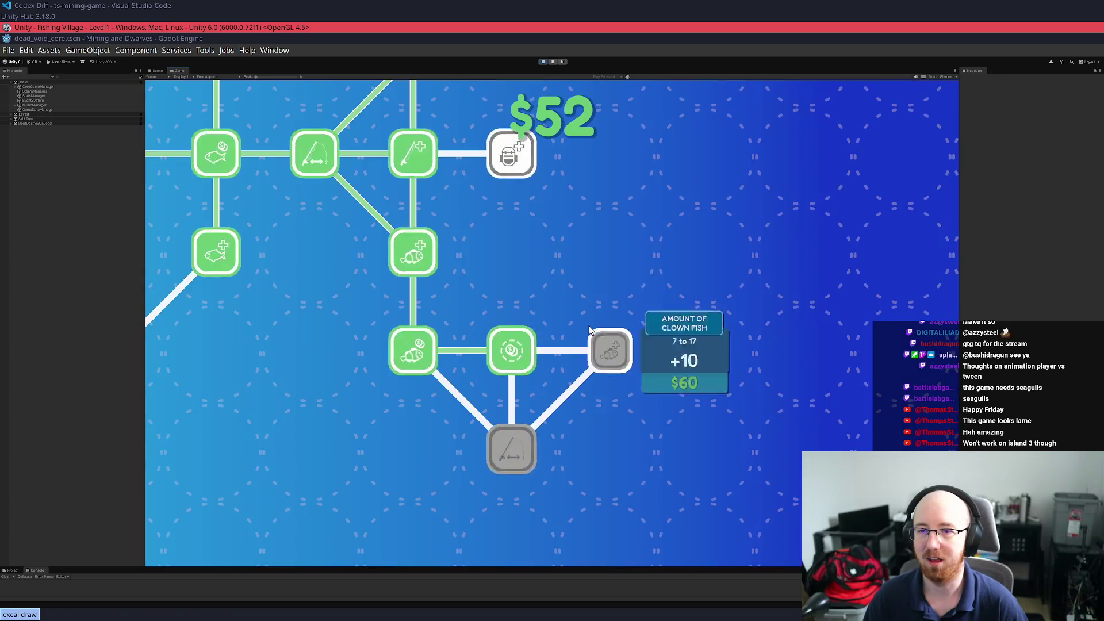
{"action": "mouse_move", "coordinate": [575, 216]}
{"action": "left_mouse_down"}
{"action": "mouse_move", "coordinate": [567, 426]}
{"action": "mouse_move", "coordinate": [623, 497]}
{"action": "mouse_move", "coordinate": [797, 459]}
{"action": "mouse_move", "coordinate": [570, 308]}
{"action": "mouse_move", "coordinate": [517, 330]}
{"action": "left_mouse_up"}
{"action": "key", "text": "Escape"}
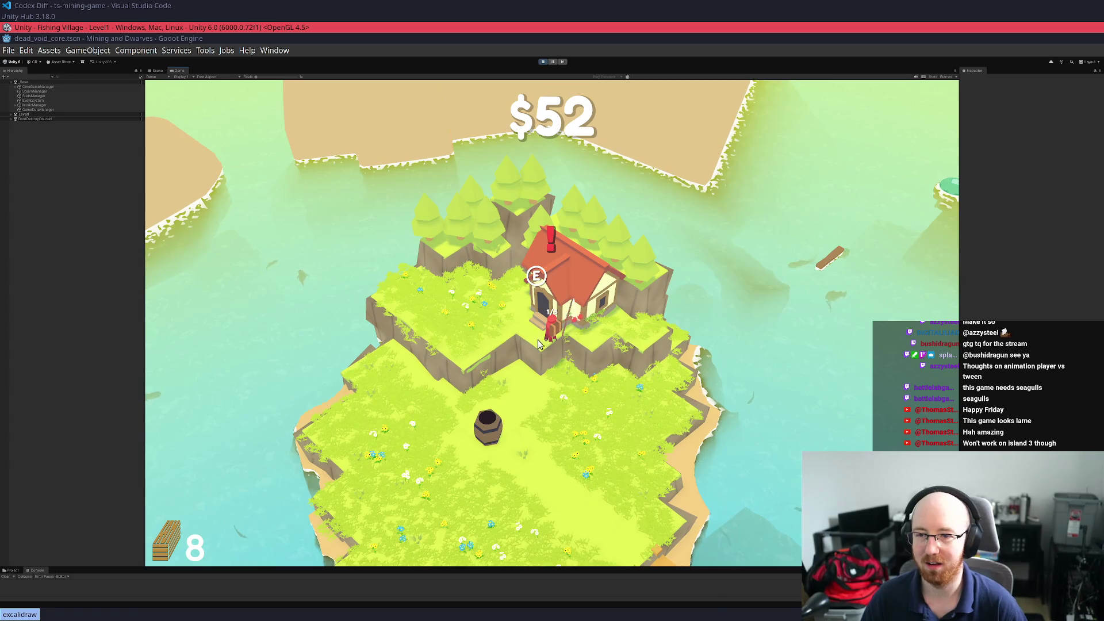
{"action": "key", "text": "d"}
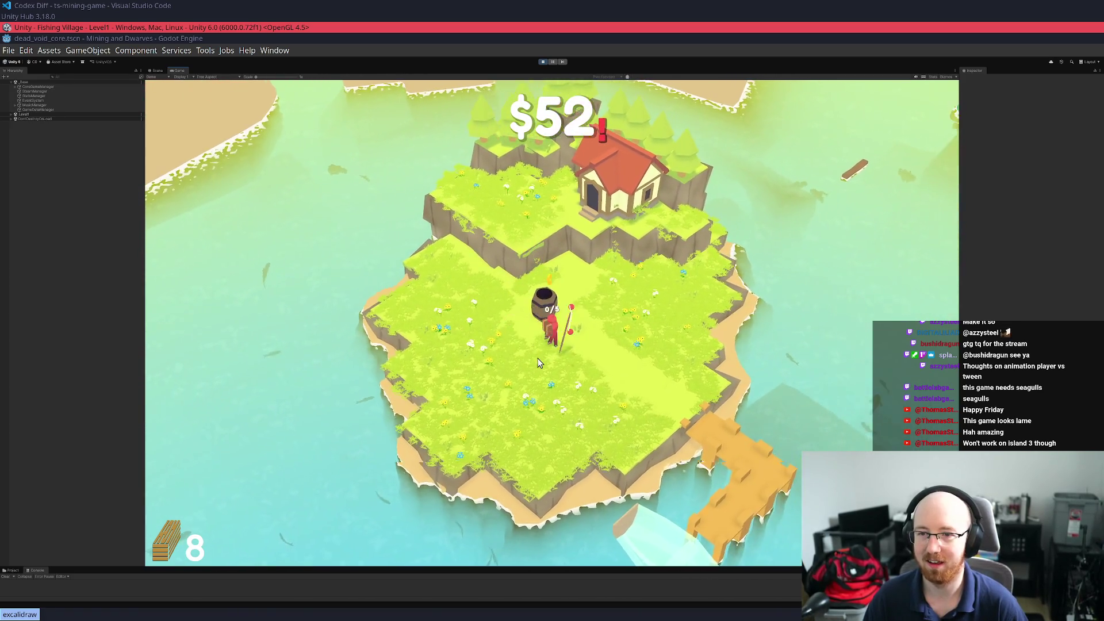
{"action": "key", "text": "d"}
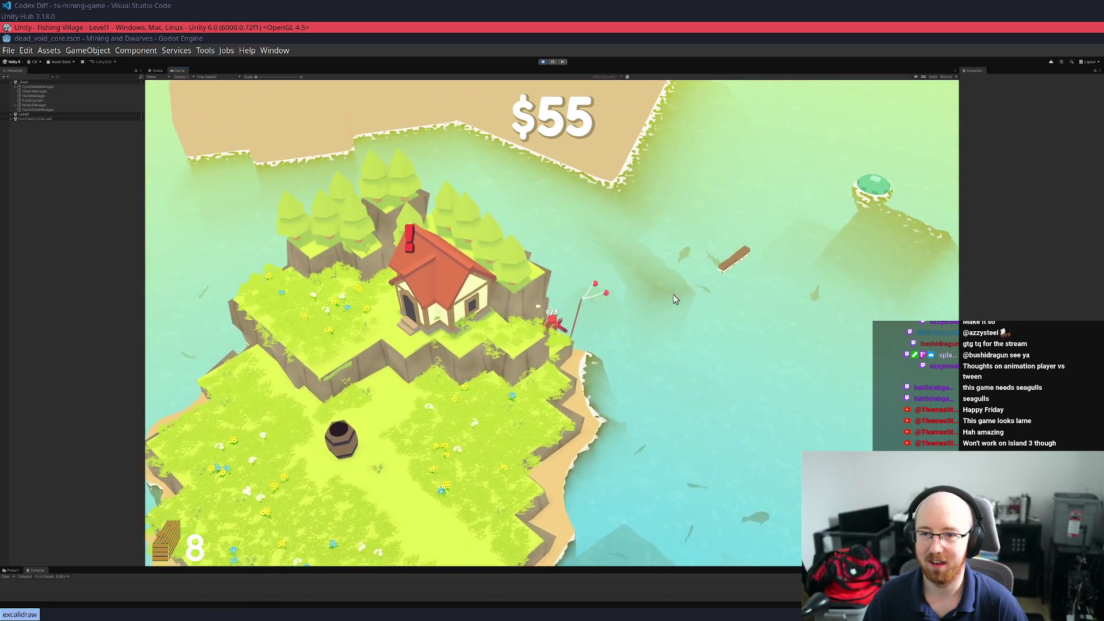
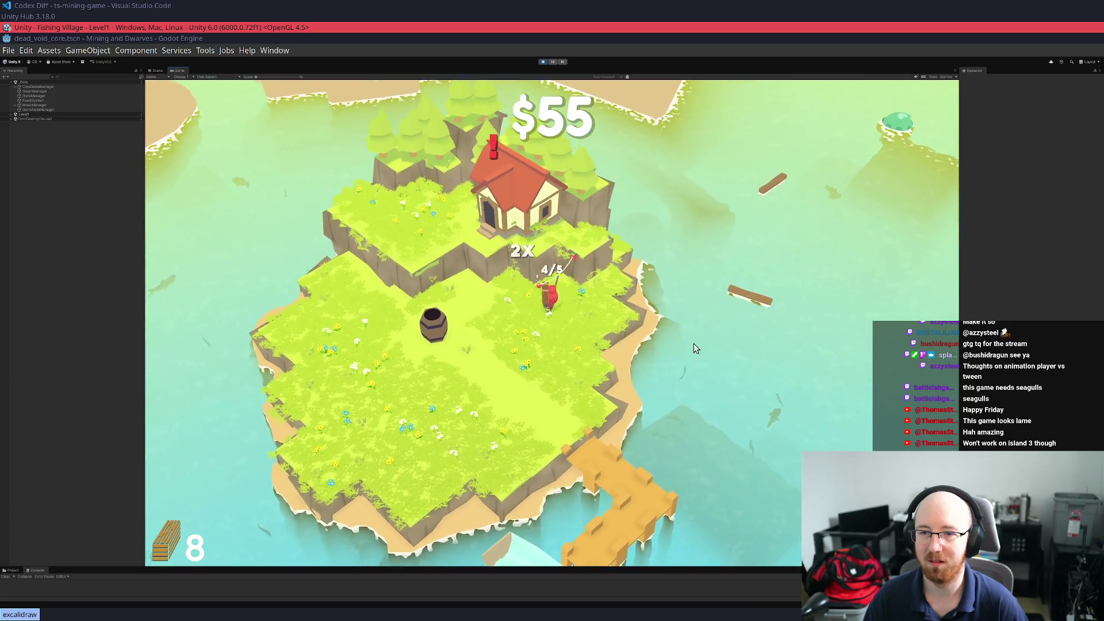
Walk to the barrel, check the skill tree, and deliver wood toward the boat repair
{"action": "mouse_move", "coordinate": [730, 307]}
{"action": "left_mouse_down"}
{"action": "mouse_move", "coordinate": [450, 369]}
{"action": "mouse_move", "coordinate": [587, 405]}
{"action": "mouse_move", "coordinate": [574, 400]}
{"action": "left_mouse_up"}
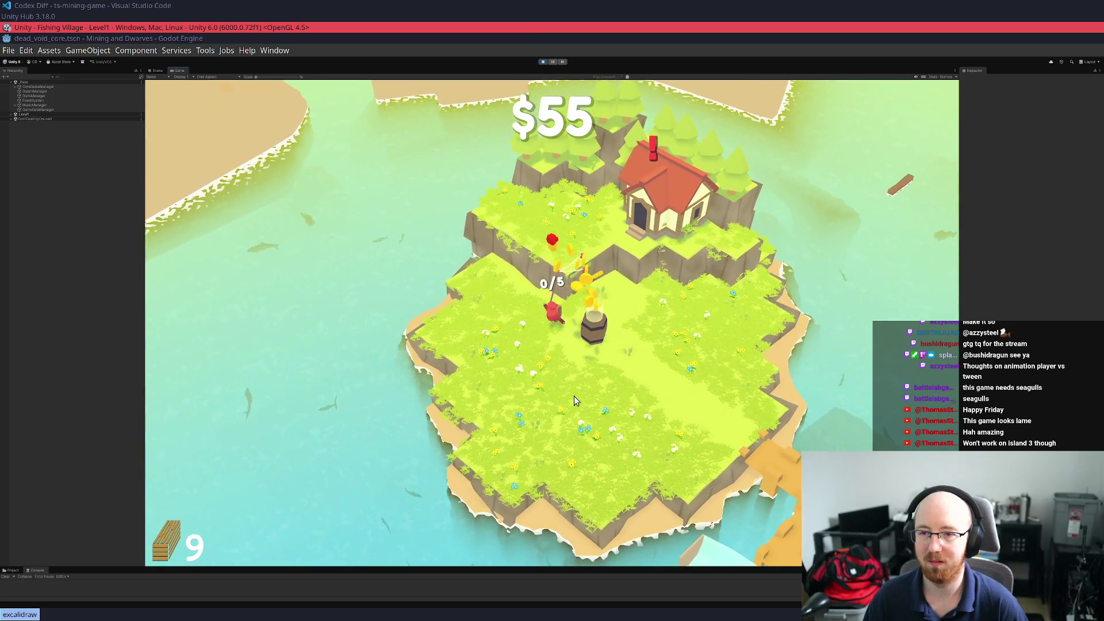
{"action": "key", "text": "Tab"}
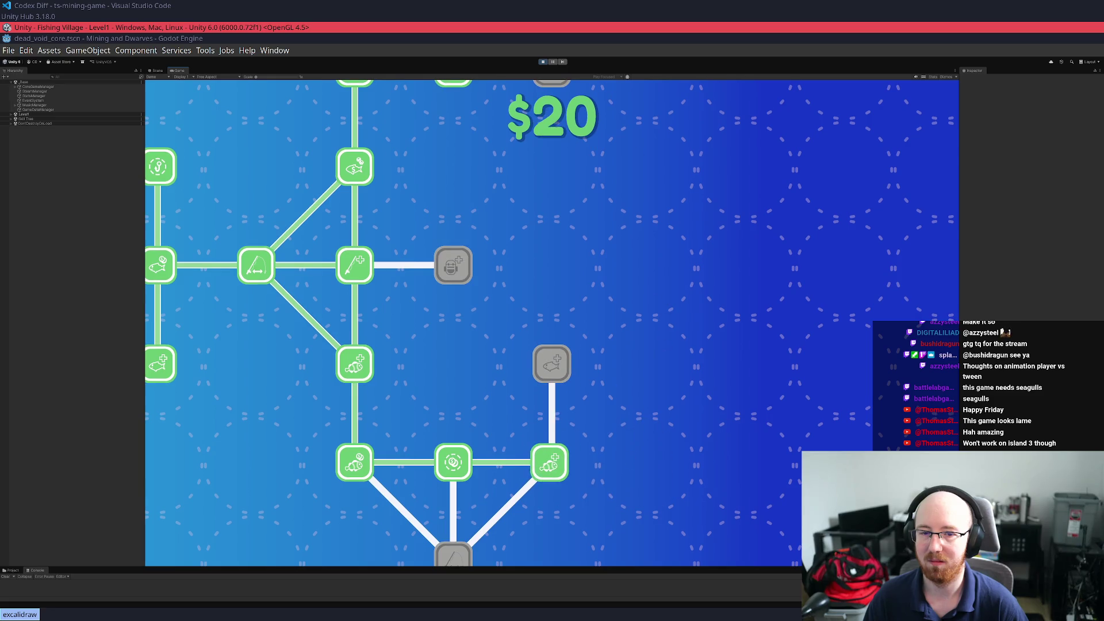
{"action": "key", "text": "Tab"}
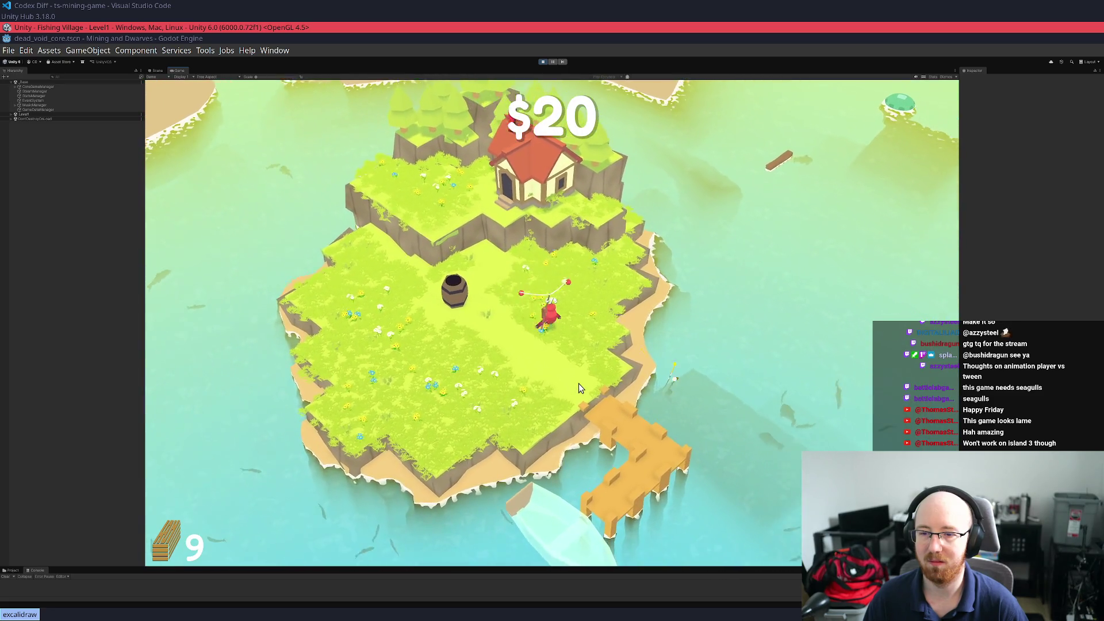
{"action": "left_click", "coordinate": [578, 383]}
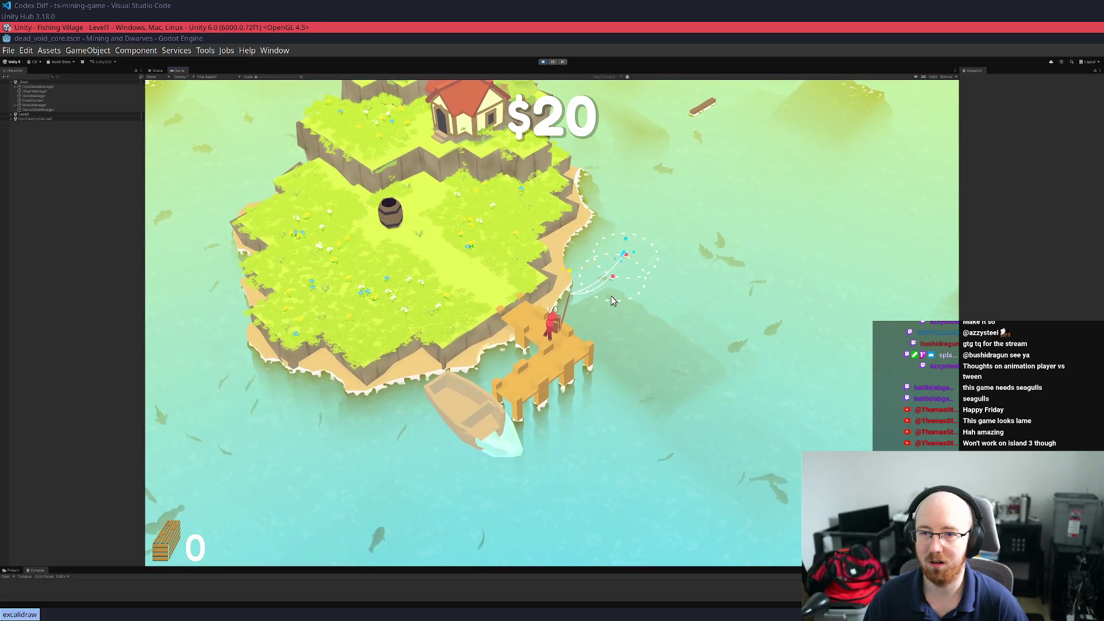
Fish a floating log off the east shore and stop briefly at the house
{"action": "key", "text": "w"}
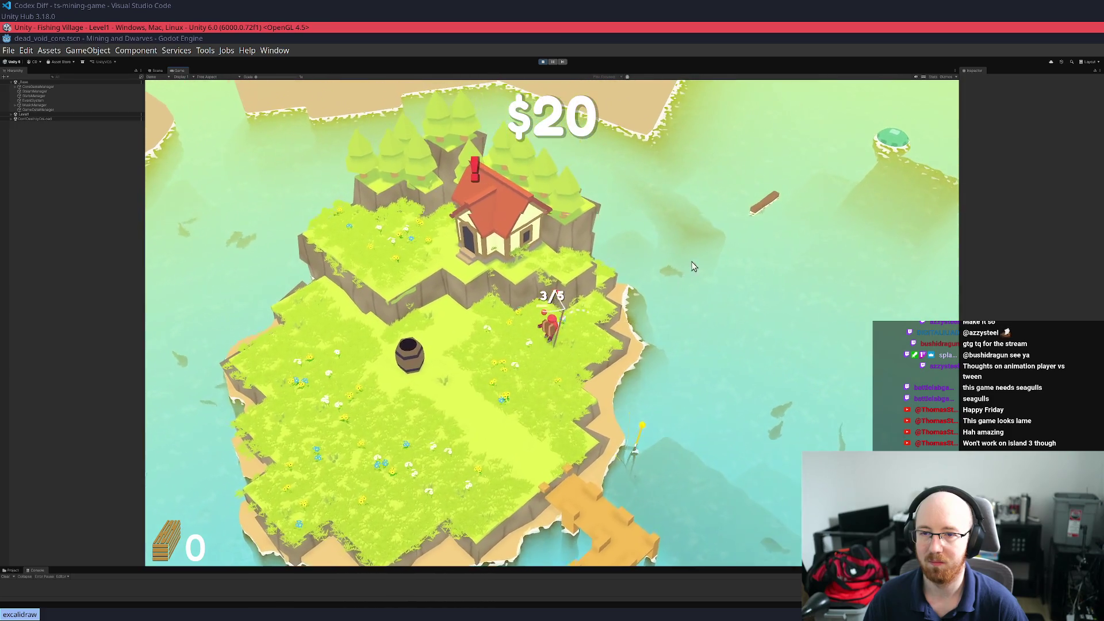
{"action": "key", "text": "d"}
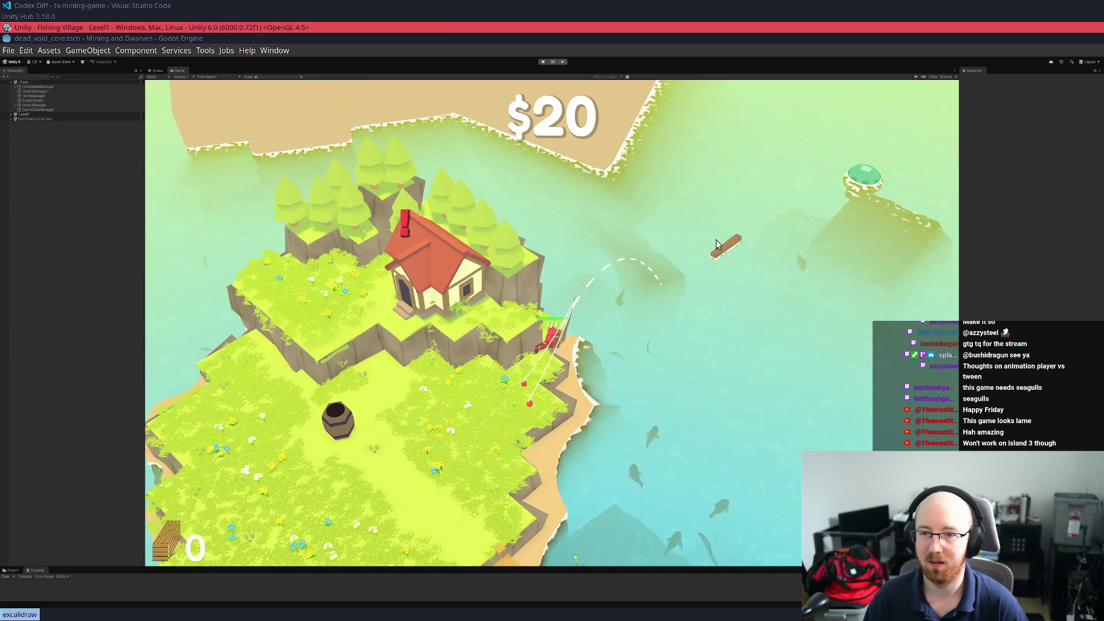
{"action": "left_click", "coordinate": [716, 245]}
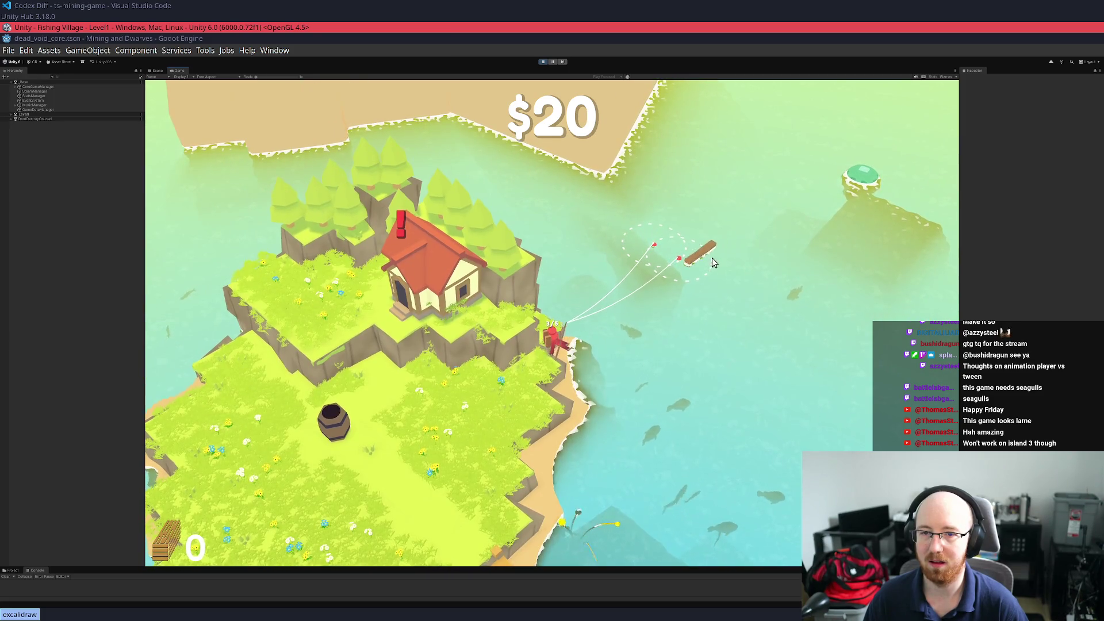
{"action": "key", "text": "a"}
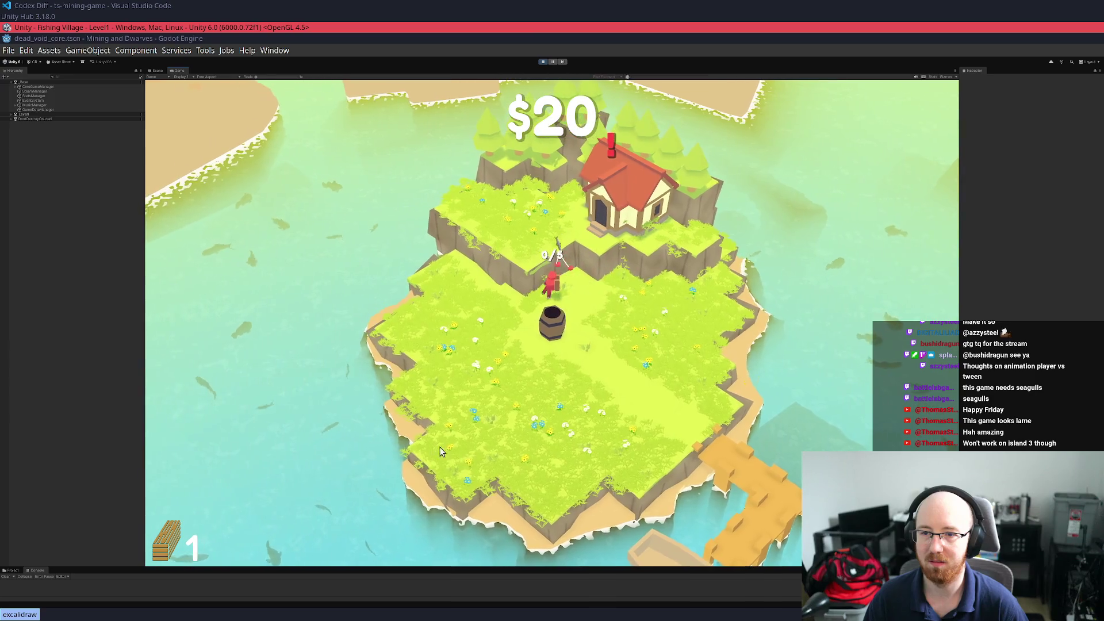
{"action": "key", "text": "w"}
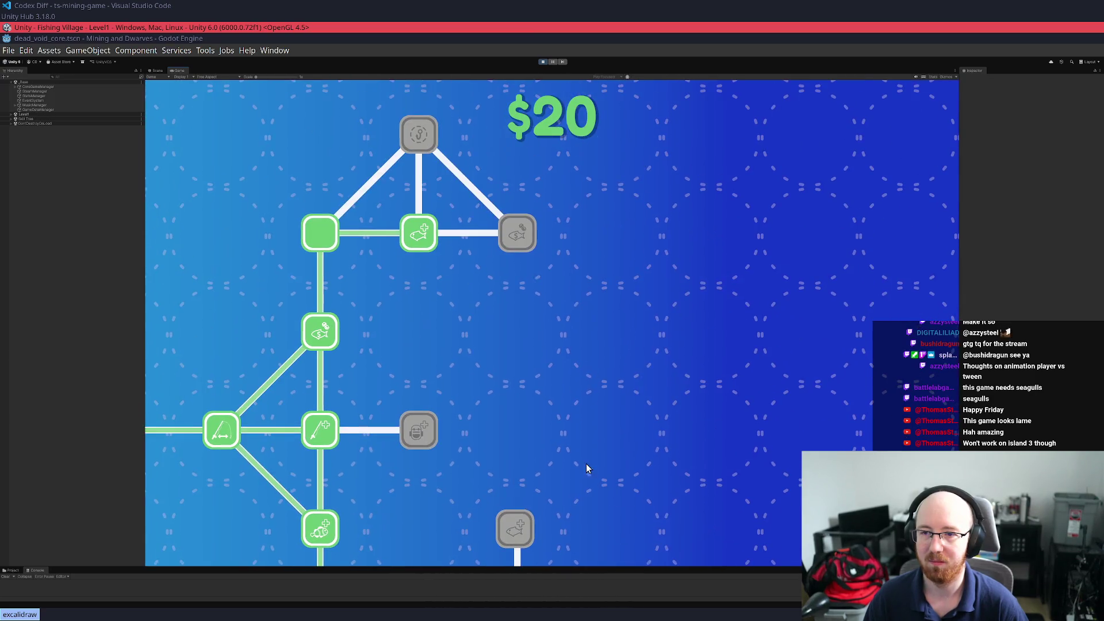
{"action": "key", "text": "s"}
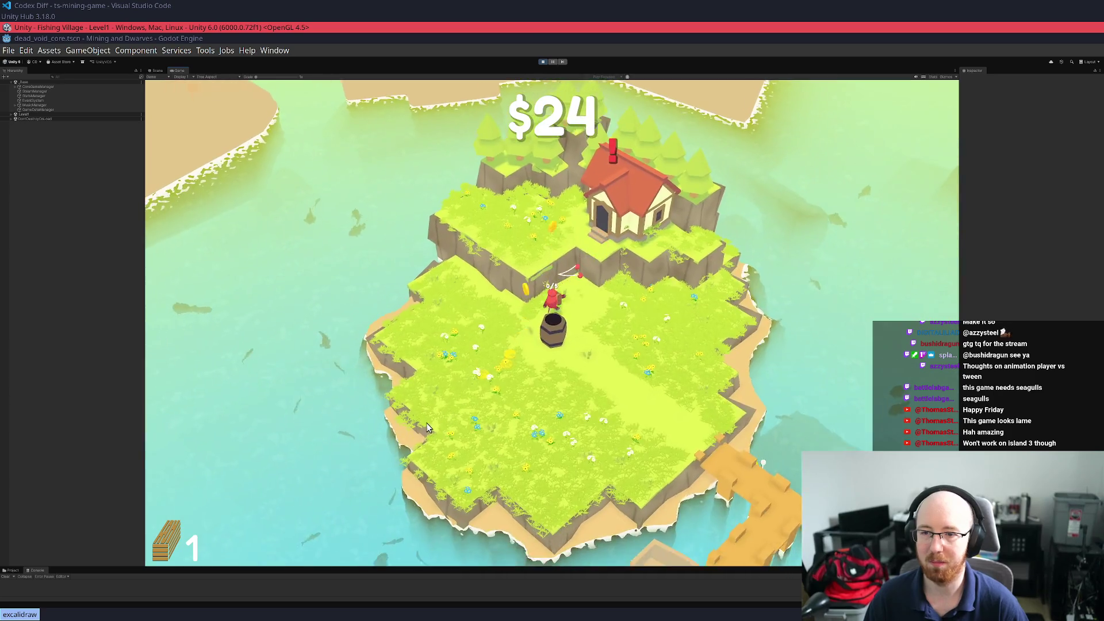
Catch and sell fish at the barrel to reach $80, then buy skill-tree upgrades, leaving $5
{"action": "key", "text": "d"}
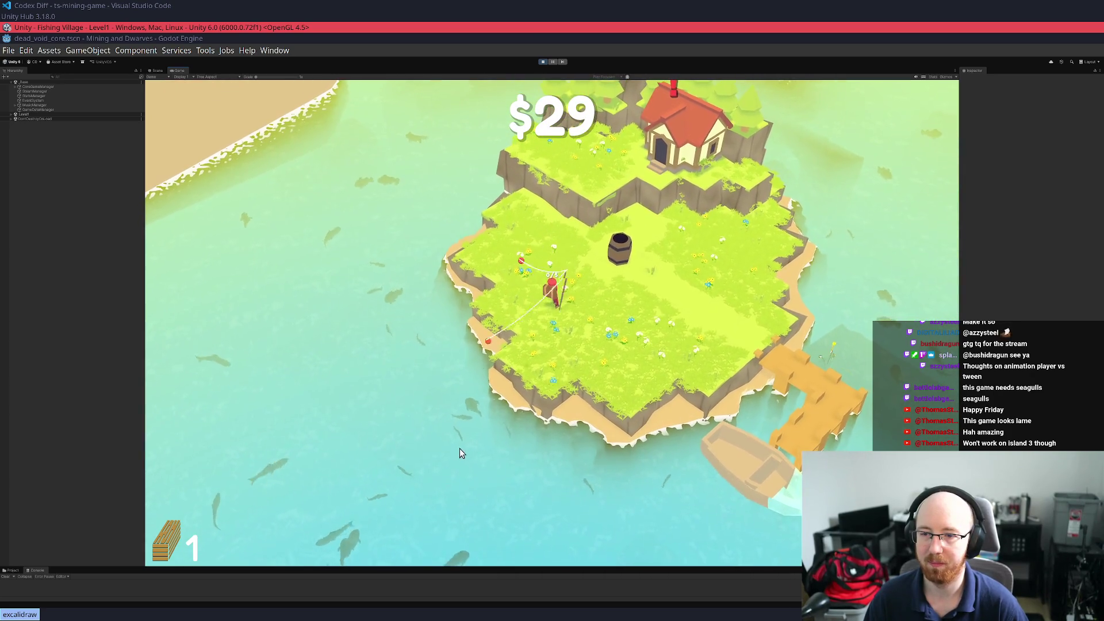
{"action": "left_click", "coordinate": [457, 449]}
{"action": "key", "text": "s"}
{"action": "key", "text": "a"}
{"action": "left_click_drag", "start_coordinate": [417, 435], "coordinate": [424, 453]}
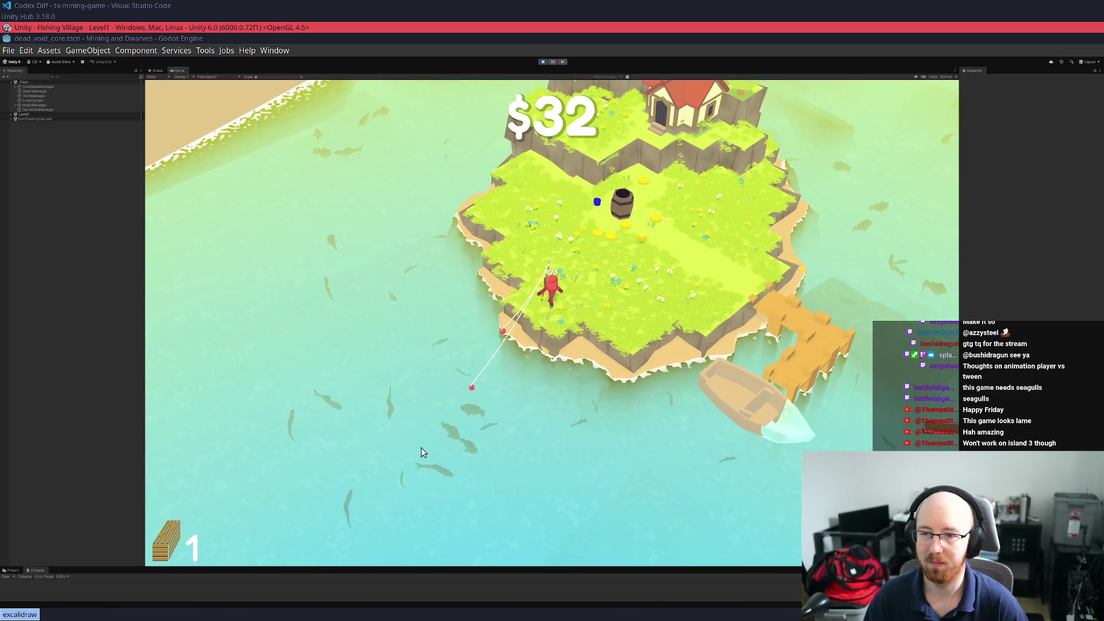
{"action": "key", "text": "w"}
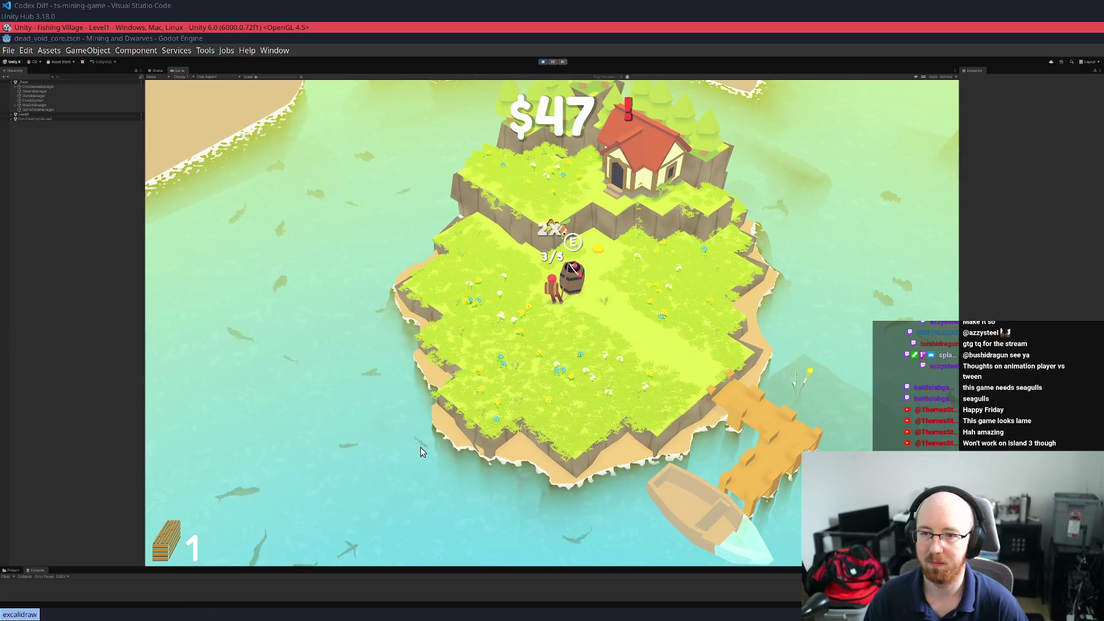
{"action": "key", "text": "e"}
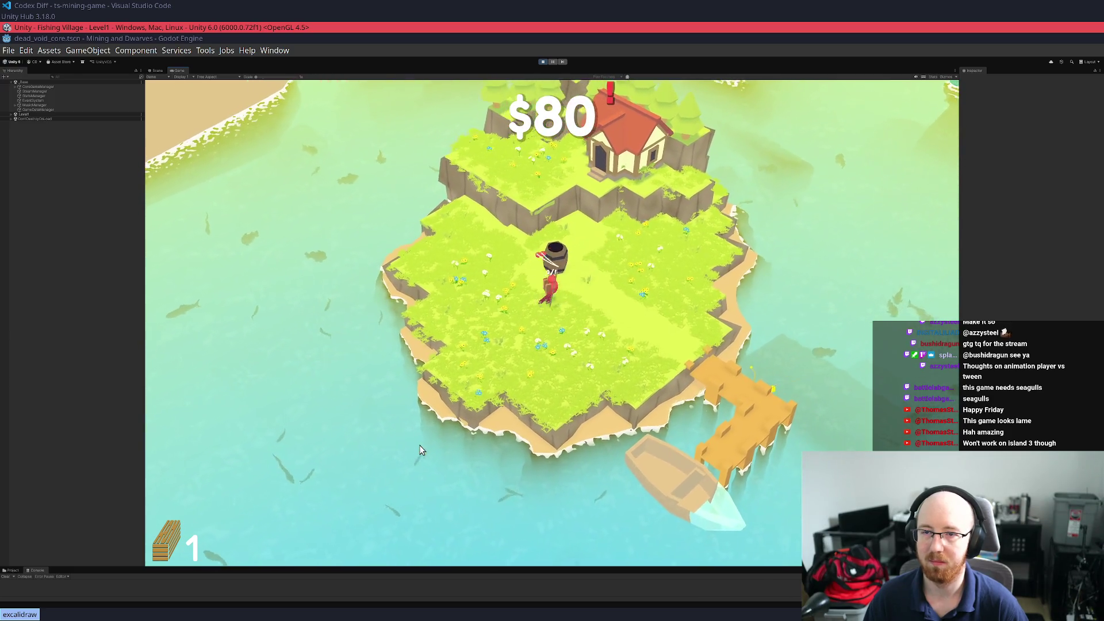
{"action": "key", "text": "w"}
{"action": "key", "text": "e"}
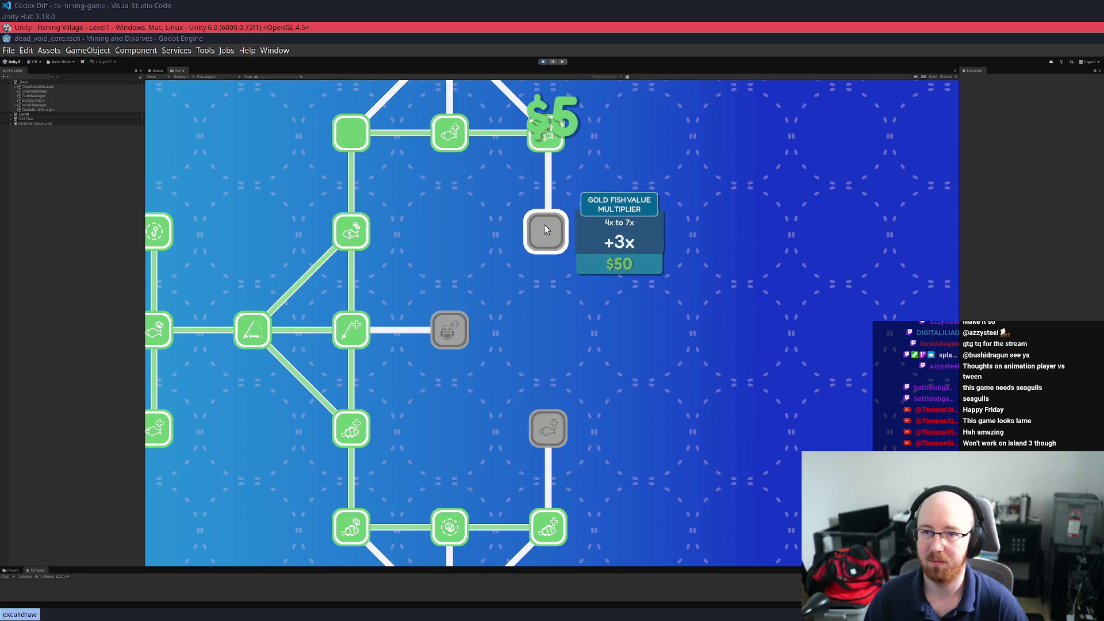
Fish off the east shore and dock, reeling in a fish and a floating plank
{"action": "key", "text": "Escape"}
{"action": "key", "text": "d"}
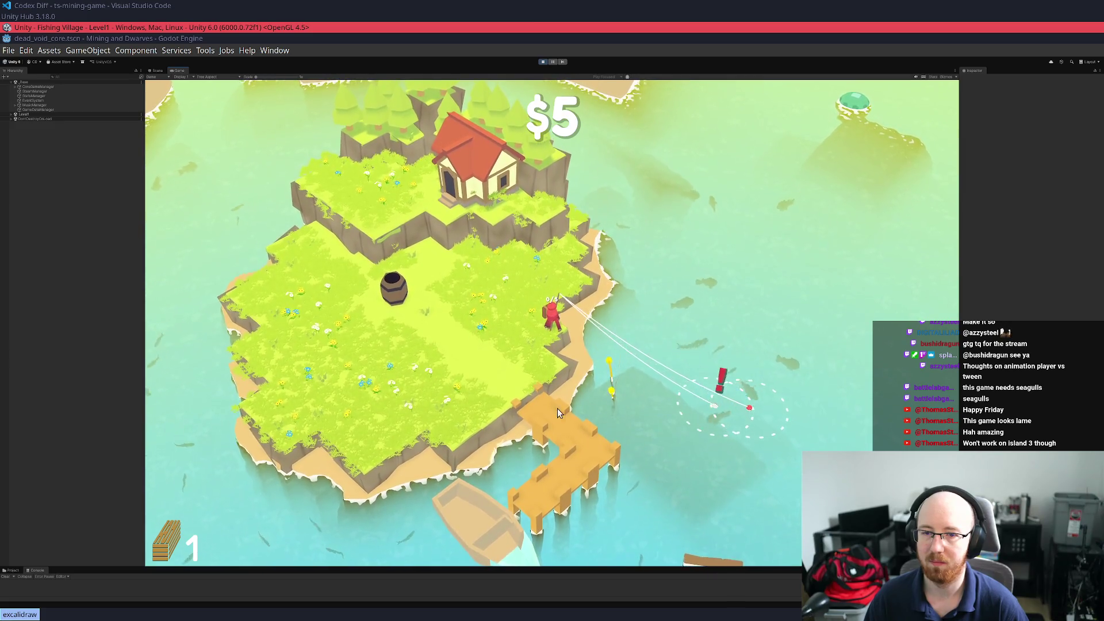
{"action": "left_click", "coordinate": [557, 412]}
{"action": "key", "text": "s"}
{"action": "left_click", "coordinate": [667, 434]}
{"action": "left_click", "coordinate": [546, 387]}
{"action": "key", "text": "a"}
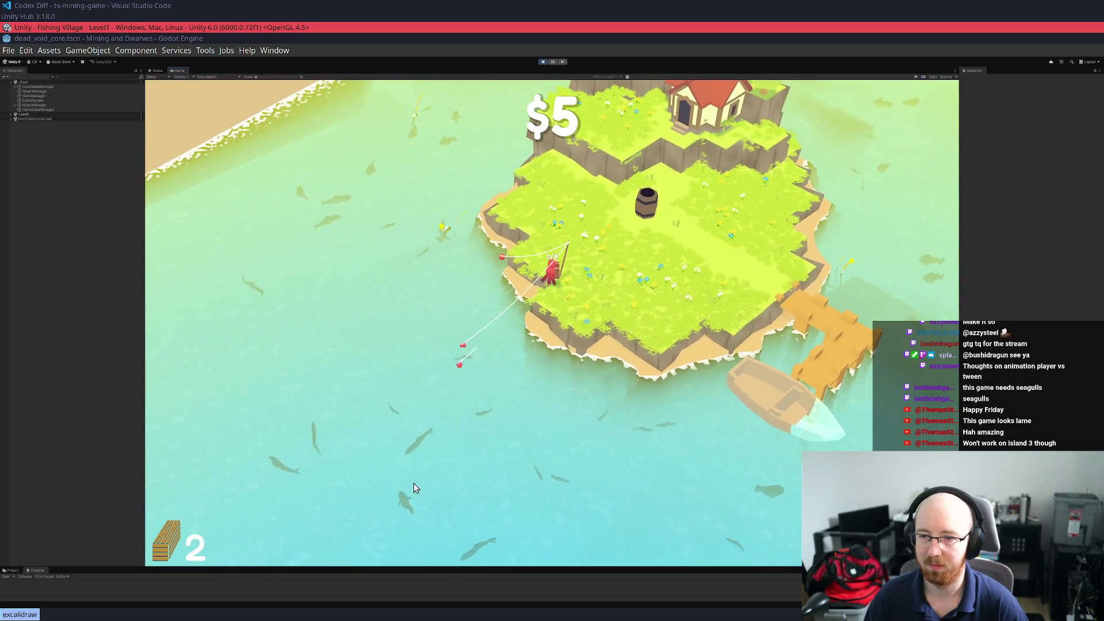
Sell the catch at the barrel to reach $61, then buy a skill-tree node, leaving $3
{"action": "left_click", "coordinate": [616, 292]}
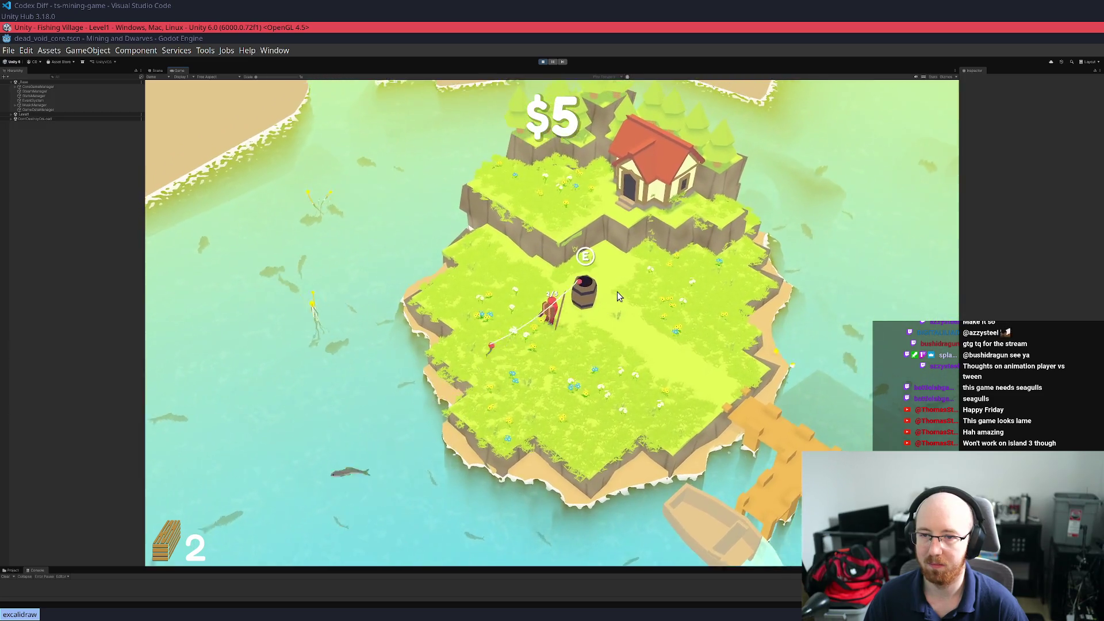
{"action": "left_click", "coordinate": [339, 388]}
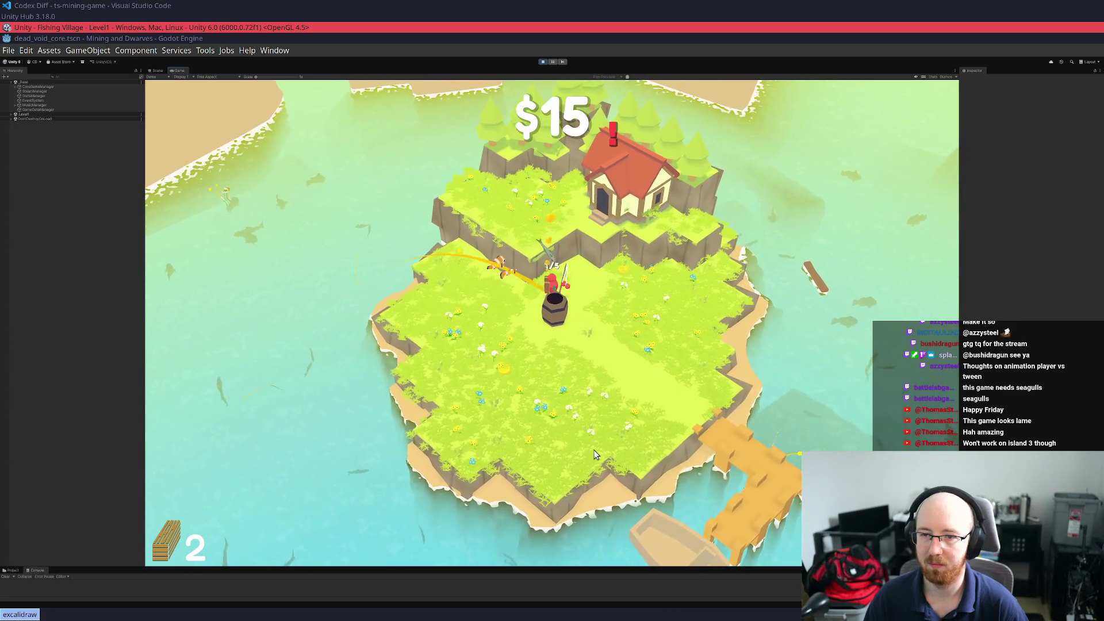
{"action": "left_click", "coordinate": [679, 280]}
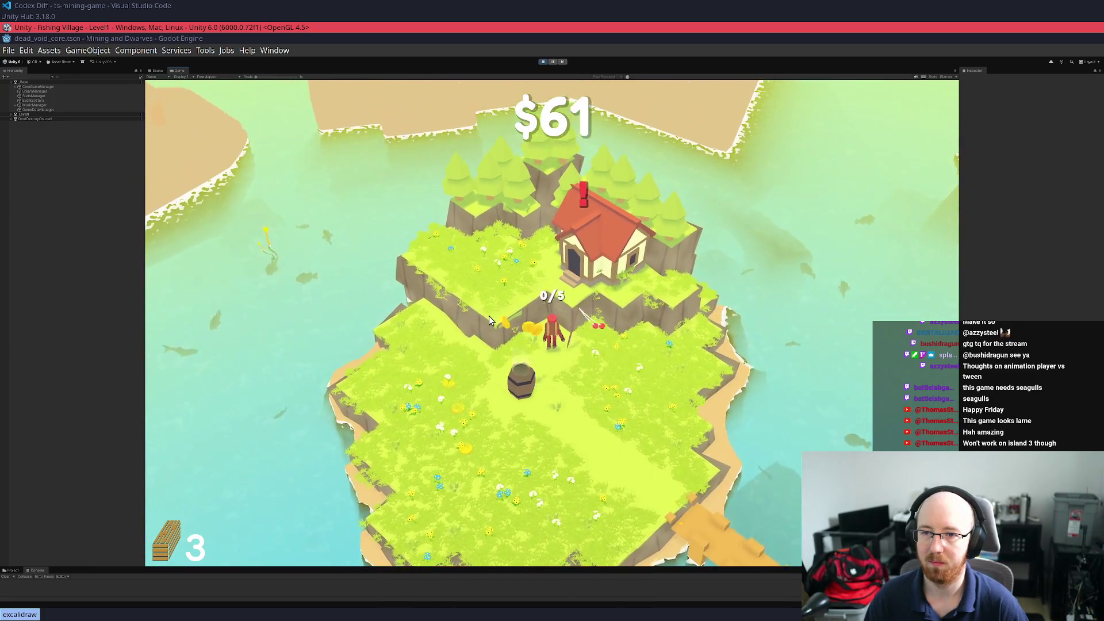
{"action": "key", "text": "Tab"}
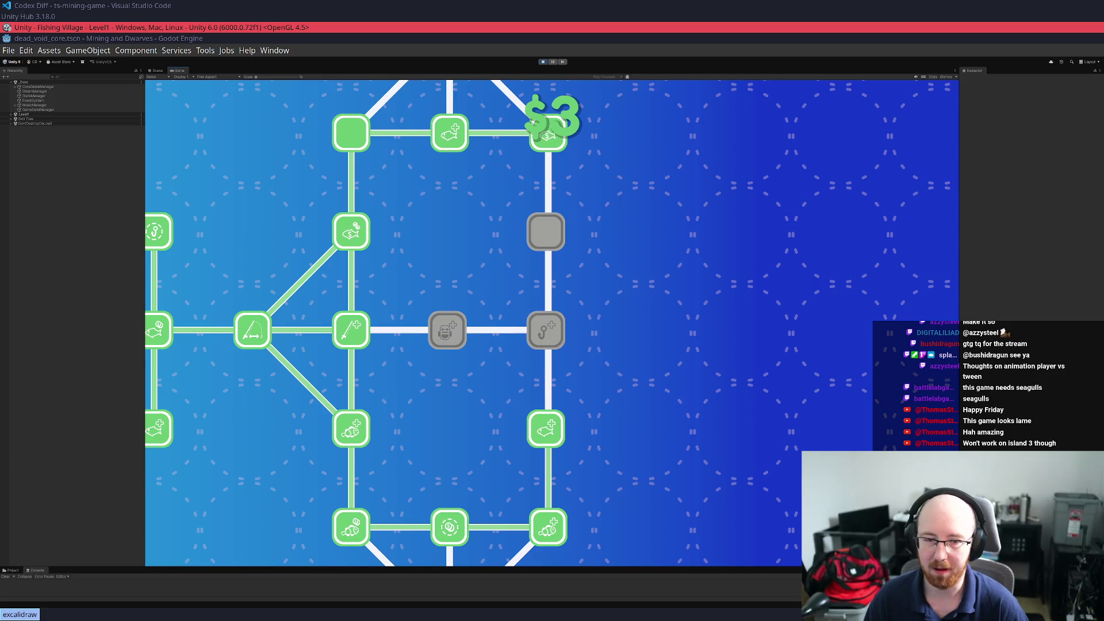
Fish off the west and east shores and sell the catch at the barrel
{"action": "key", "text": "Tab"}
{"action": "key", "text": "a"}
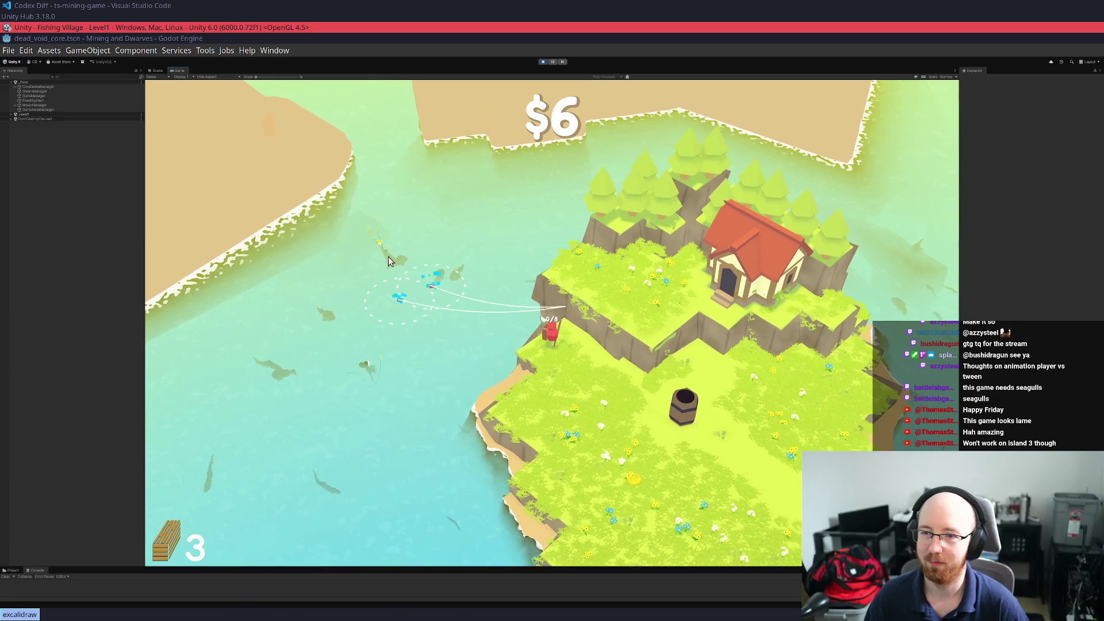
{"action": "key", "text": "d"}
{"action": "key", "text": "d"}
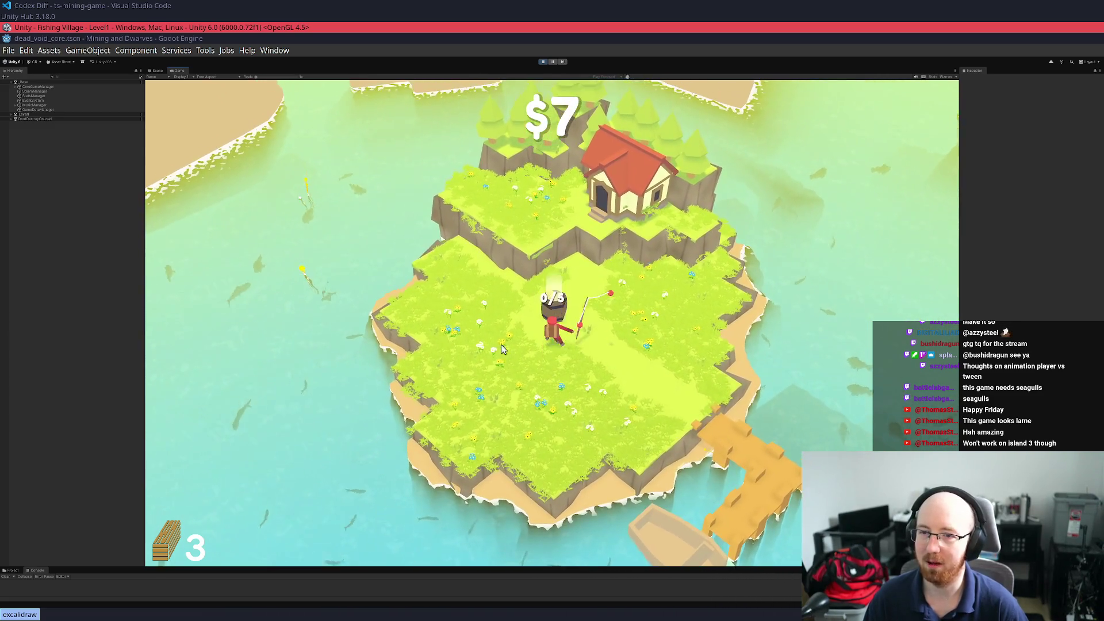
{"action": "key", "text": "d"}
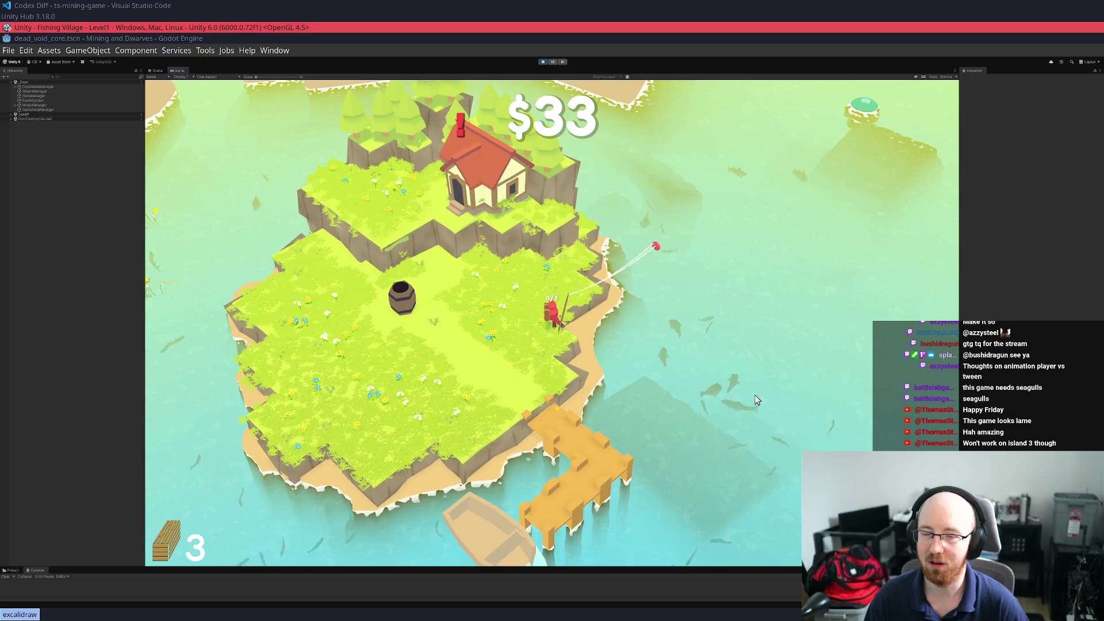
{"action": "key", "text": "a"}
{"action": "key", "text": "d"}
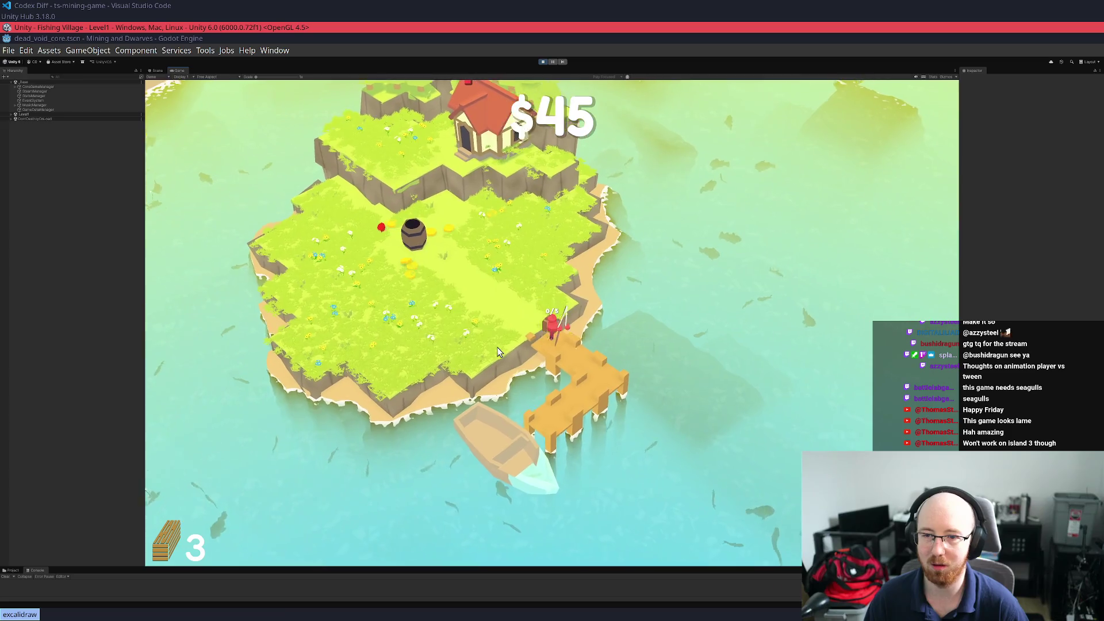
Reel in a floating plank from the end of the dock and carry it inland
{"action": "key", "text": "s"}
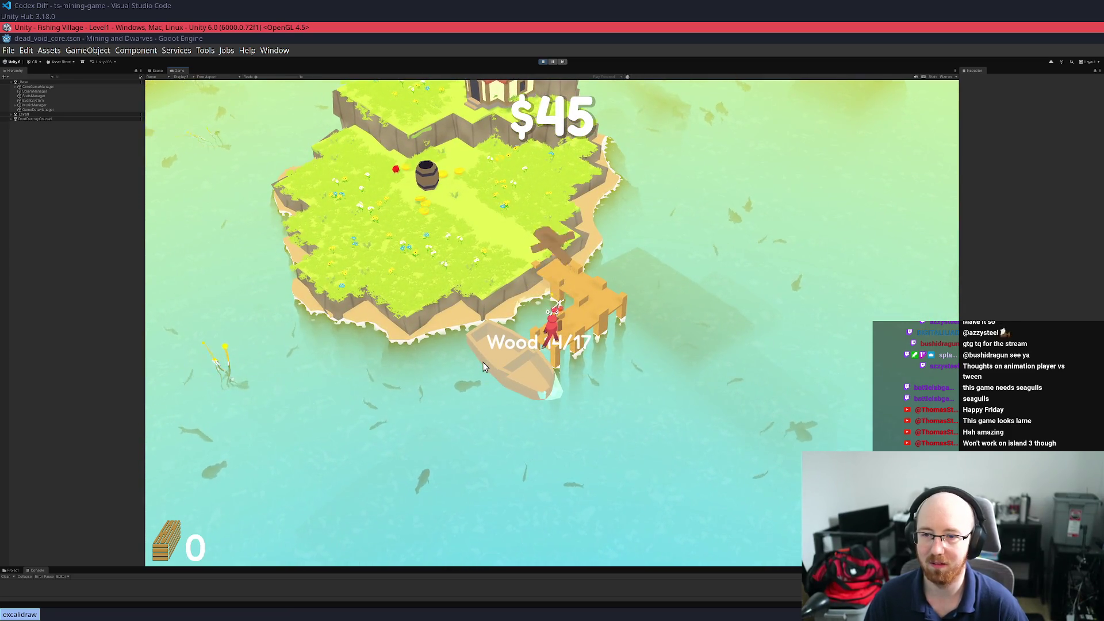
{"action": "key", "text": "d"}
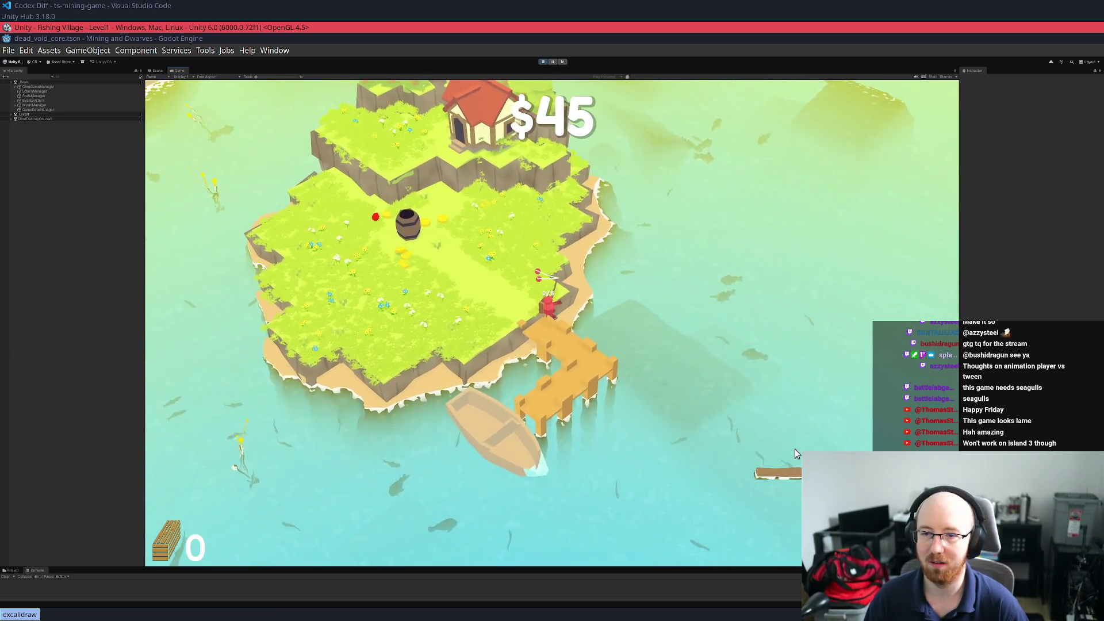
{"action": "key", "text": "w"}
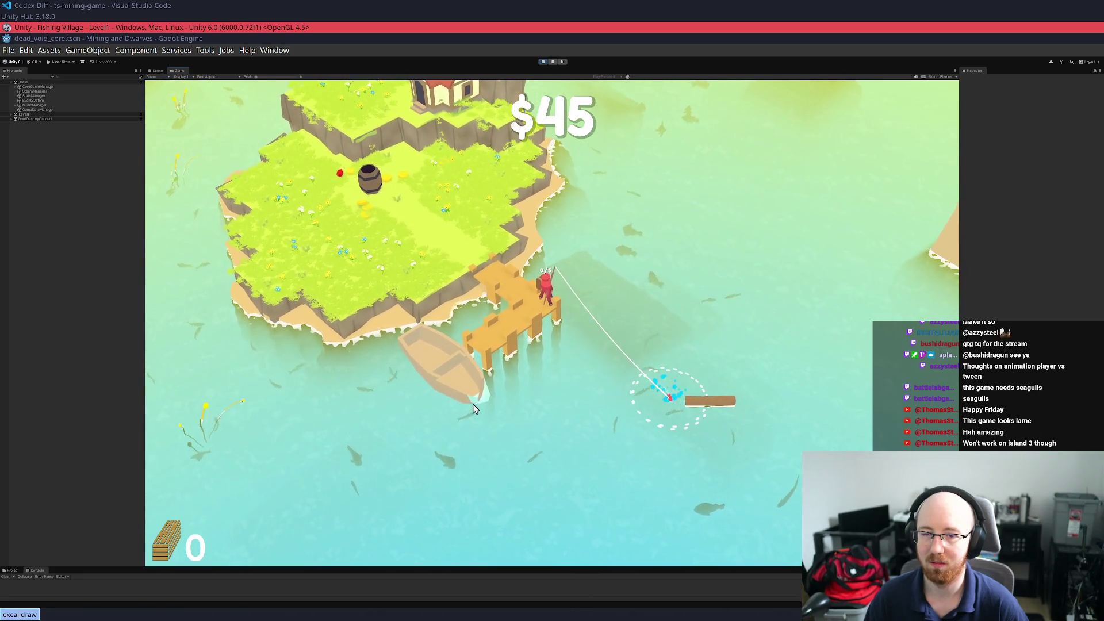
{"action": "key", "text": "a"}
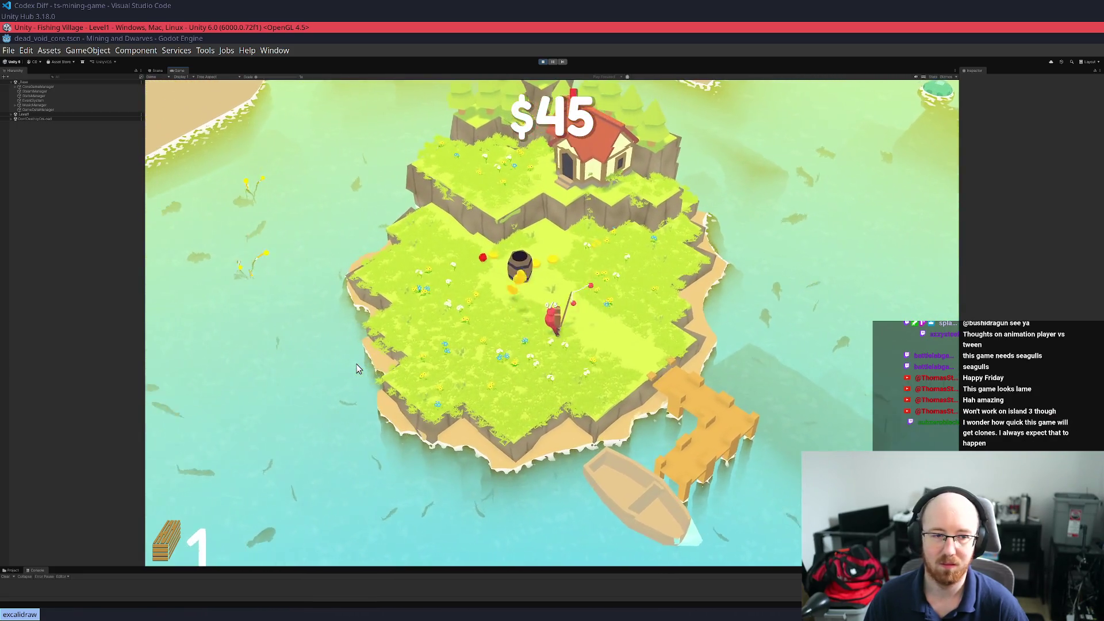
{"action": "key", "text": "w"}
{"action": "key", "text": "a"}
{"action": "key", "text": "a"}
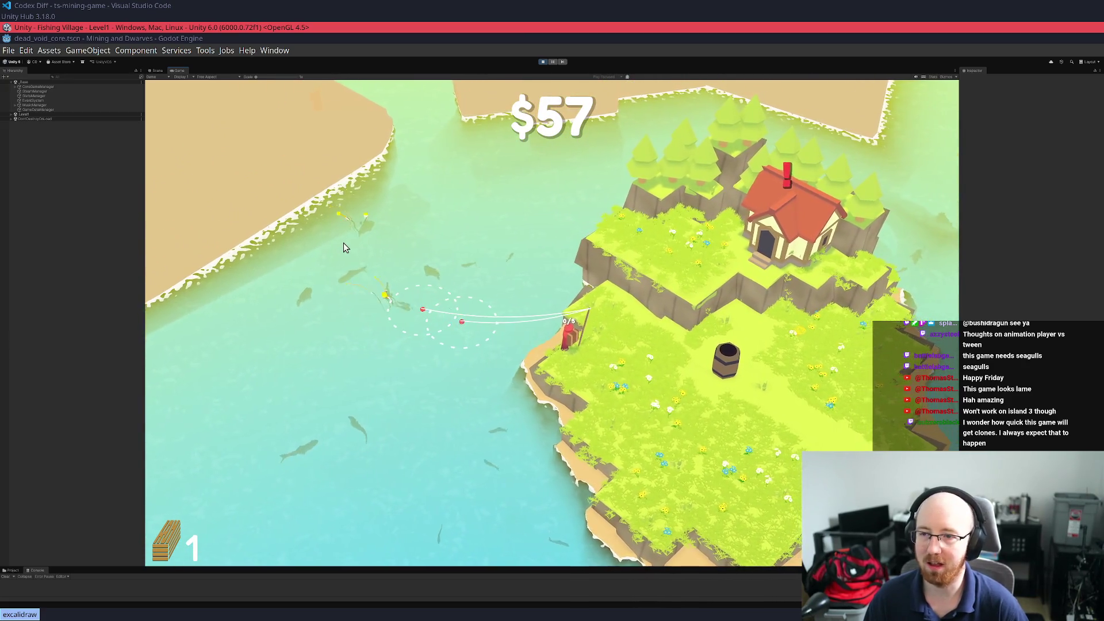
Sell another catch, add the plank to the dock for 15/17 wood, and open the upgrade tree with $135
{"action": "key", "text": "w"}
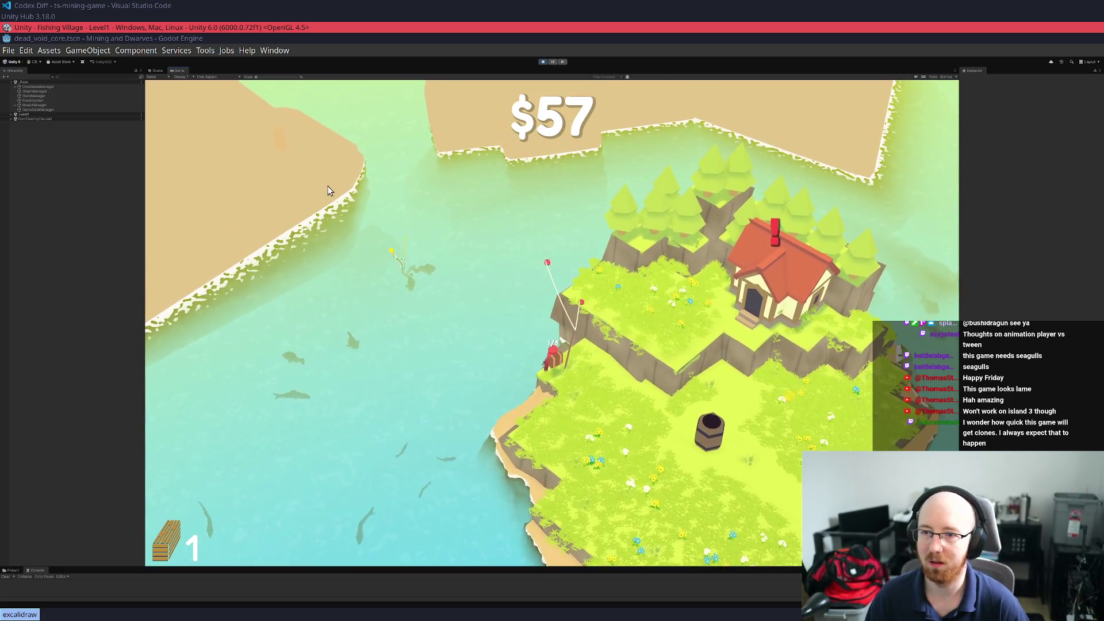
{"action": "key", "text": "d"}
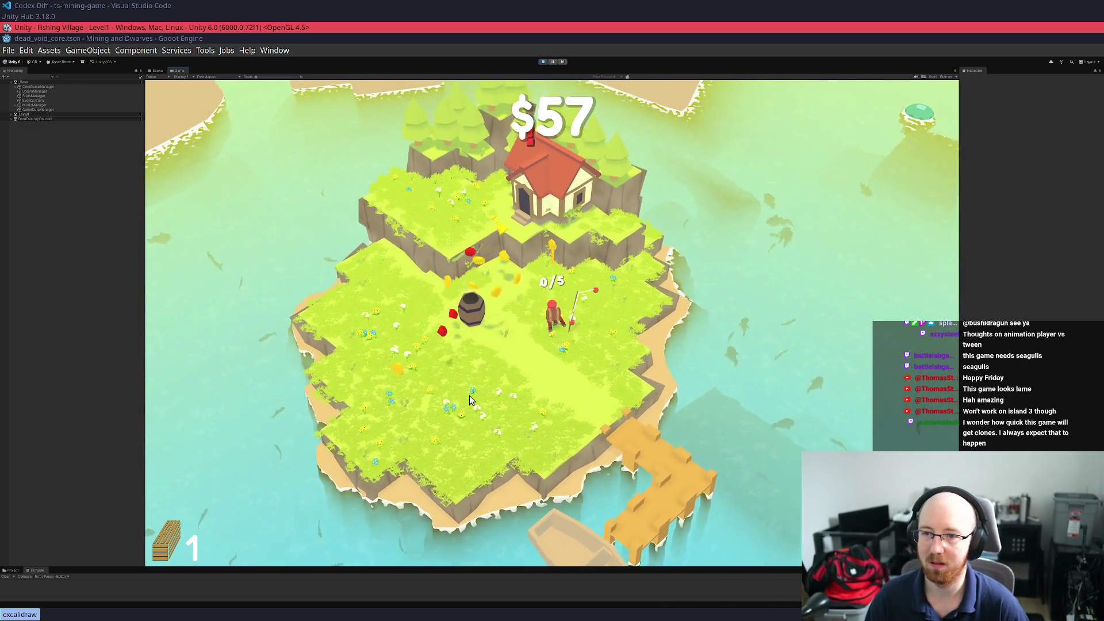
{"action": "key", "text": "s"}
{"action": "key", "text": "s"}
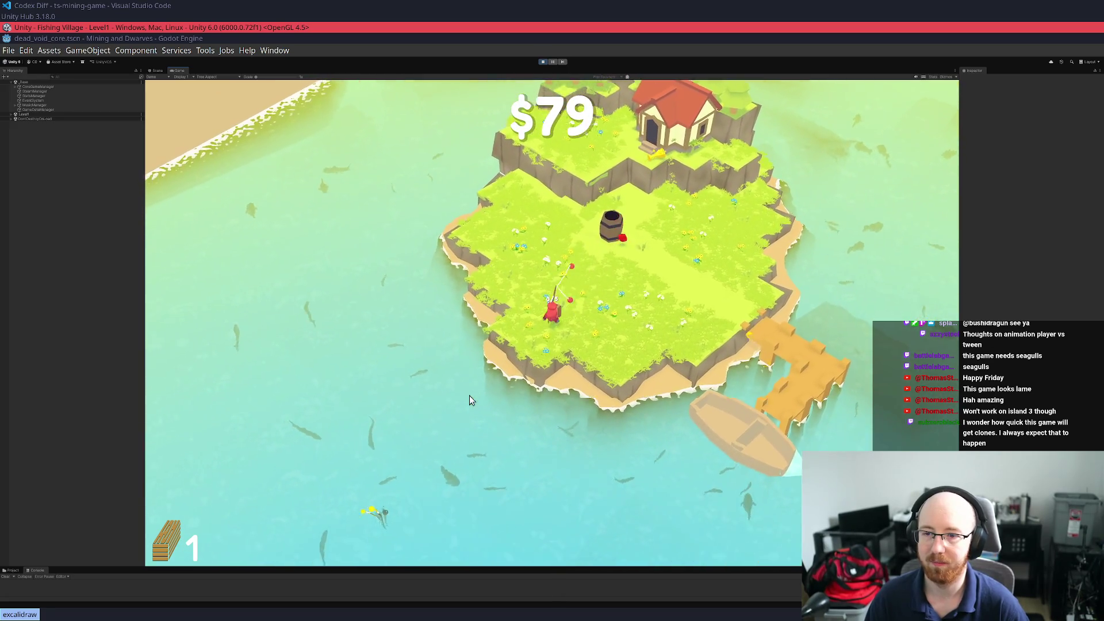
{"action": "key", "text": "d"}
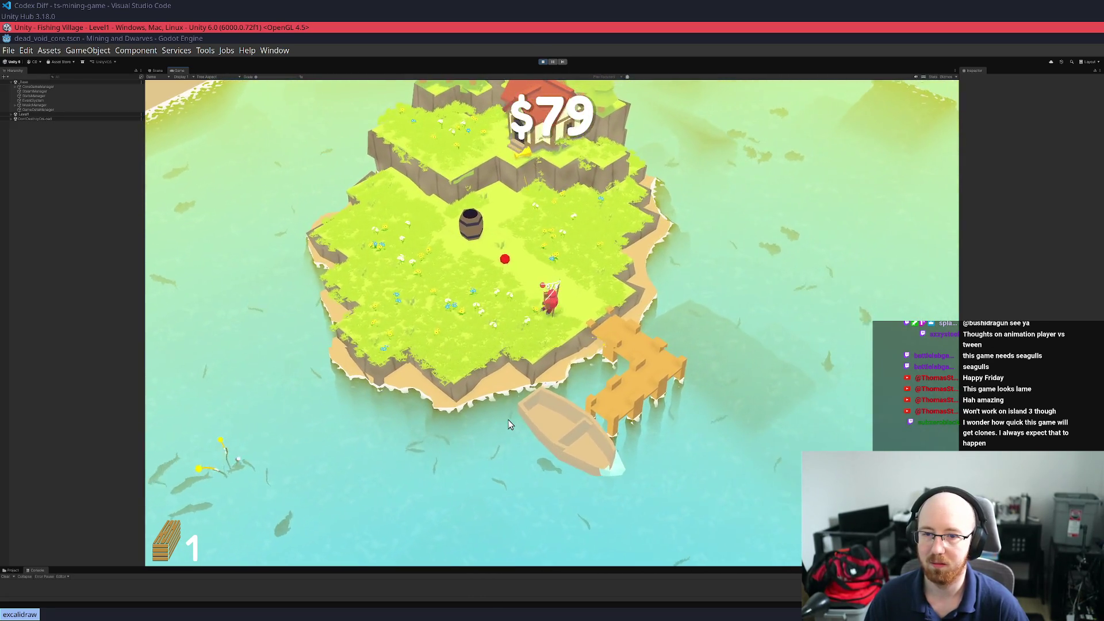
{"action": "key", "text": "e"}
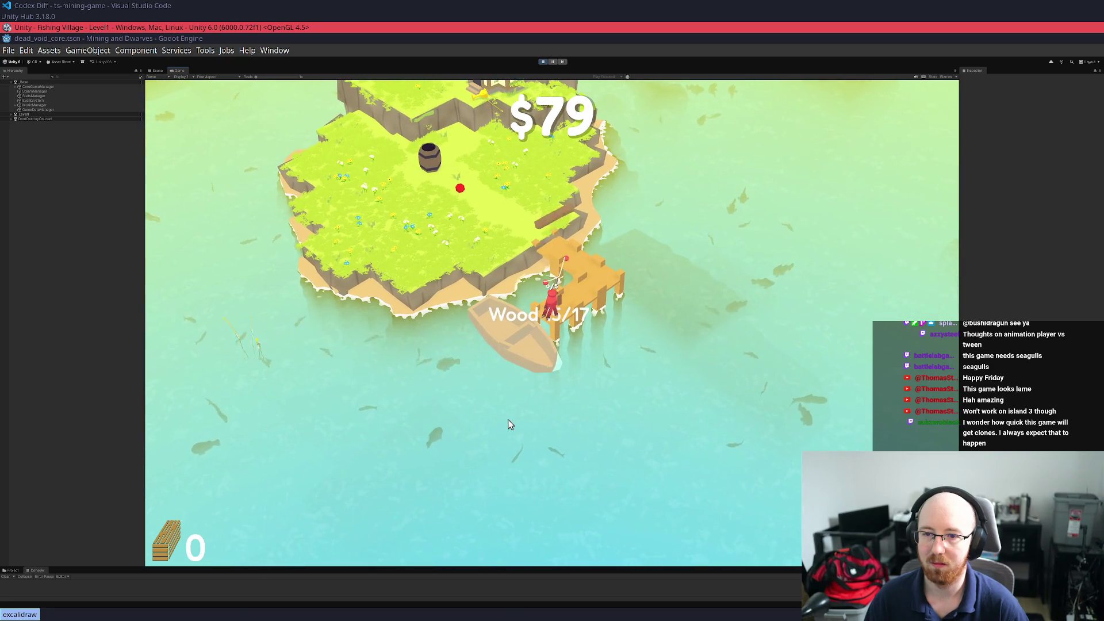
{"action": "key", "text": "w"}
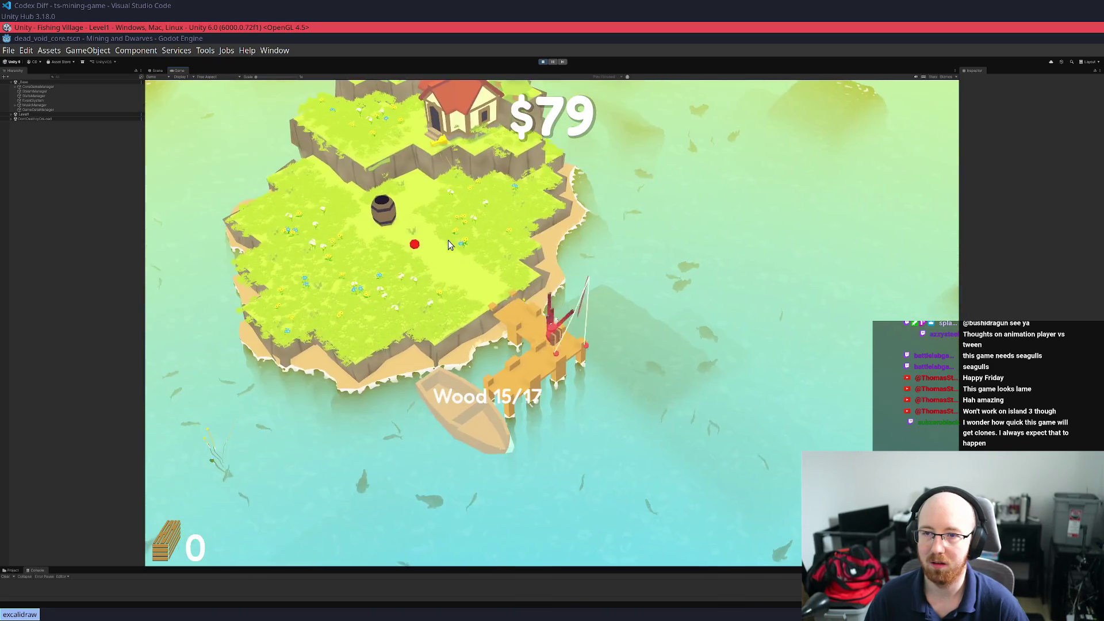
{"action": "key", "text": "w"}
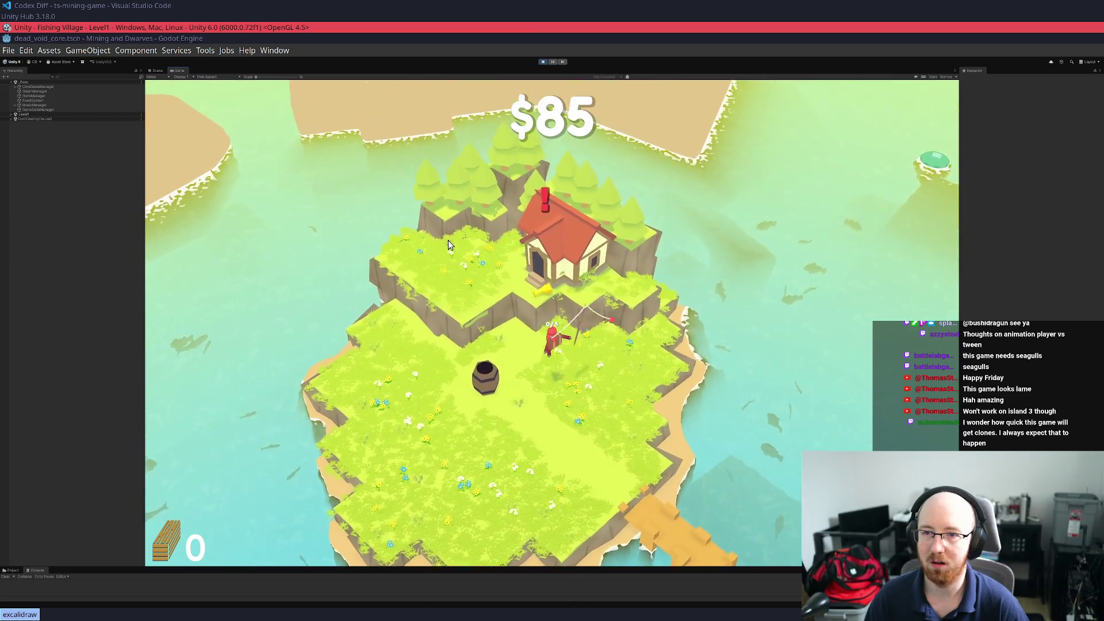
{"action": "key", "text": "e"}
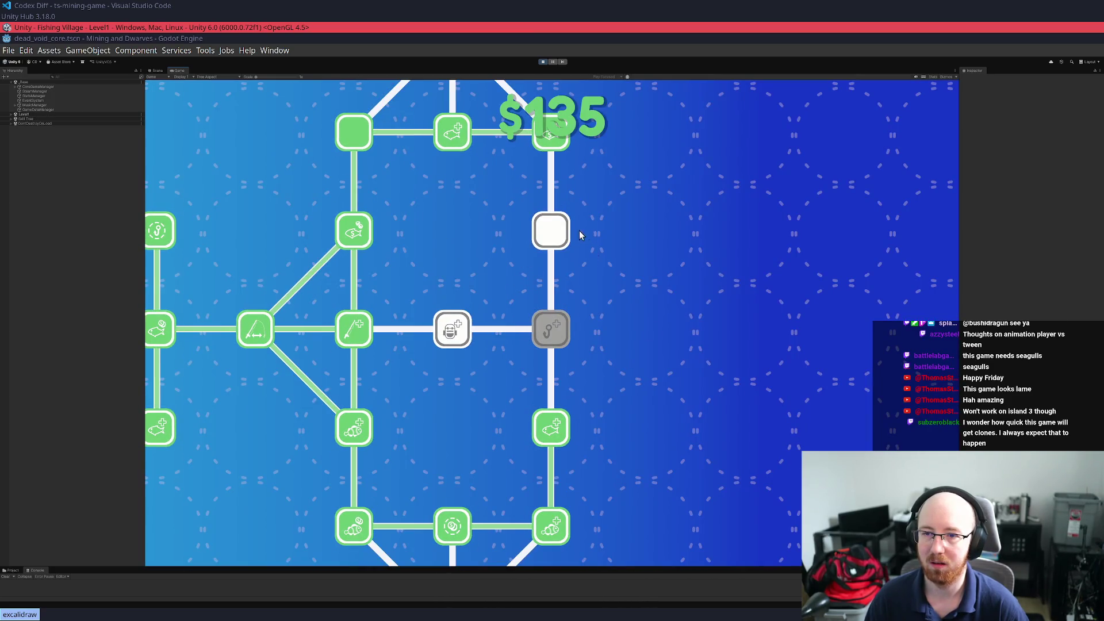
Reel in a floating log and deliver it to the dock
{"action": "key", "text": "Escape"}
{"action": "key", "text": "s"}
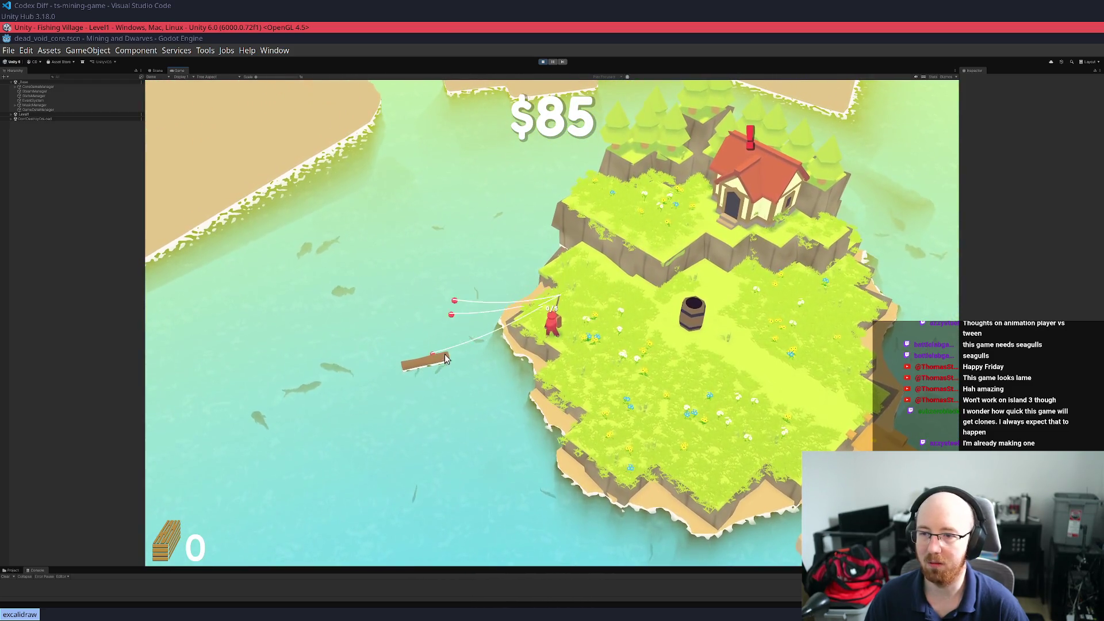
{"action": "left_click", "coordinate": [454, 361]}
{"action": "key", "text": "w"}
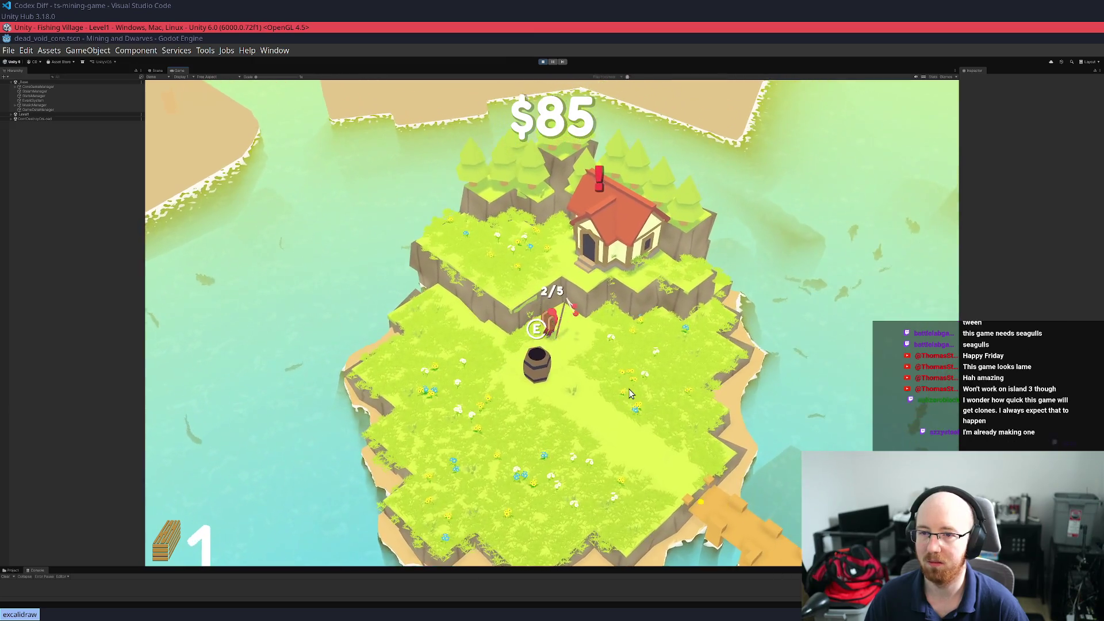
{"action": "key", "text": "s"}
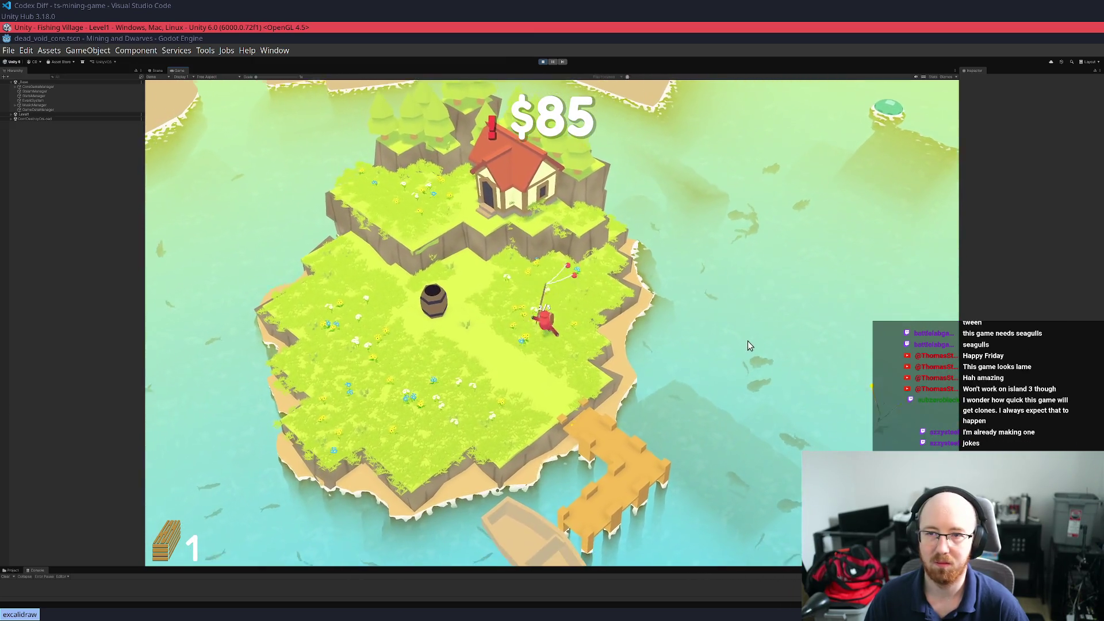
{"action": "key", "text": "s"}
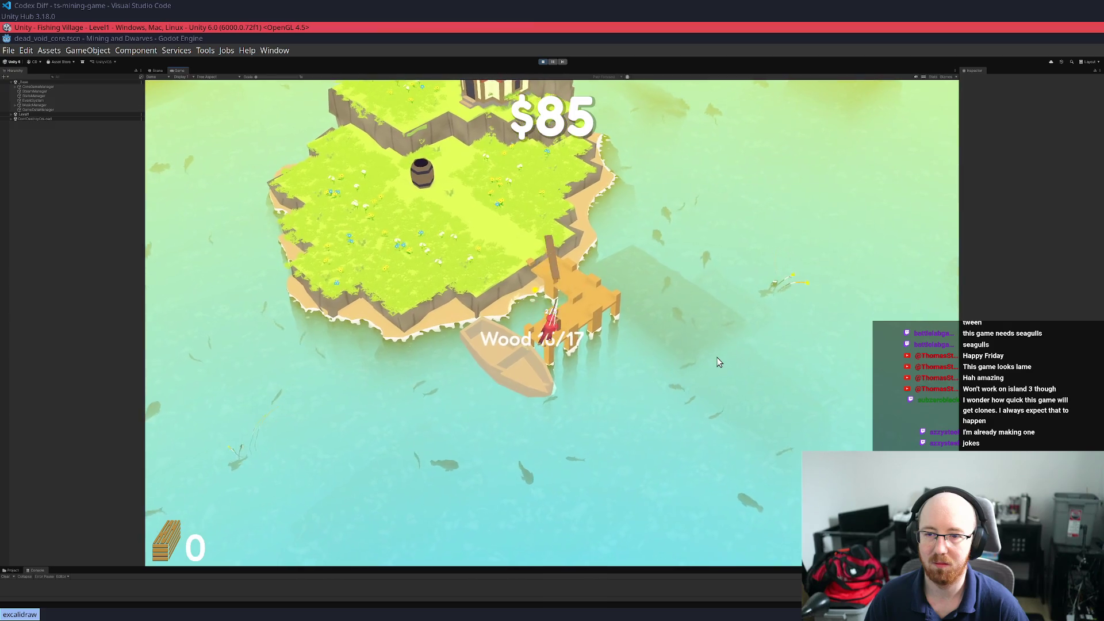
{"action": "key", "text": "a"}
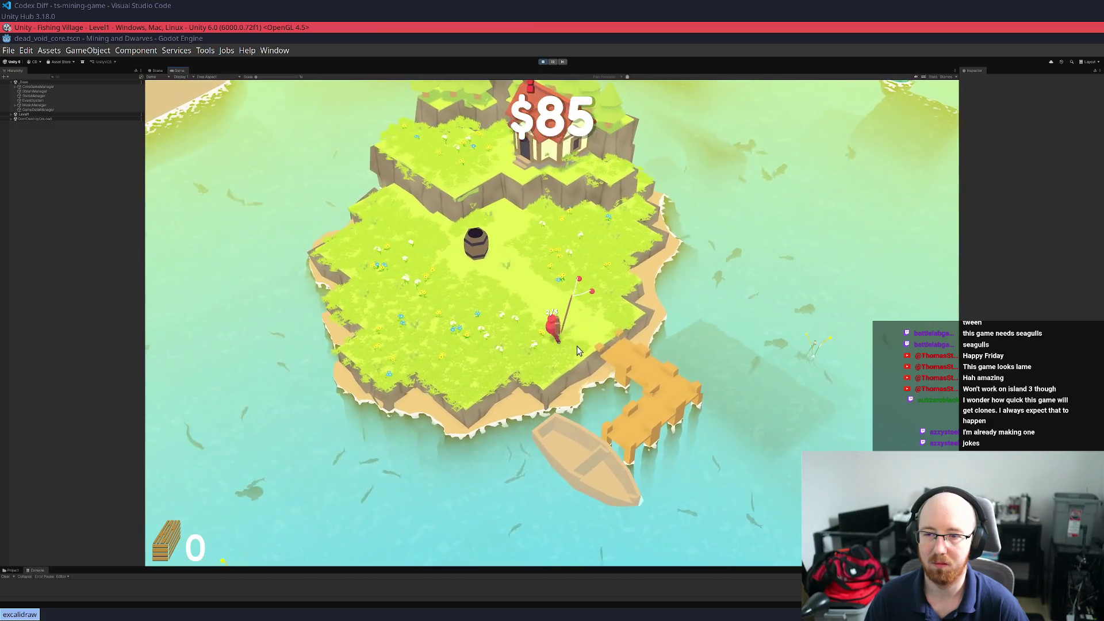
Walk back past the barrel and cast at the fish spot off the east edge
{"action": "key", "text": "w"}
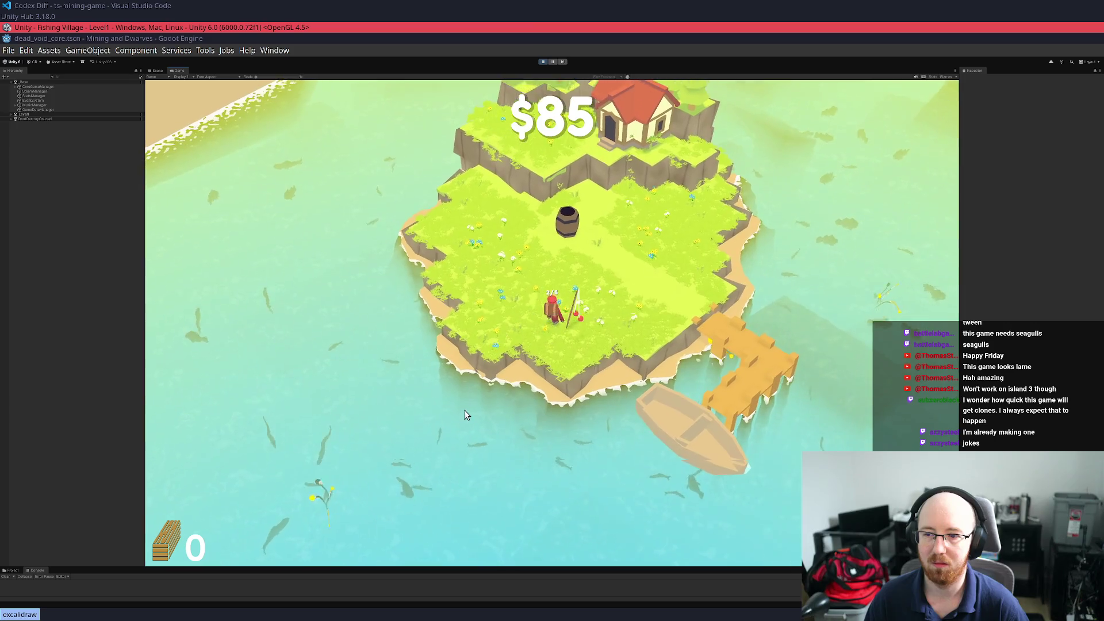
{"action": "key", "text": "s"}
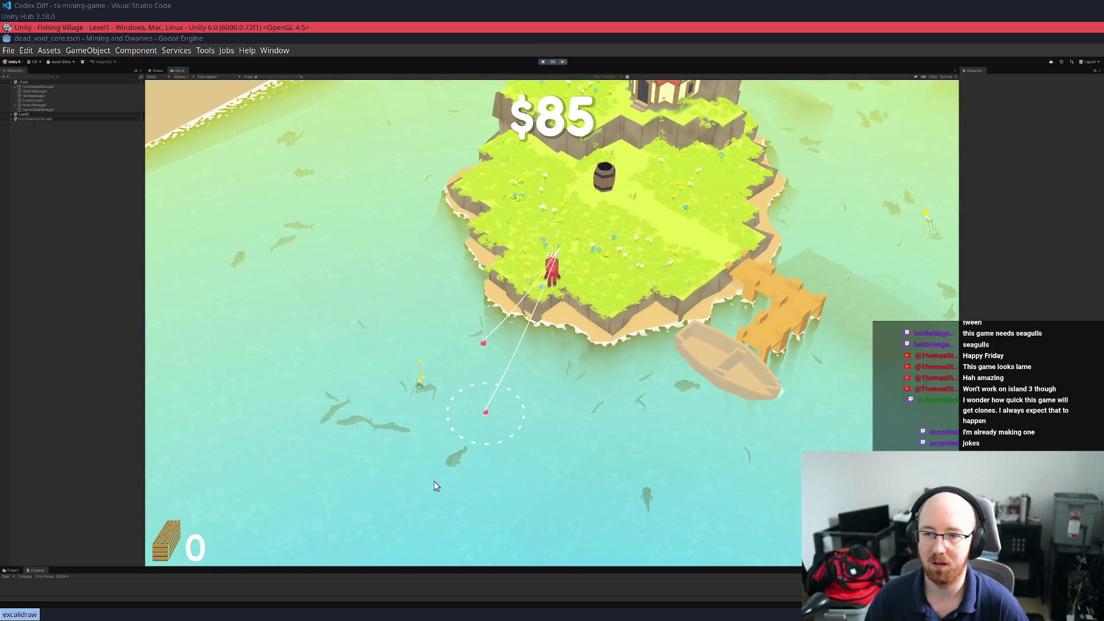
{"action": "key", "text": "w"}
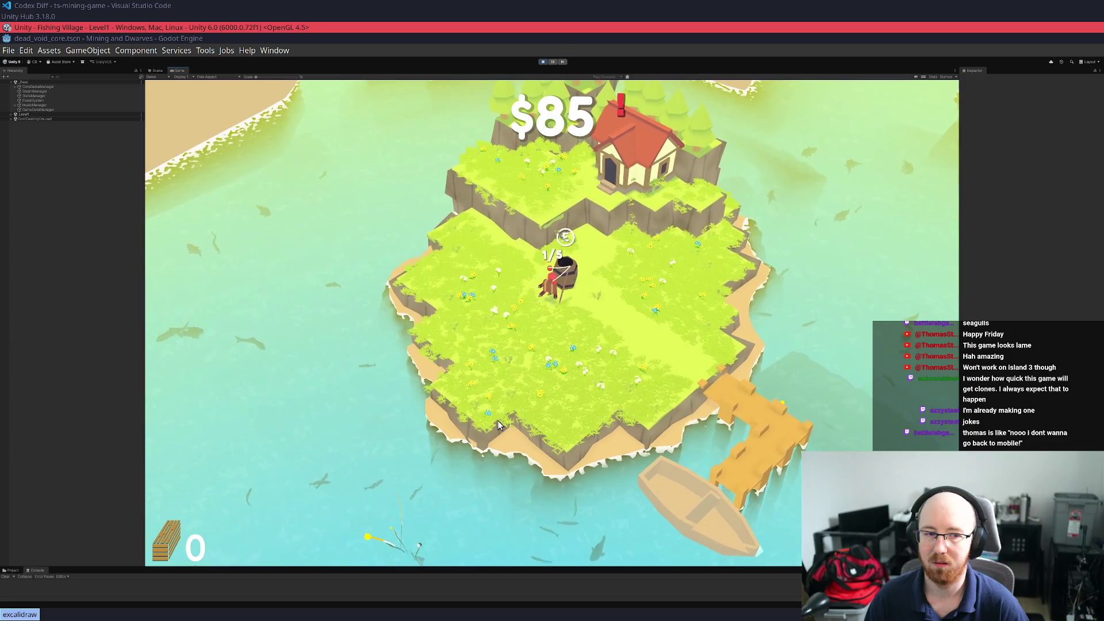
{"action": "key", "text": "d"}
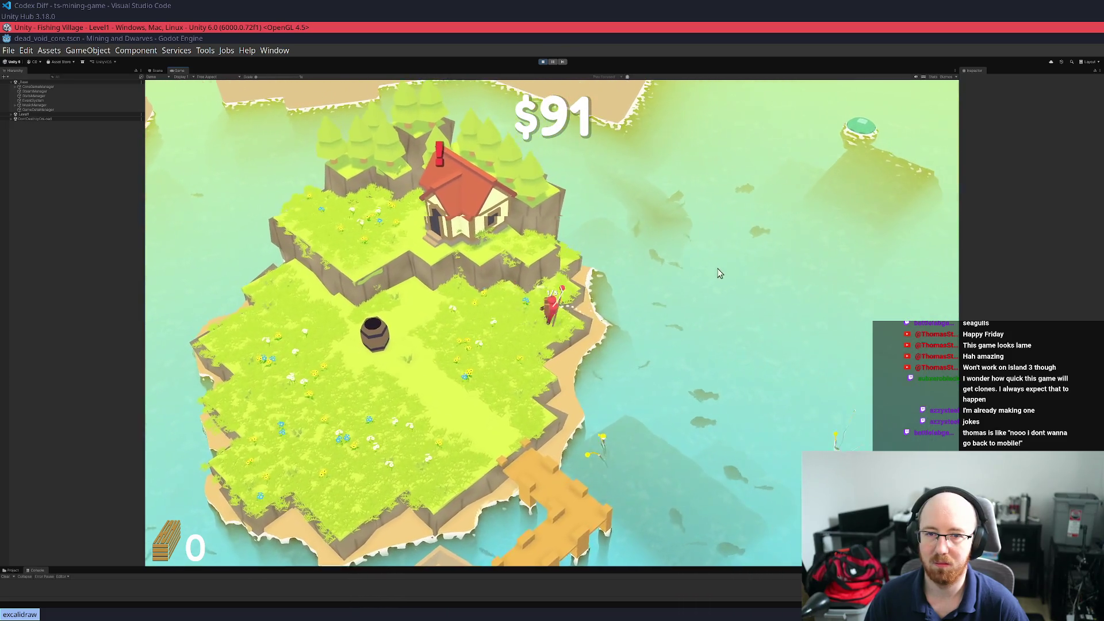
{"action": "left_click", "coordinate": [725, 257]}
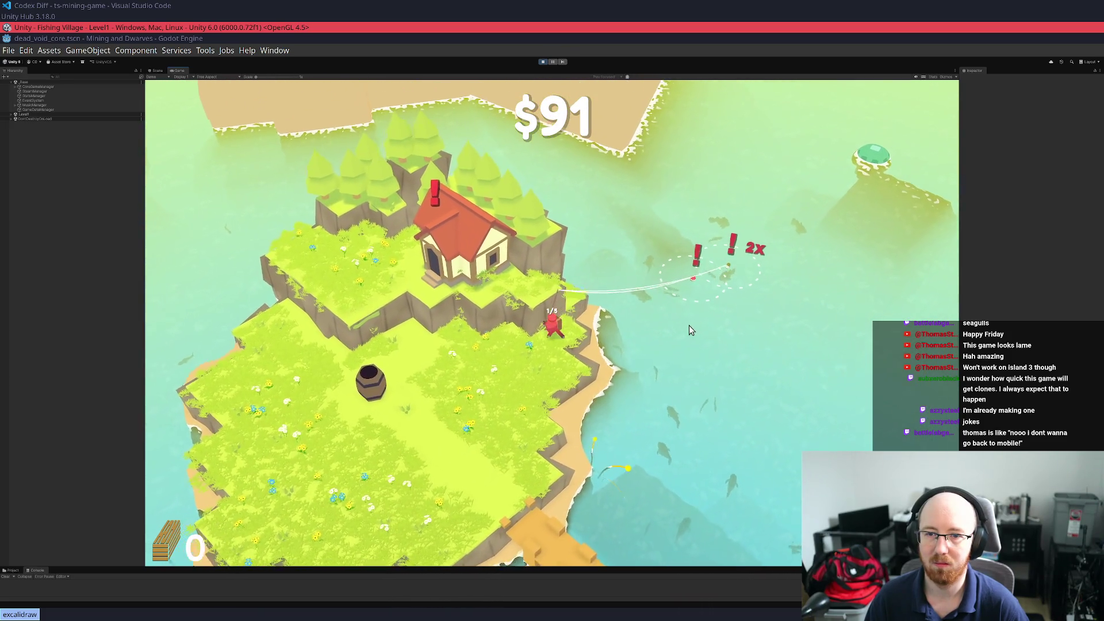
{"action": "key", "text": "a"}
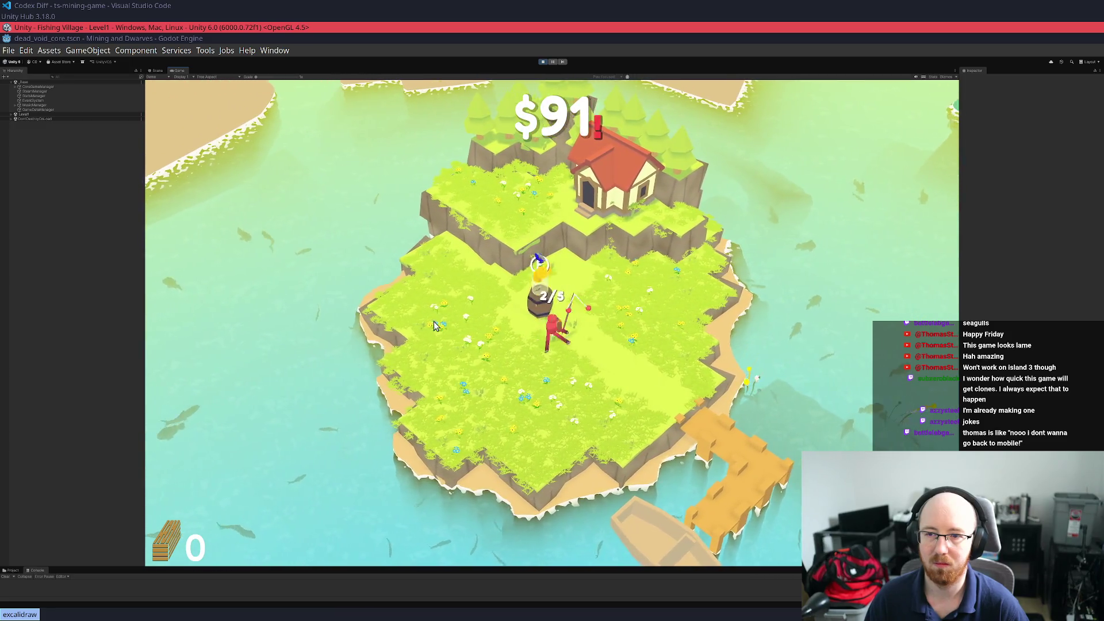
{"action": "key", "text": "a"}
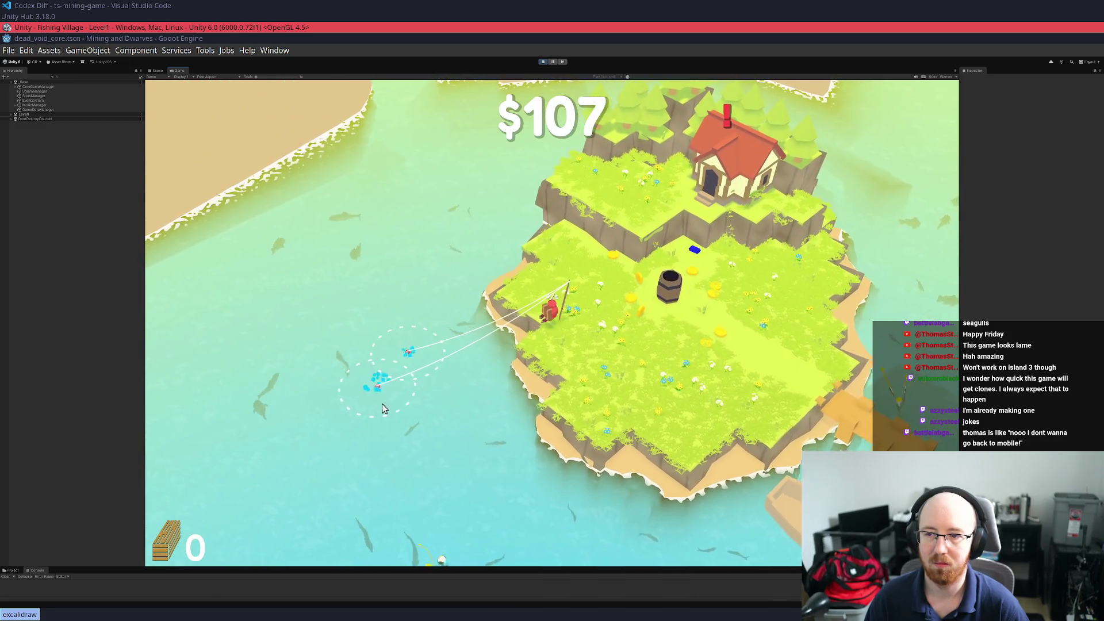
Sell catches at the barrel and reel in another log from the west edge
{"action": "key", "text": "d"}
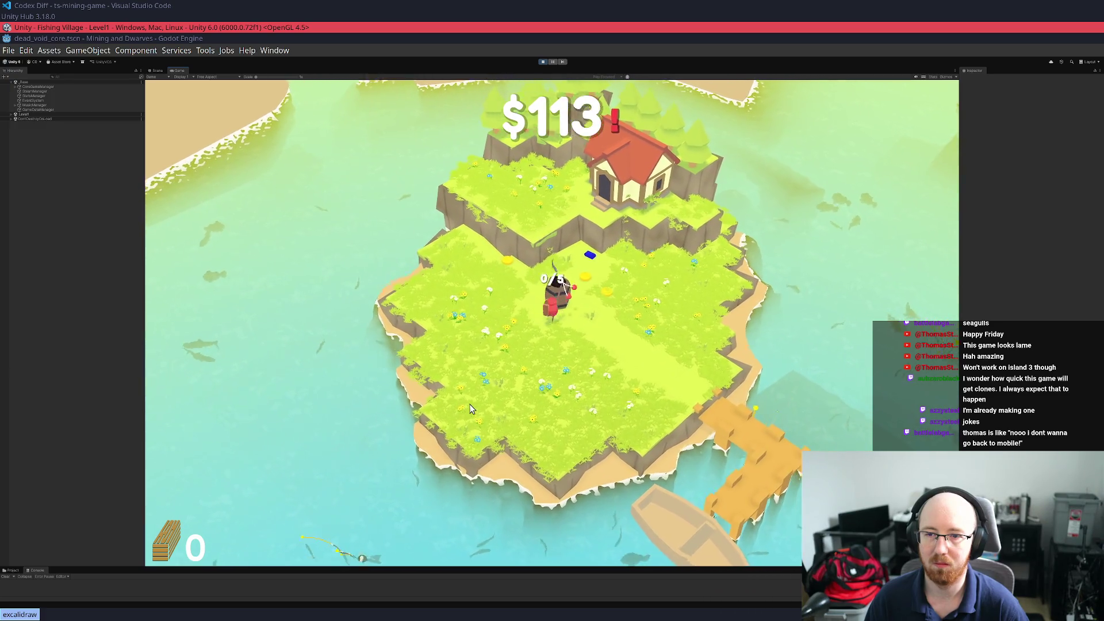
{"action": "key", "text": "s"}
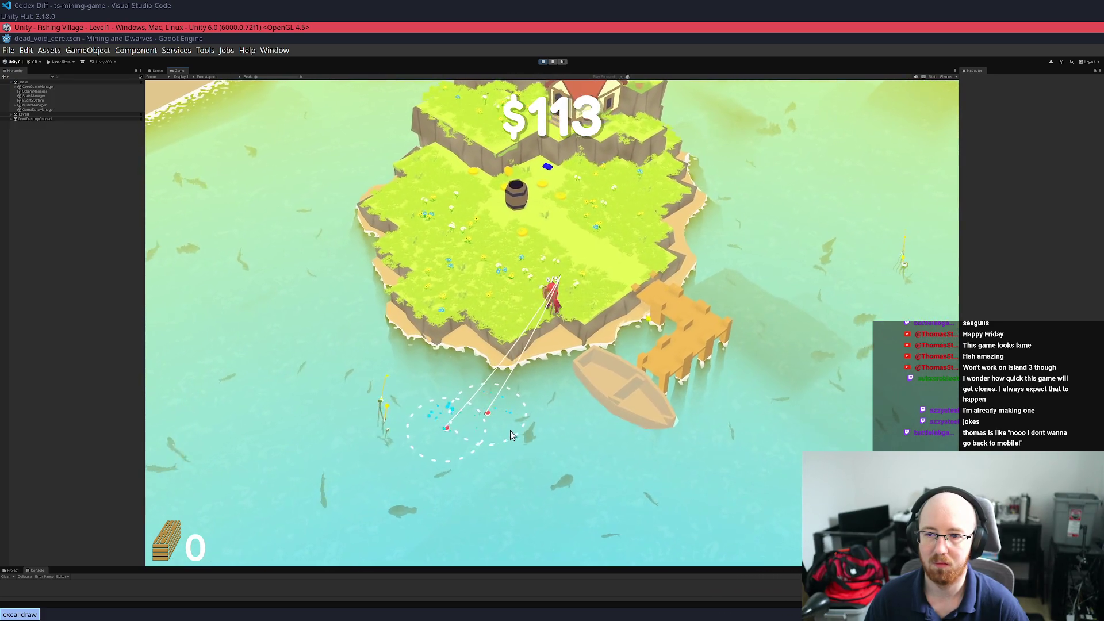
{"action": "key", "text": "w"}
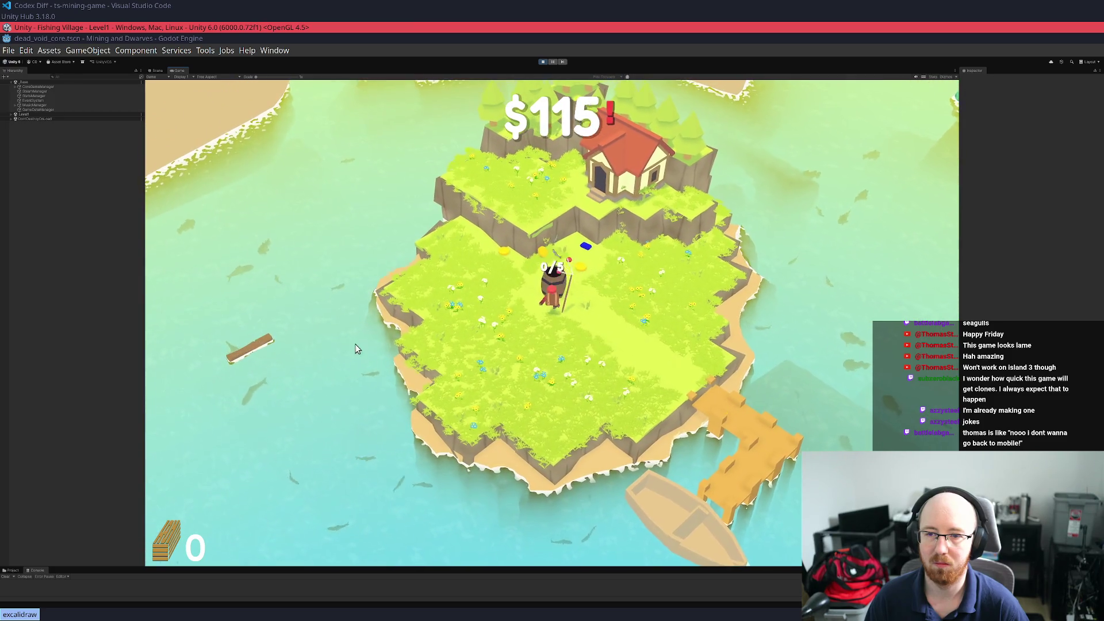
{"action": "key", "text": "a"}
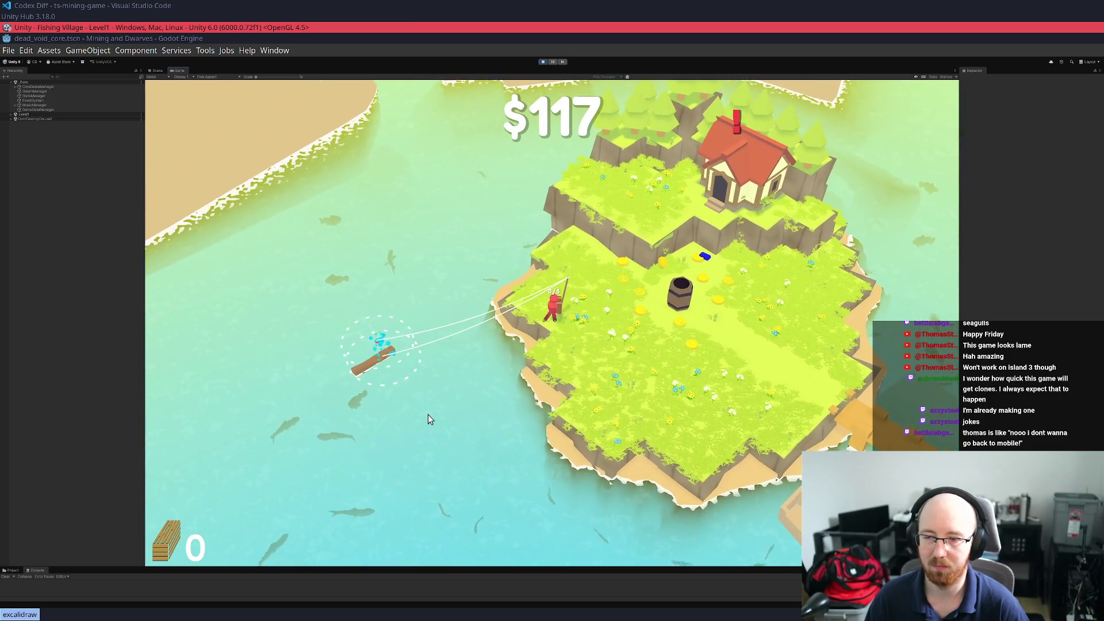
{"action": "key", "text": "d"}
Buy the $50 Backpack Size upgrade at the house, then deposit the last log to finish the boat
{"action": "key", "text": "w"}
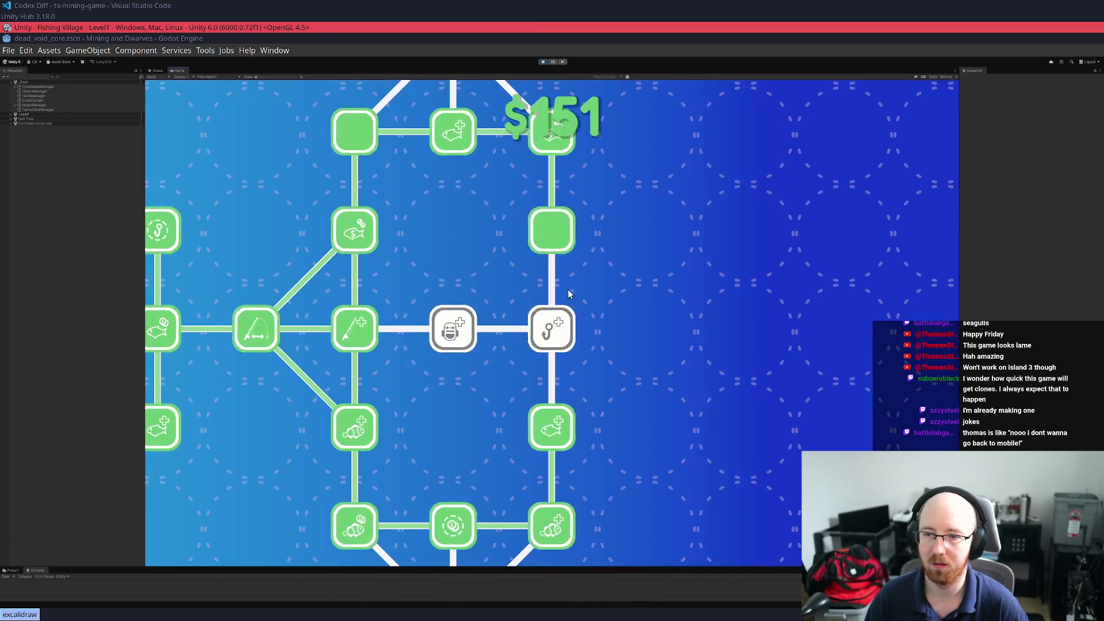
{"action": "mouse_move", "coordinate": [458, 336]}
{"action": "key", "text": "s"}
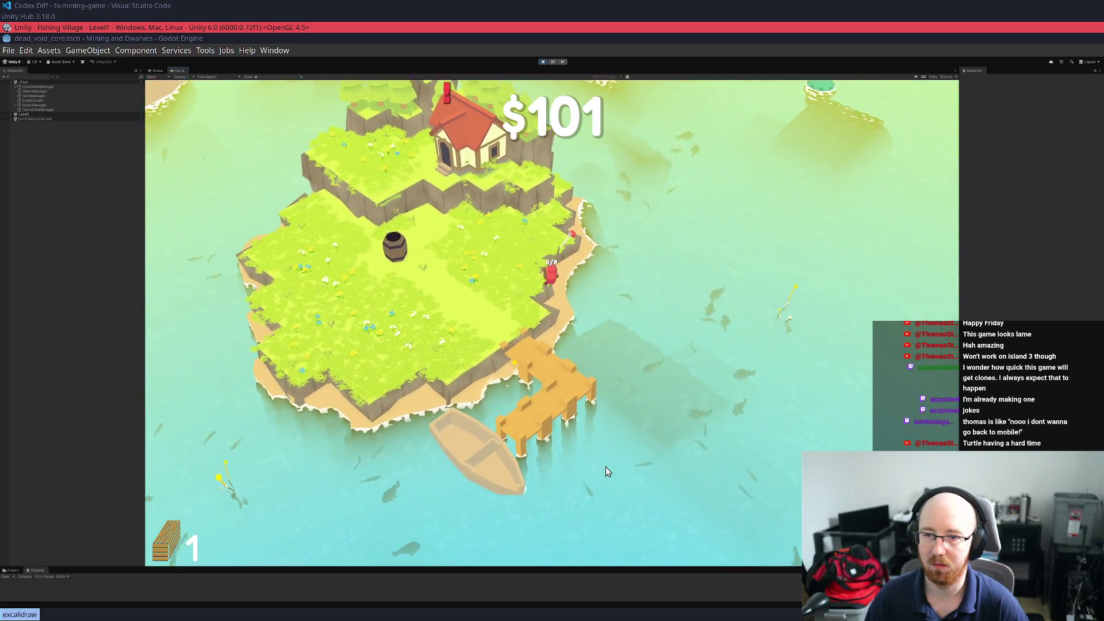
{"action": "key", "text": "s"}
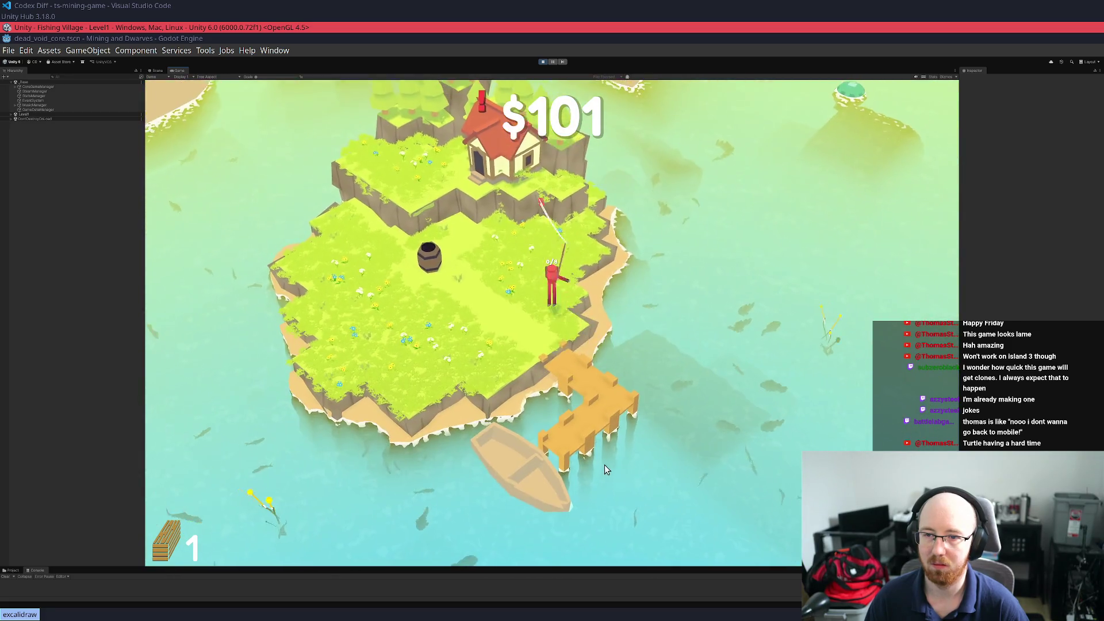
{"action": "key", "text": "e"}
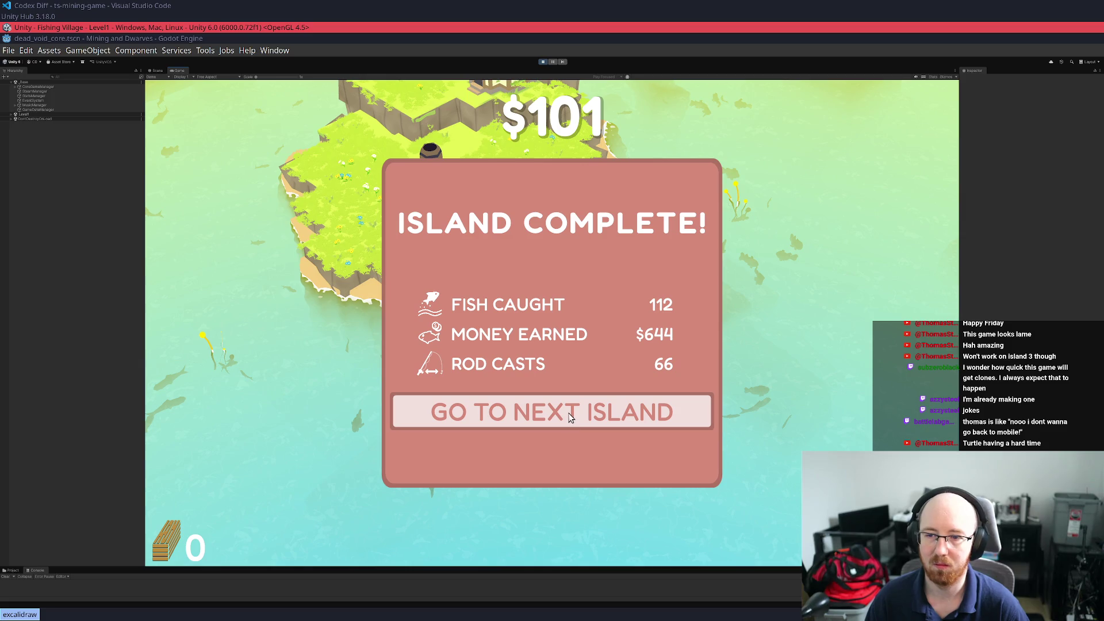
Choose Go To Next Island on the Island Complete panel (112 fish, $644, 66 casts)
{"action": "left_click", "coordinate": [570, 417]}
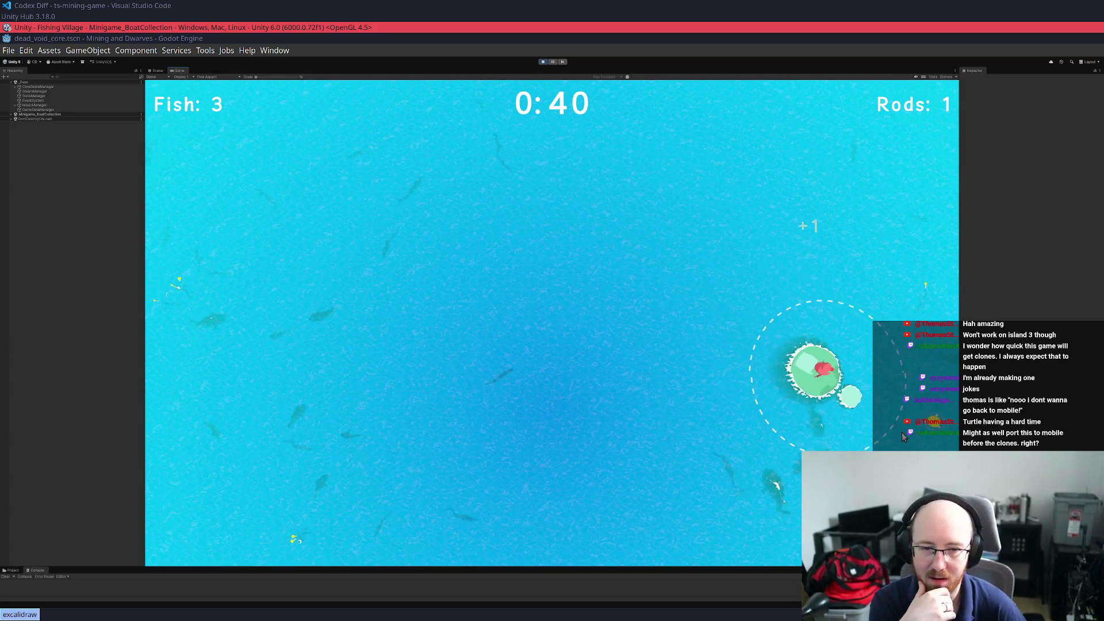
Steer the boat down, left, right and up through fish schools until the timer expires
{"action": "left_click_drag", "start_coordinate": [602, 406], "coordinate": [498, 494]}
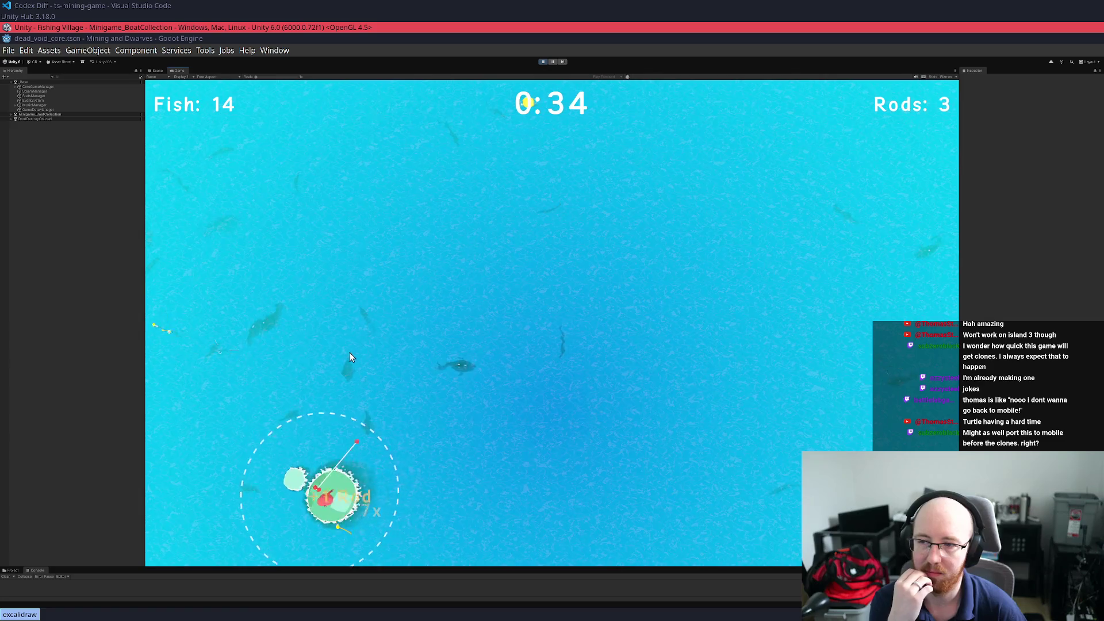
{"action": "left_click_drag", "start_coordinate": [199, 317], "coordinate": [248, 320]}
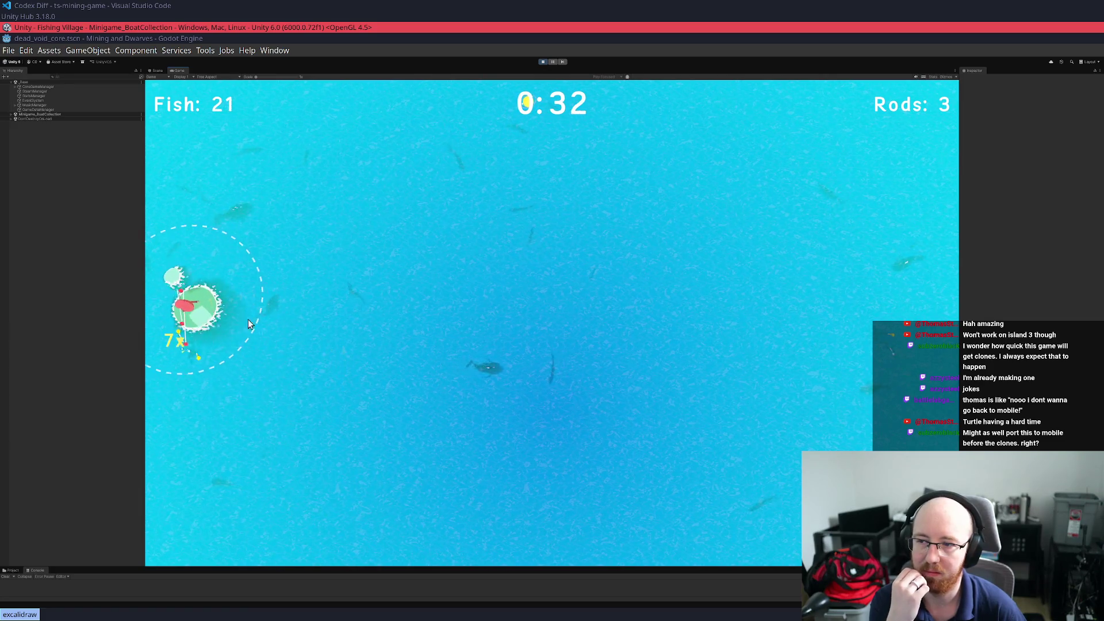
{"action": "left_click_drag", "start_coordinate": [267, 115], "coordinate": [191, 126]}
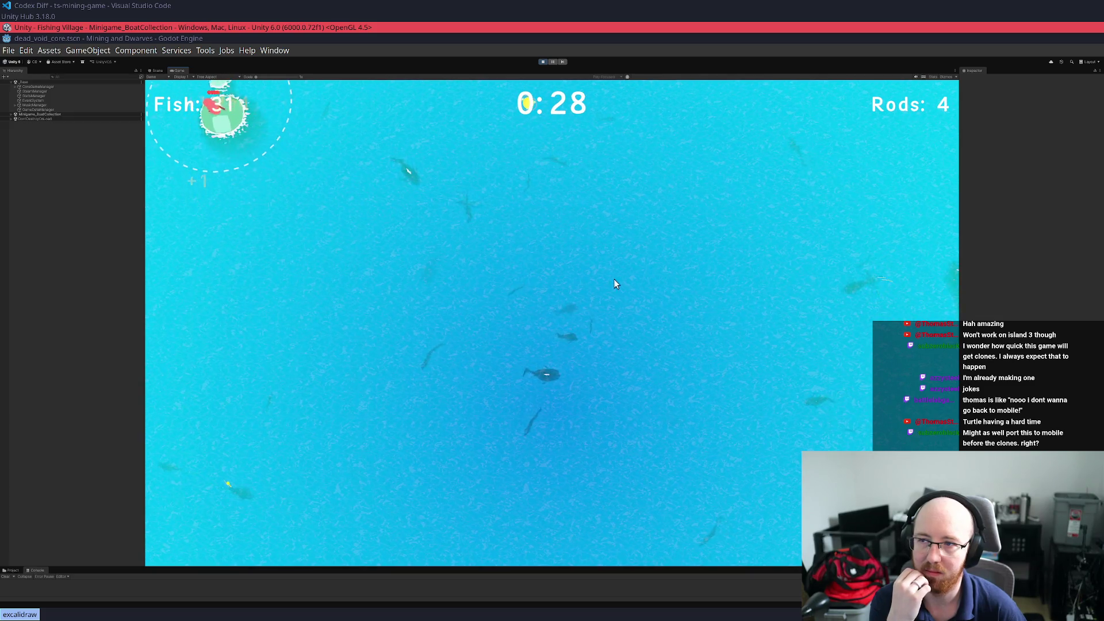
{"action": "mouse_move", "coordinate": [579, 315]}
{"action": "left_mouse_down"}
{"action": "mouse_move", "coordinate": [542, 344]}
{"action": "mouse_move", "coordinate": [414, 343]}
{"action": "mouse_move", "coordinate": [523, 381]}
{"action": "left_mouse_up"}
{"action": "mouse_move", "coordinate": [627, 415]}
{"action": "left_mouse_down"}
{"action": "mouse_move", "coordinate": [722, 424]}
{"action": "mouse_move", "coordinate": [822, 398]}
{"action": "left_mouse_up"}
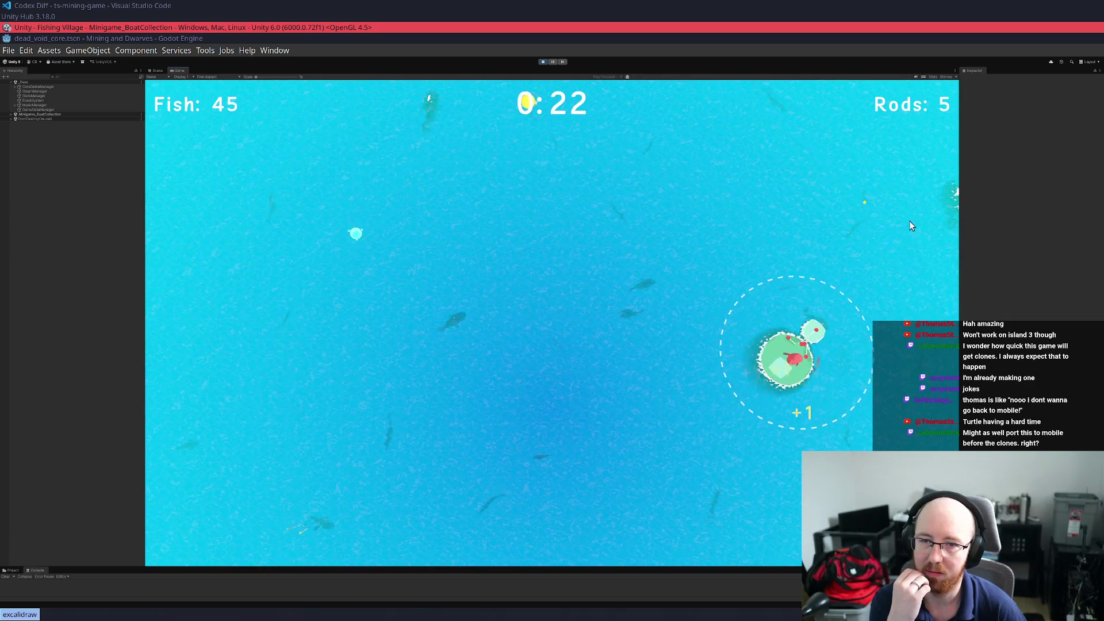
{"action": "mouse_move", "coordinate": [790, 165]}
{"action": "left_mouse_down"}
{"action": "mouse_move", "coordinate": [742, 146]}
{"action": "mouse_move", "coordinate": [421, 209]}
{"action": "left_mouse_up"}
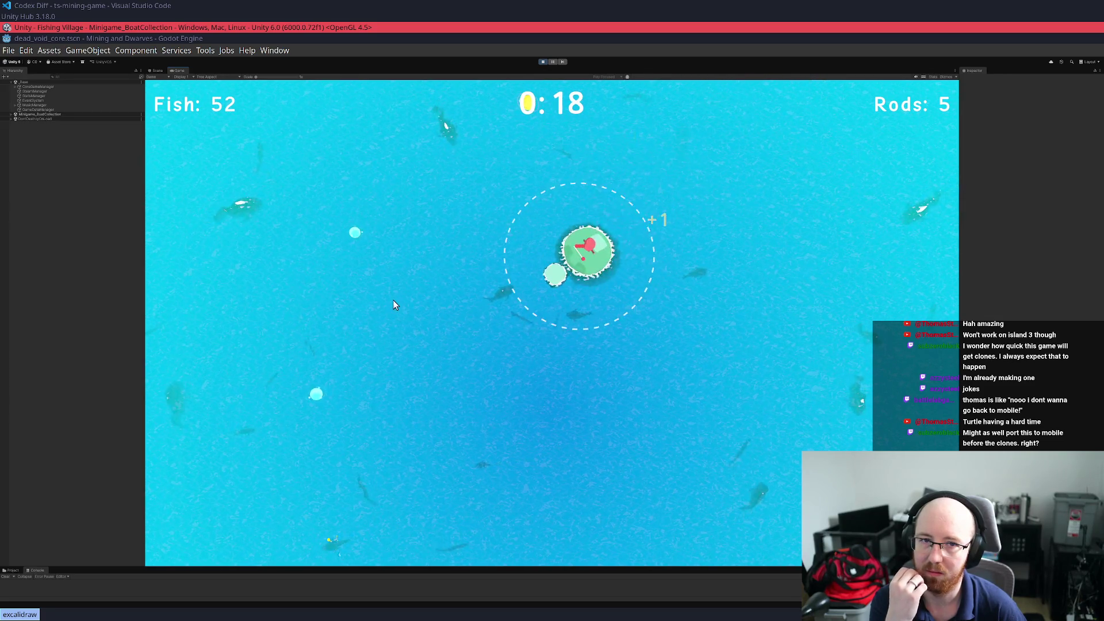
{"action": "left_click_drag", "start_coordinate": [377, 452], "coordinate": [577, 481]}
{"action": "mouse_move", "coordinate": [795, 329]}
{"action": "left_mouse_down"}
{"action": "mouse_move", "coordinate": [778, 299]}
{"action": "mouse_move", "coordinate": [613, 241]}
{"action": "mouse_move", "coordinate": [474, 165]}
{"action": "mouse_move", "coordinate": [434, 210]}
{"action": "mouse_move", "coordinate": [407, 333]}
{"action": "mouse_move", "coordinate": [514, 476]}
{"action": "left_mouse_up"}
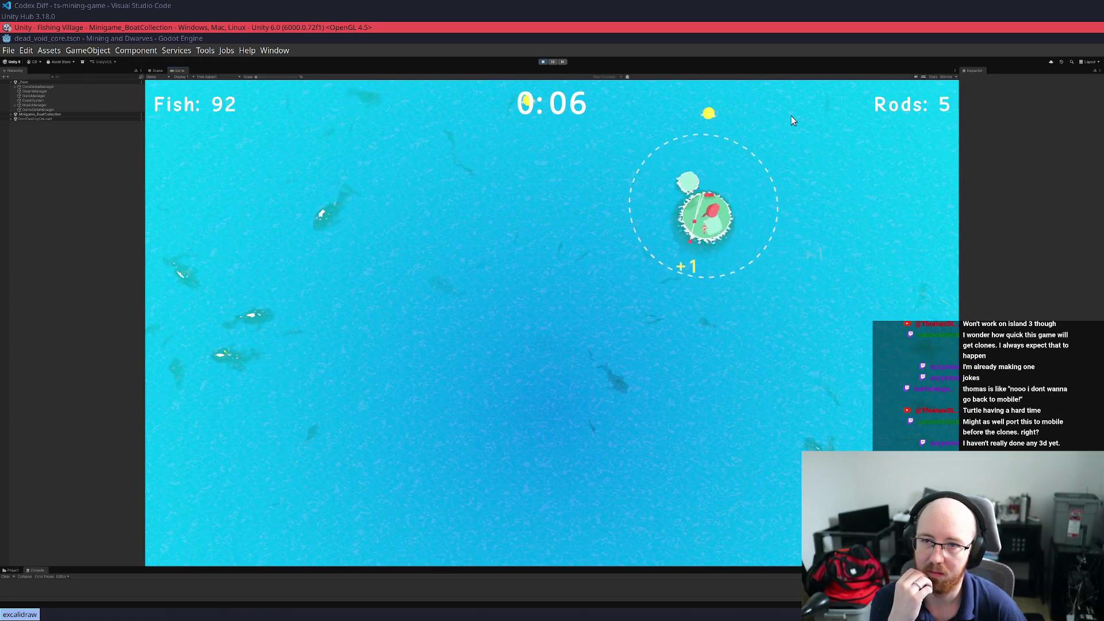
{"action": "left_click_drag", "start_coordinate": [507, 152], "coordinate": [381, 181]}
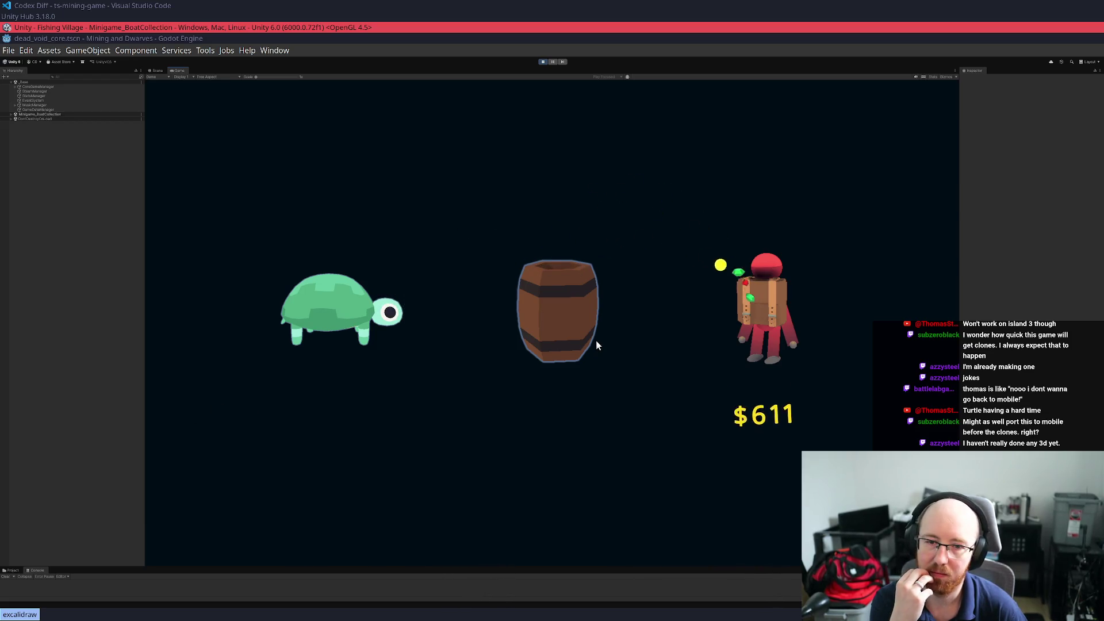
Continue past the boat round's results to travel to the icy island, now holding $712
{"action": "key", "text": "space"}
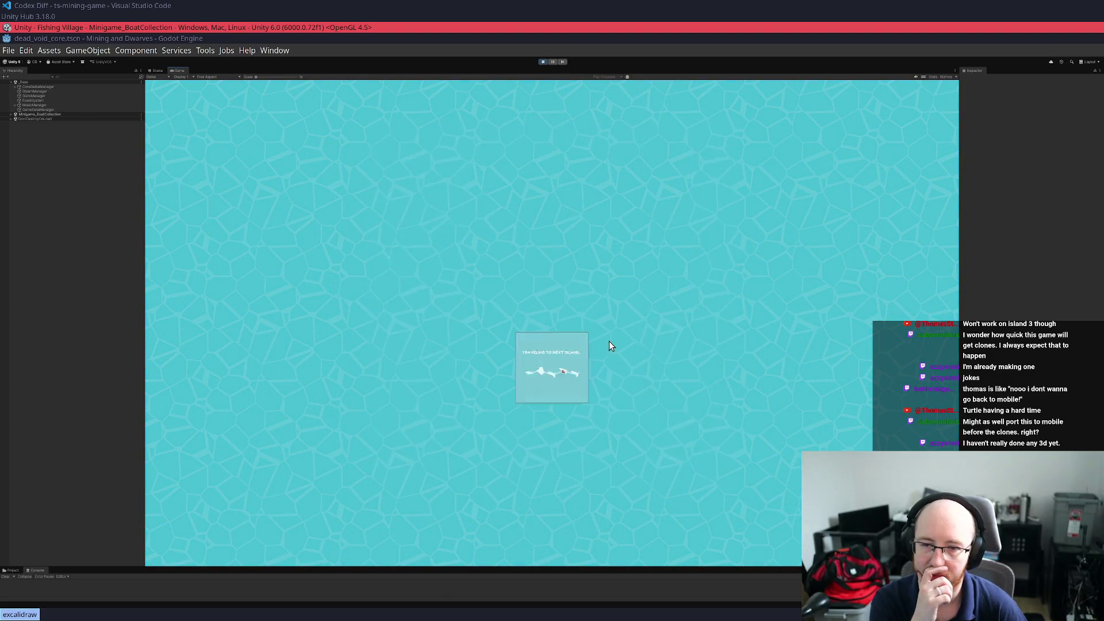
Walk the fisher across the ice to the water's edge and cast a line
{"action": "key", "text": "w"}
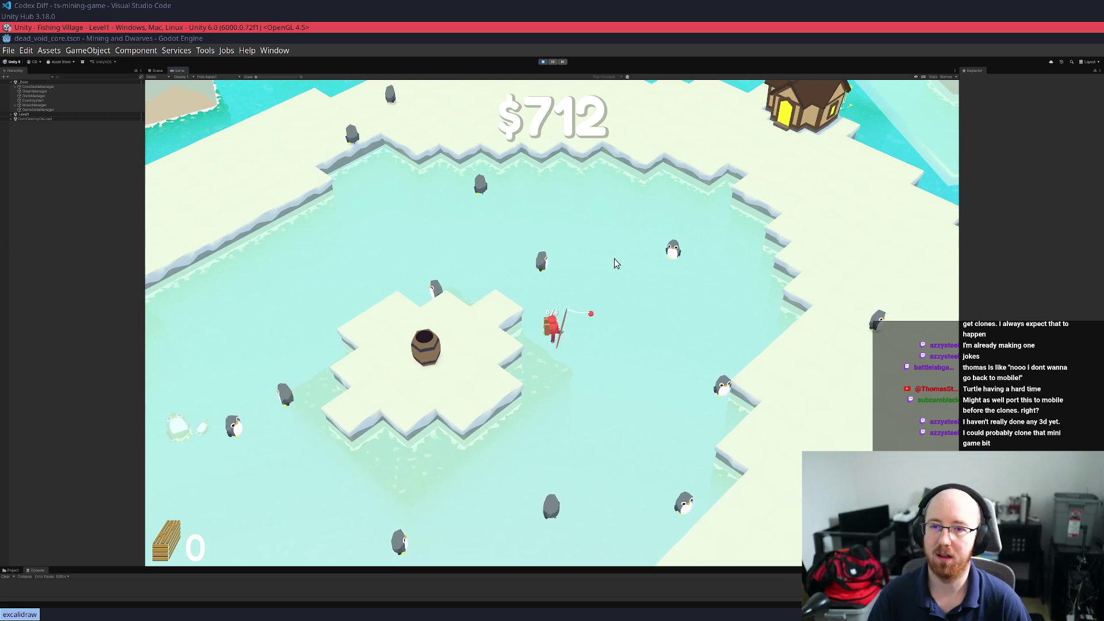
{"action": "key", "text": "d"}
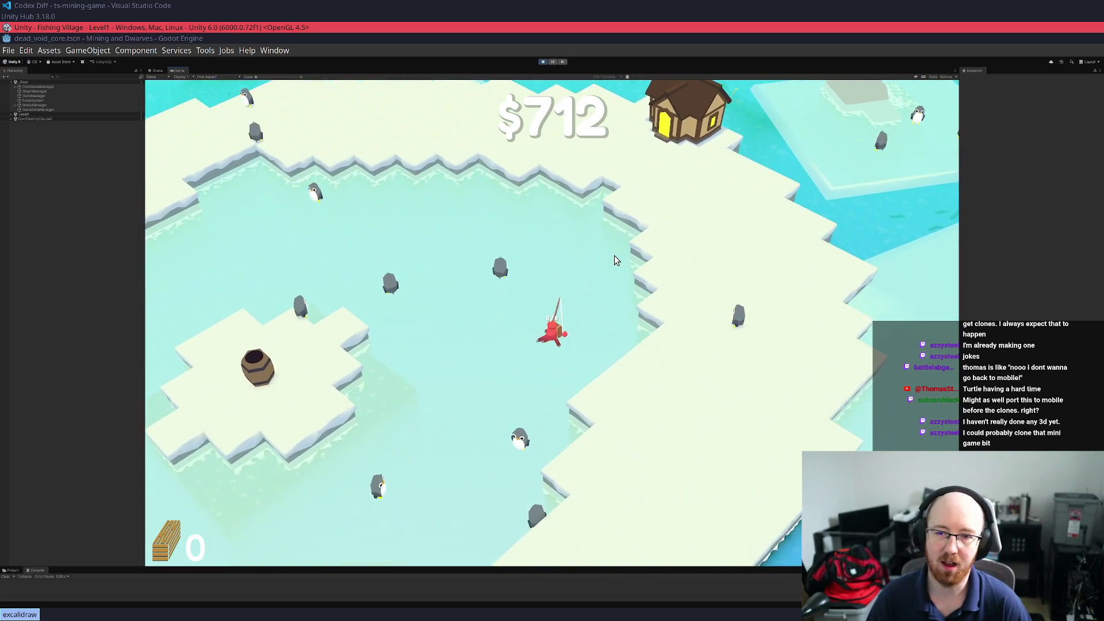
{"action": "key", "text": "s"}
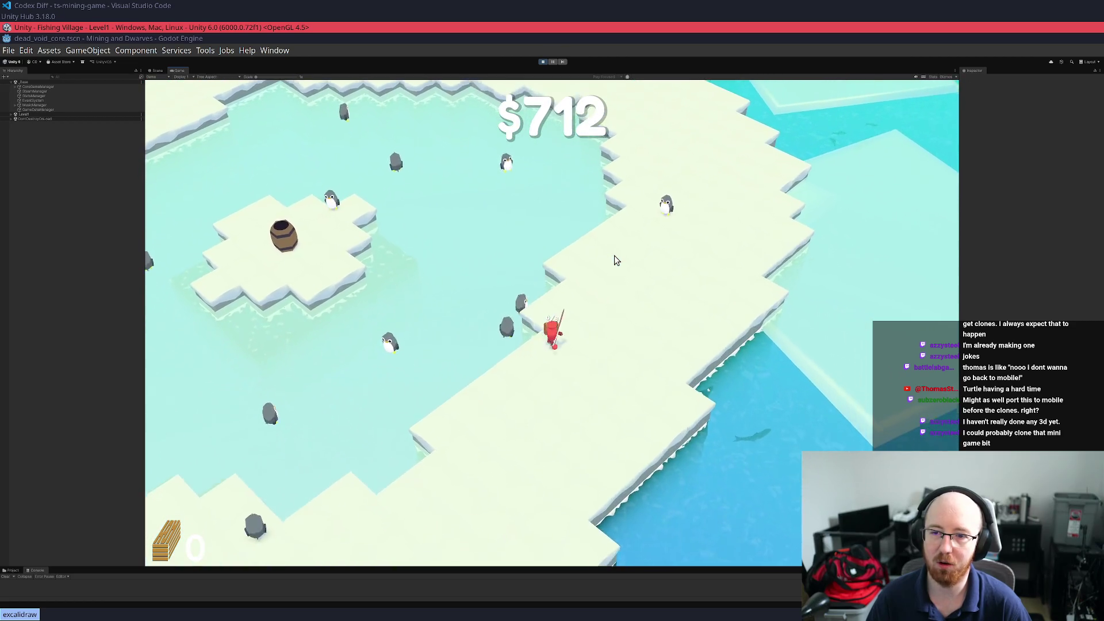
{"action": "key", "text": "s"}
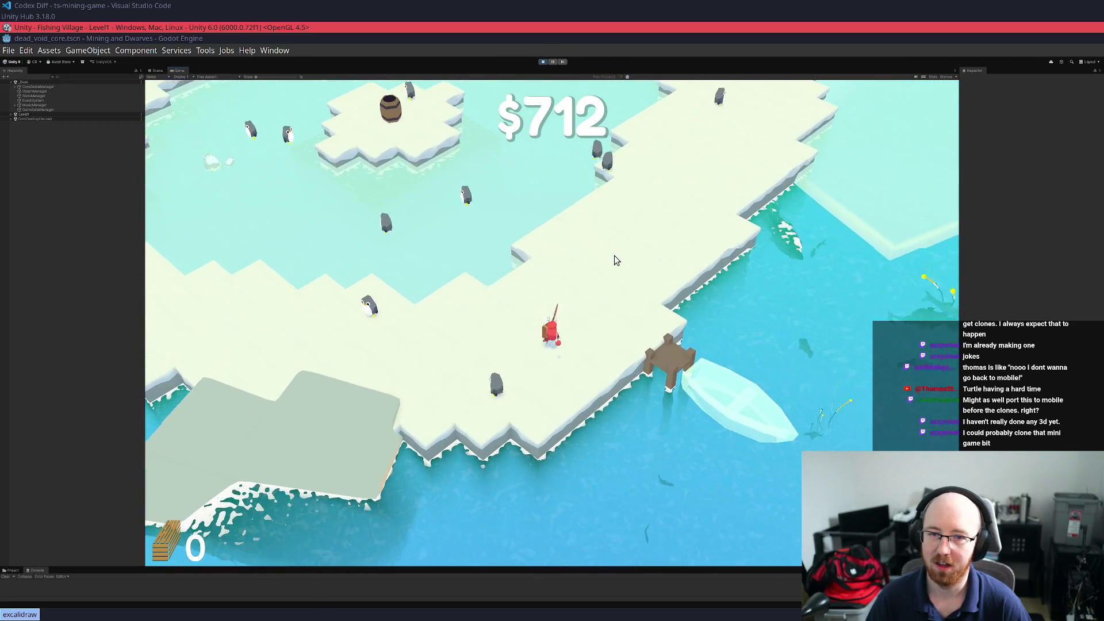
{"action": "key", "text": "s"}
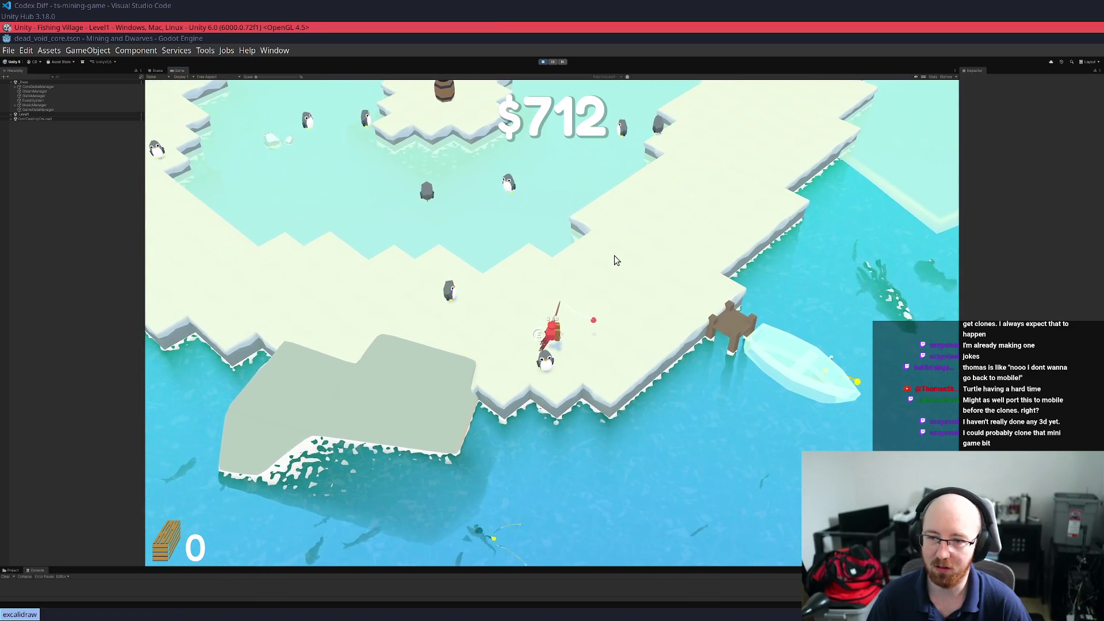
{"action": "key", "text": "s"}
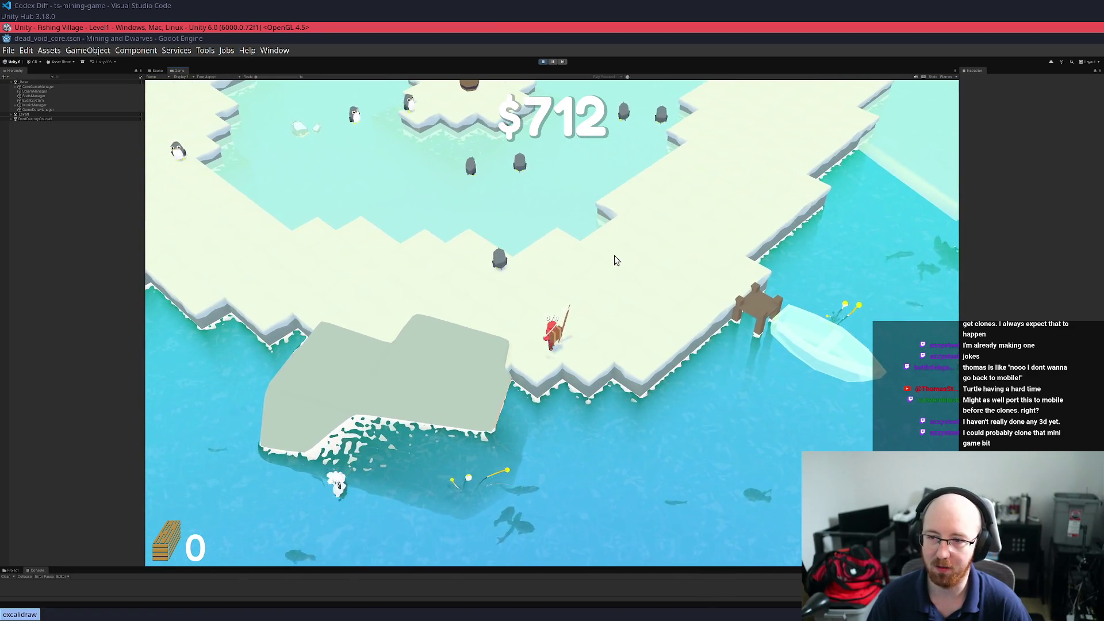
{"action": "key", "text": "w"}
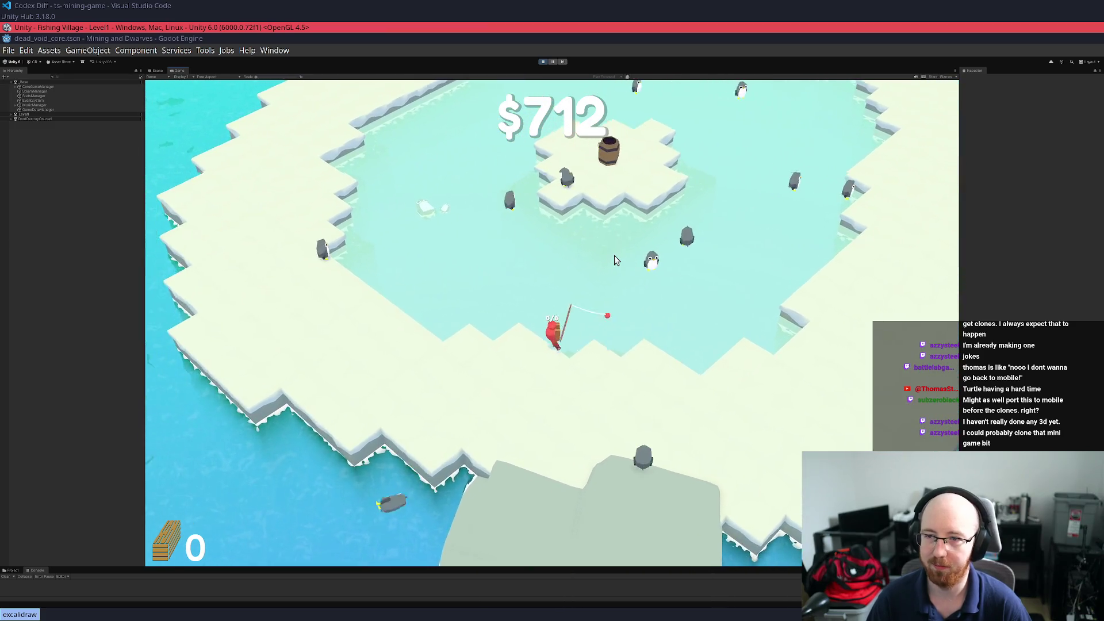
{"action": "key", "text": "s"}
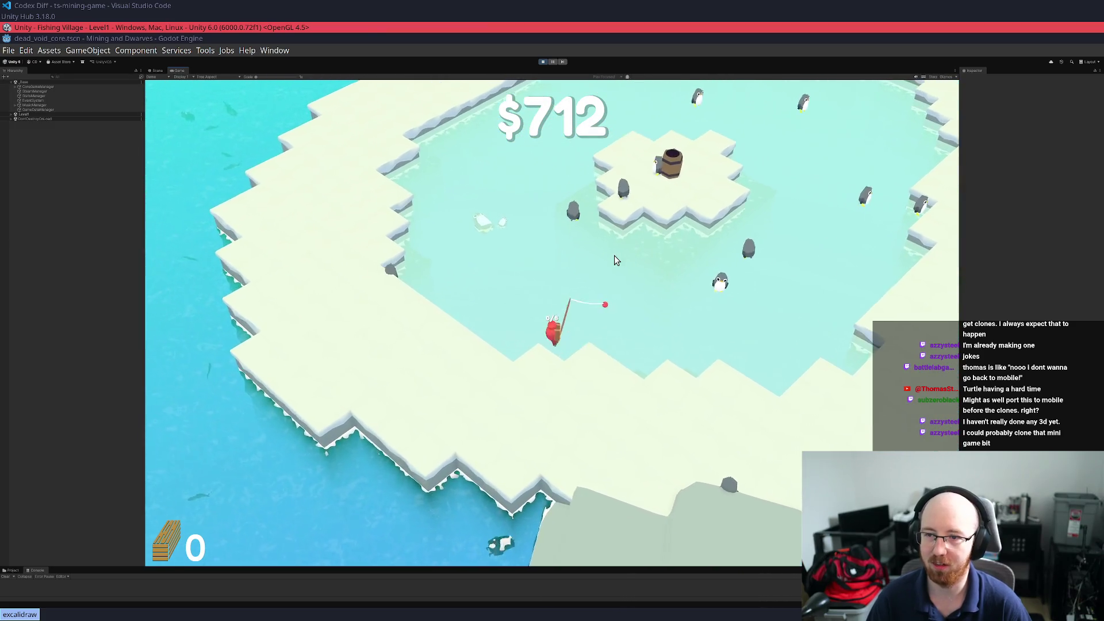
{"action": "key", "text": "d"}
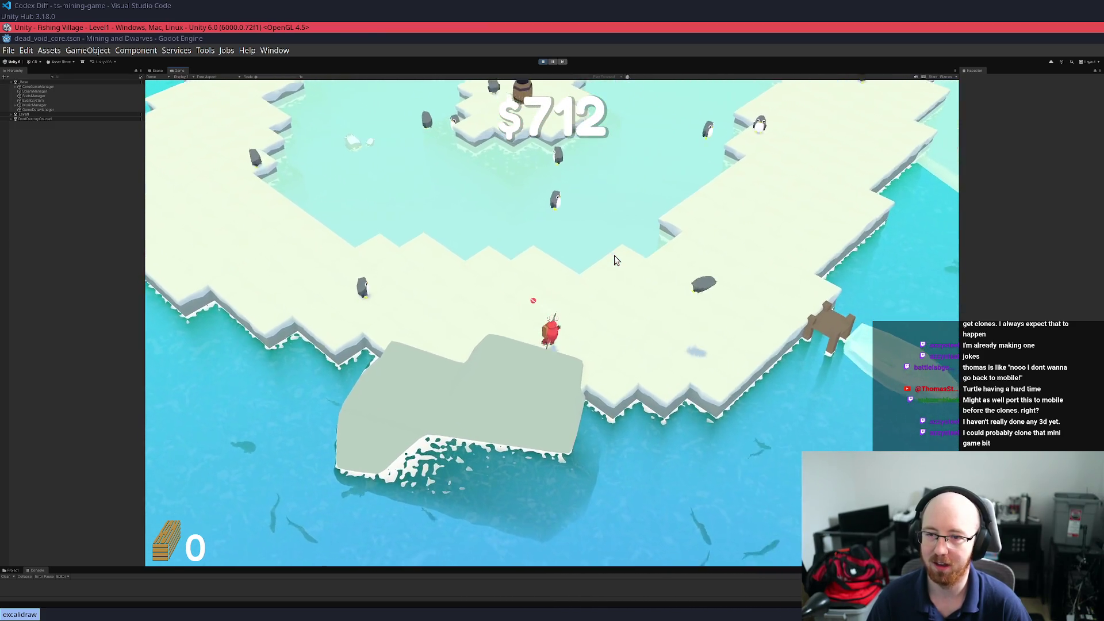
Cast into open water, sell the catch at the barrel for $772, then walk into the house
{"action": "key", "text": "s"}
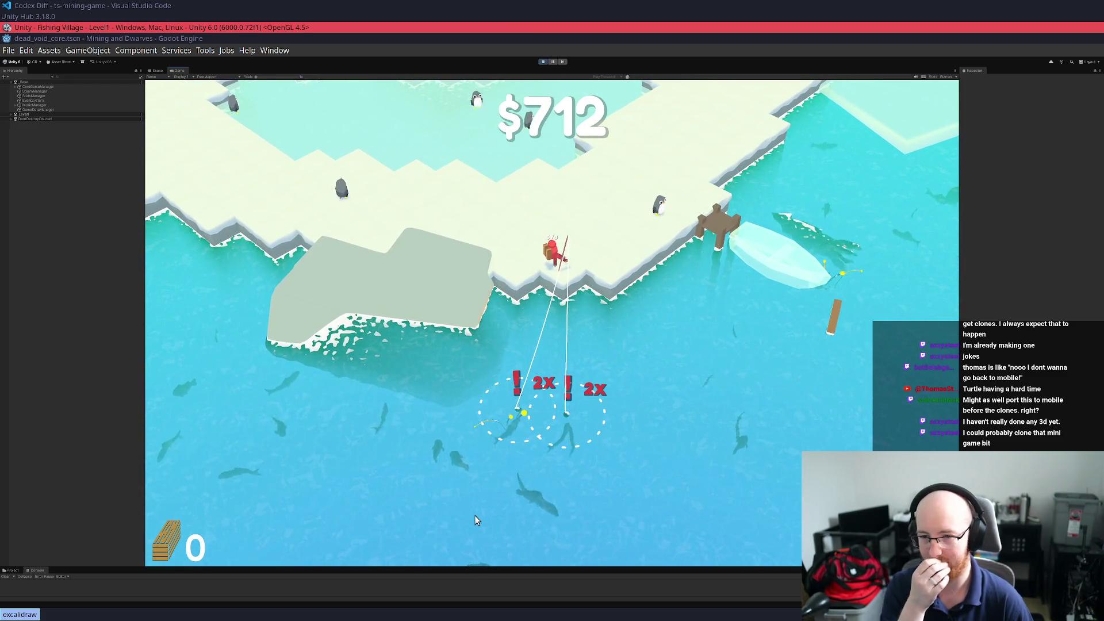
{"action": "key", "text": "w"}
{"action": "key", "text": "d"}
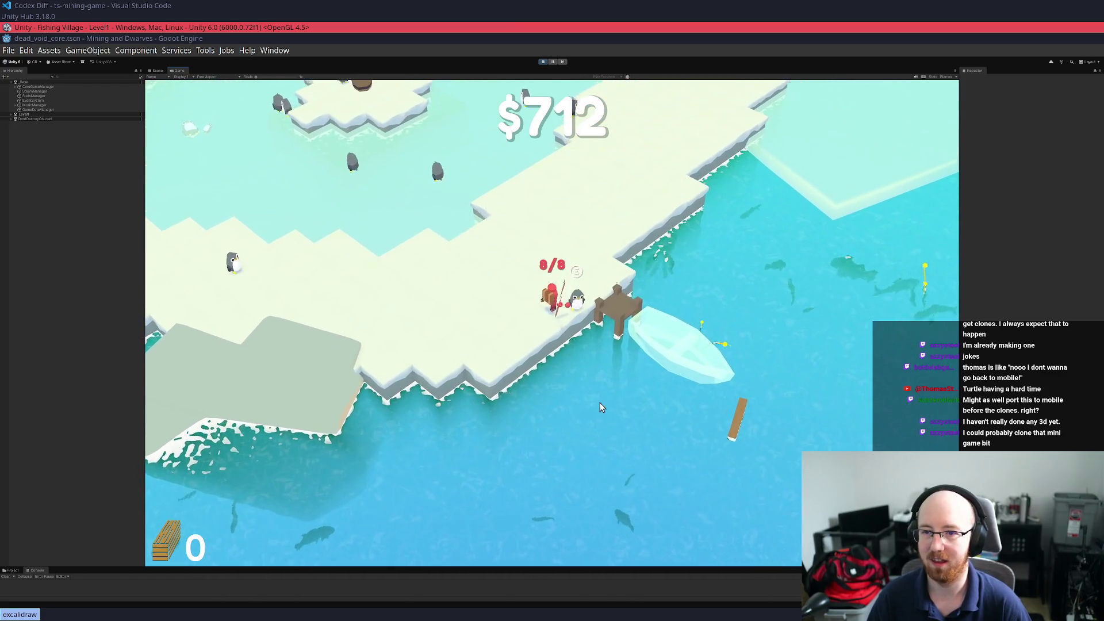
{"action": "key", "text": "w"}
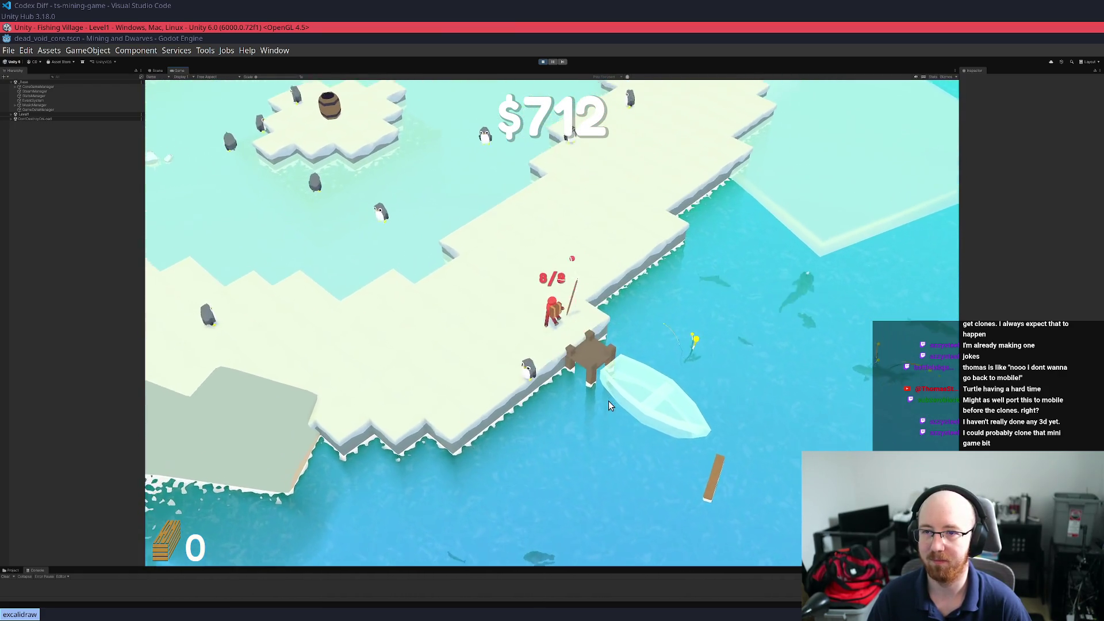
{"action": "key", "text": "w"}
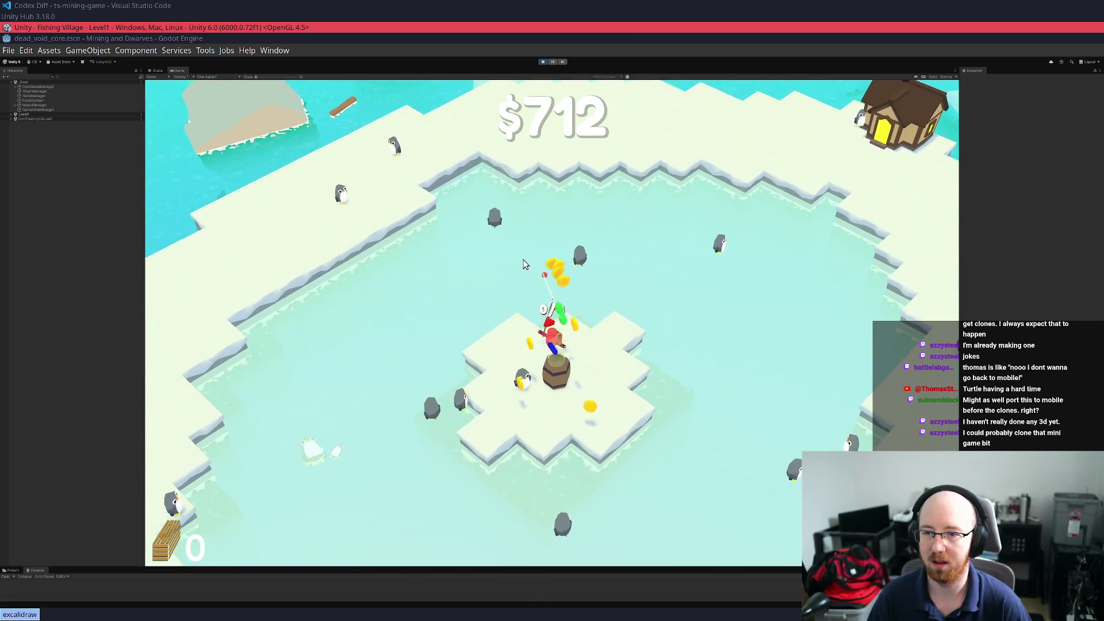
{"action": "key", "text": "d"}
{"action": "key", "text": "w"}
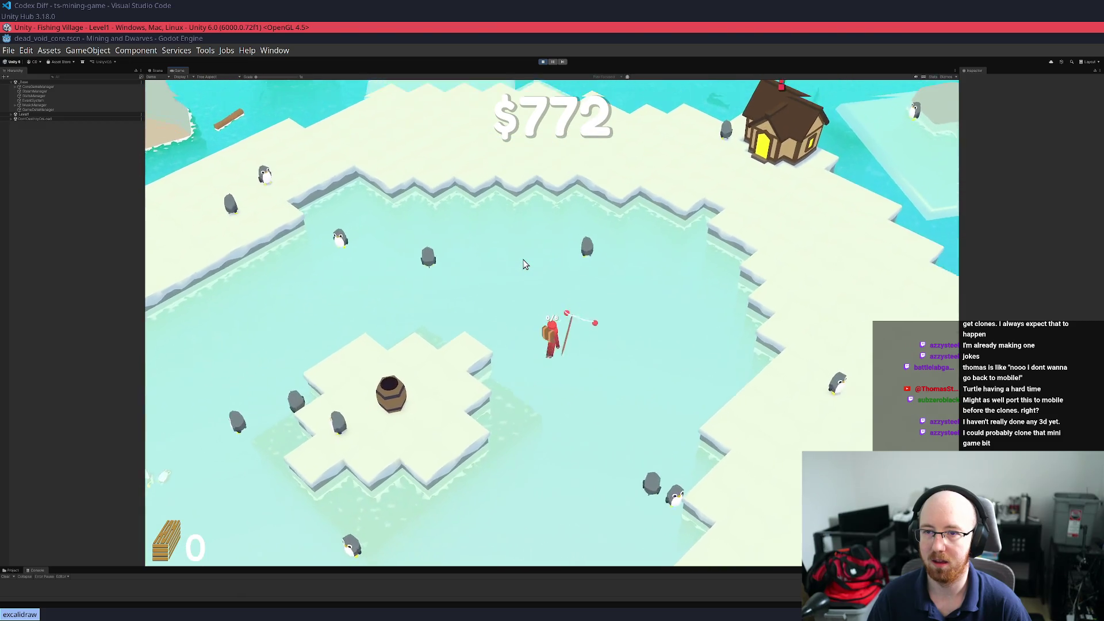
{"action": "key", "text": "w"}
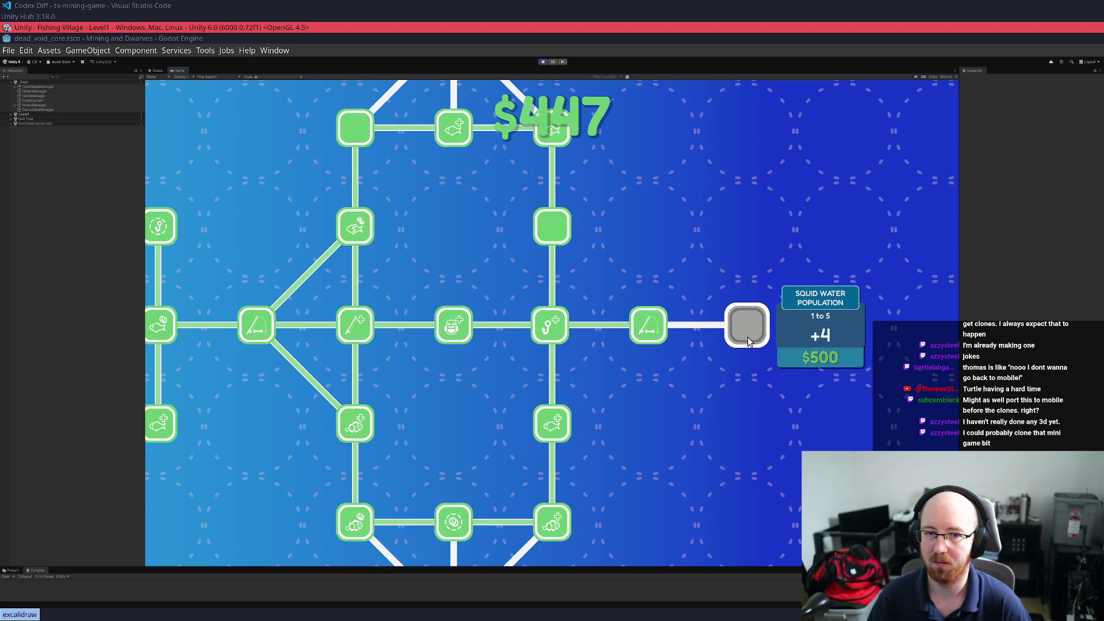
Leave the skill tree and cast two fishing lines into the water
{"action": "key", "text": "Escape"}
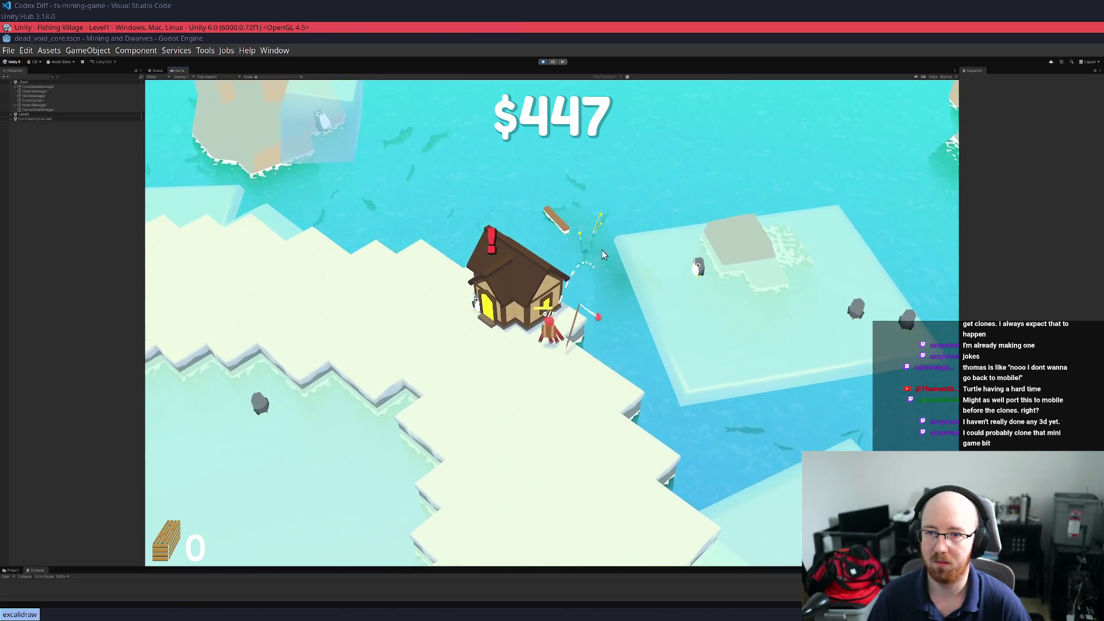
{"action": "left_click", "coordinate": [576, 230]}
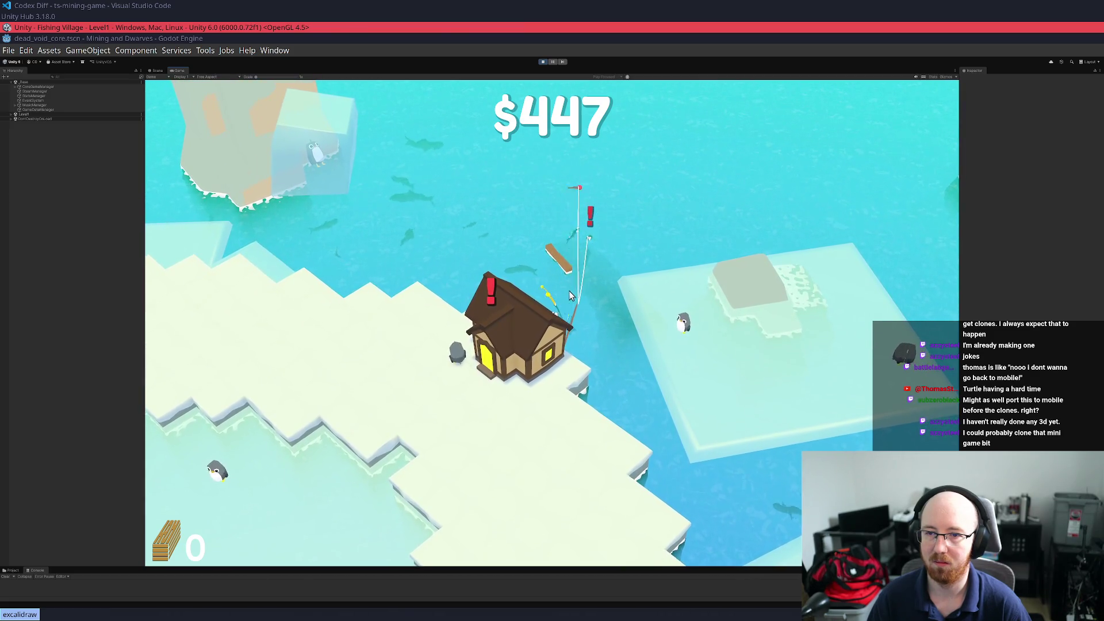
{"action": "left_click", "coordinate": [554, 263]}
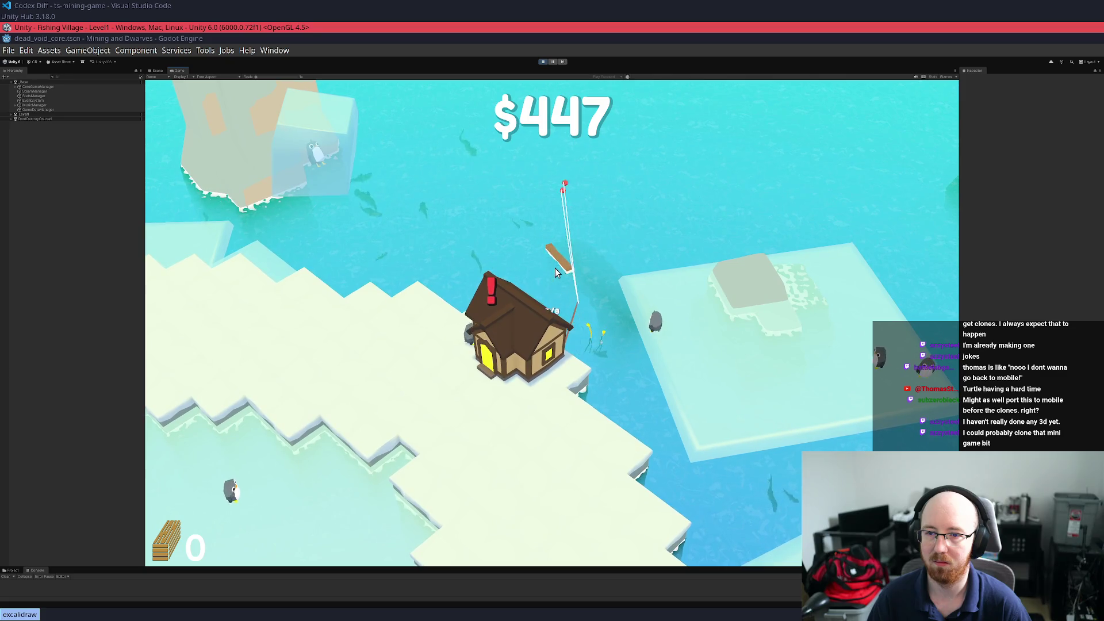
Buy two Backpack Size +1 upgrades in the skill tree, leaving $223, and resume play
{"action": "key", "text": "Tab"}
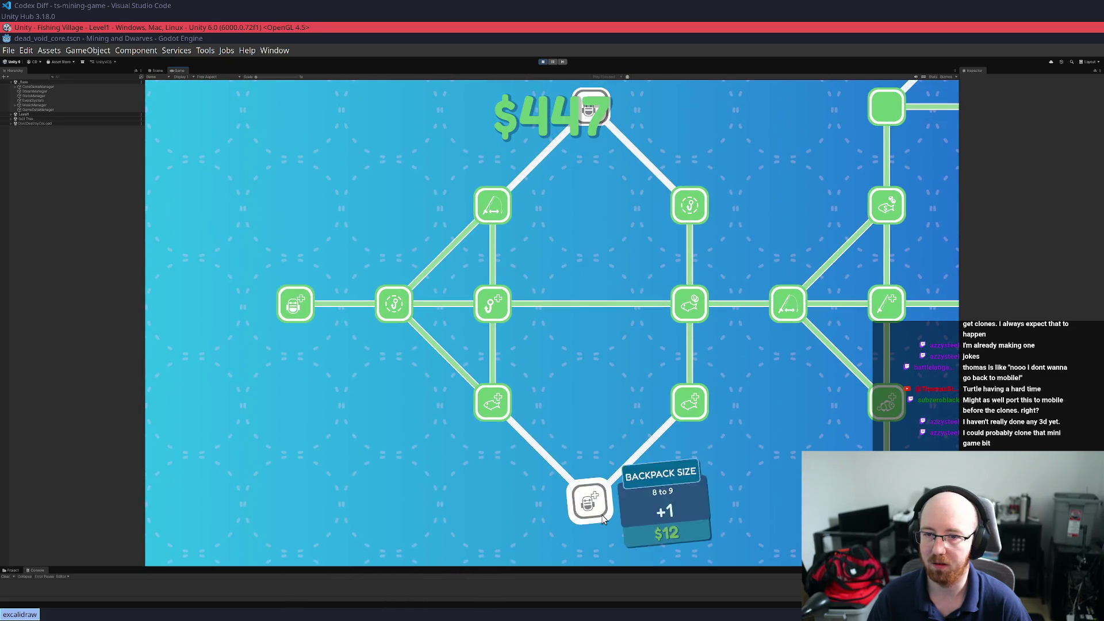
{"action": "left_click", "coordinate": [585, 499]}
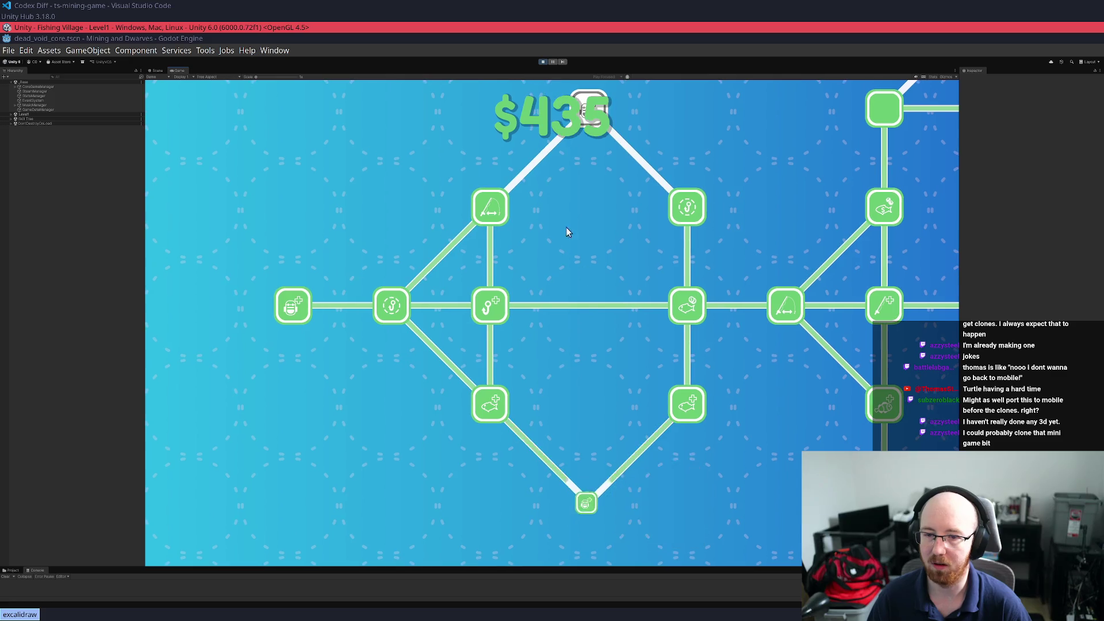
{"action": "left_click", "coordinate": [562, 218]}
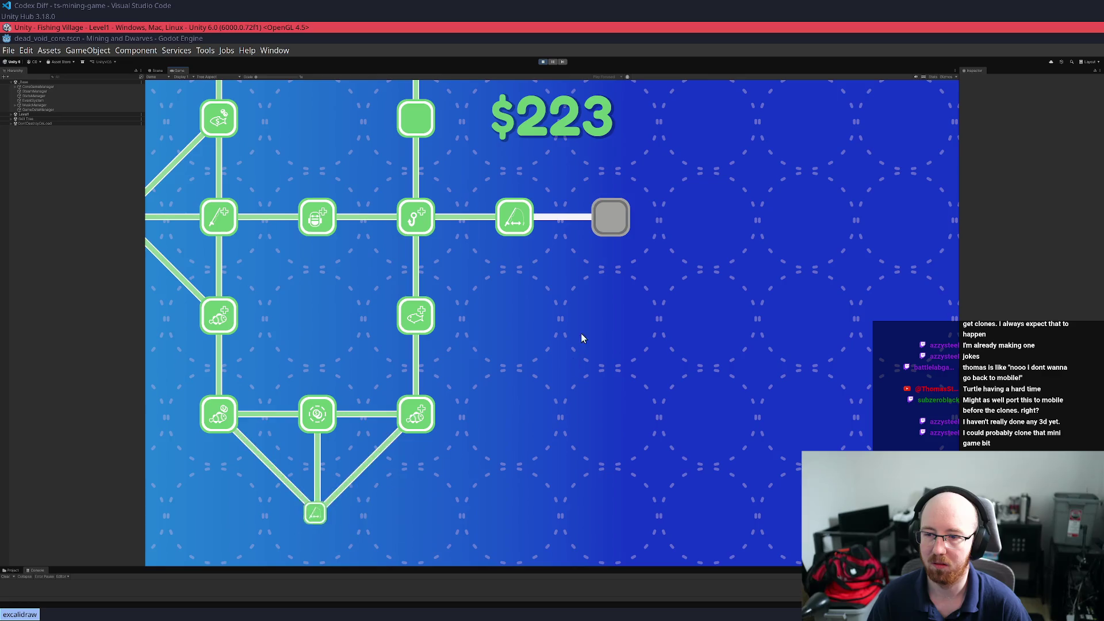
{"action": "key", "text": "Escape"}
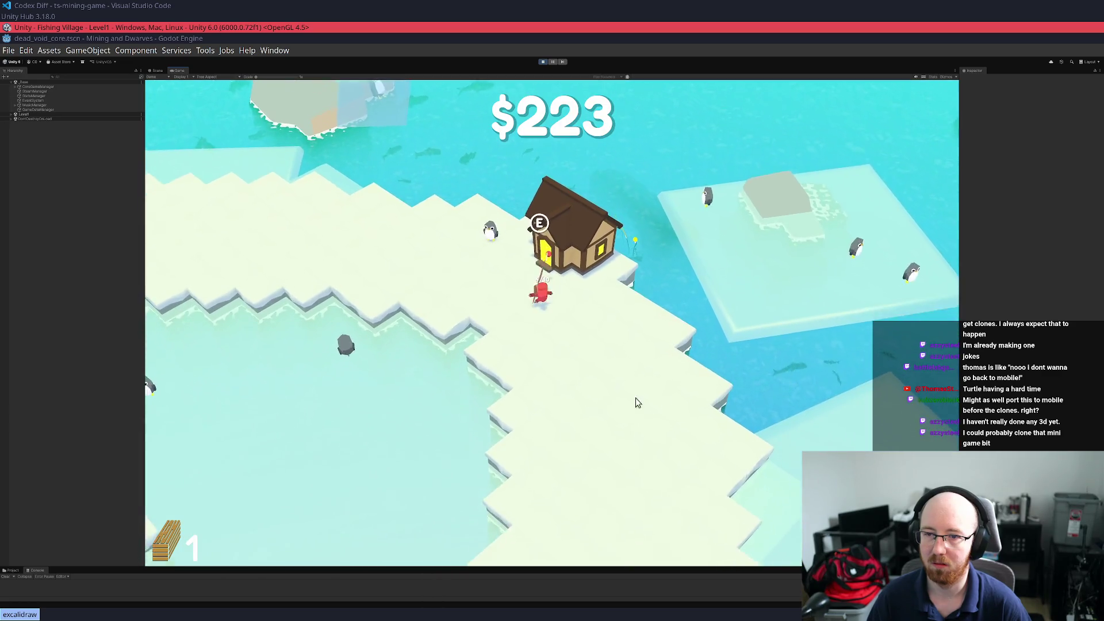
Fish off the ice path and sell the full 11/10 backpack at the barrel, reaching $947
{"action": "key", "text": "s"}
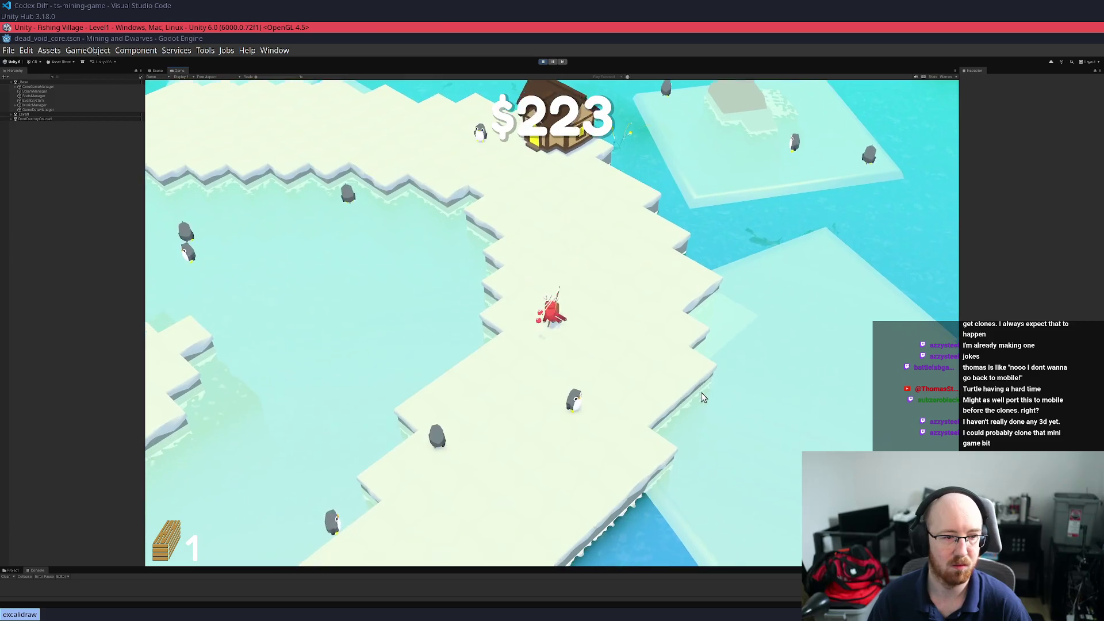
{"action": "key", "text": "s"}
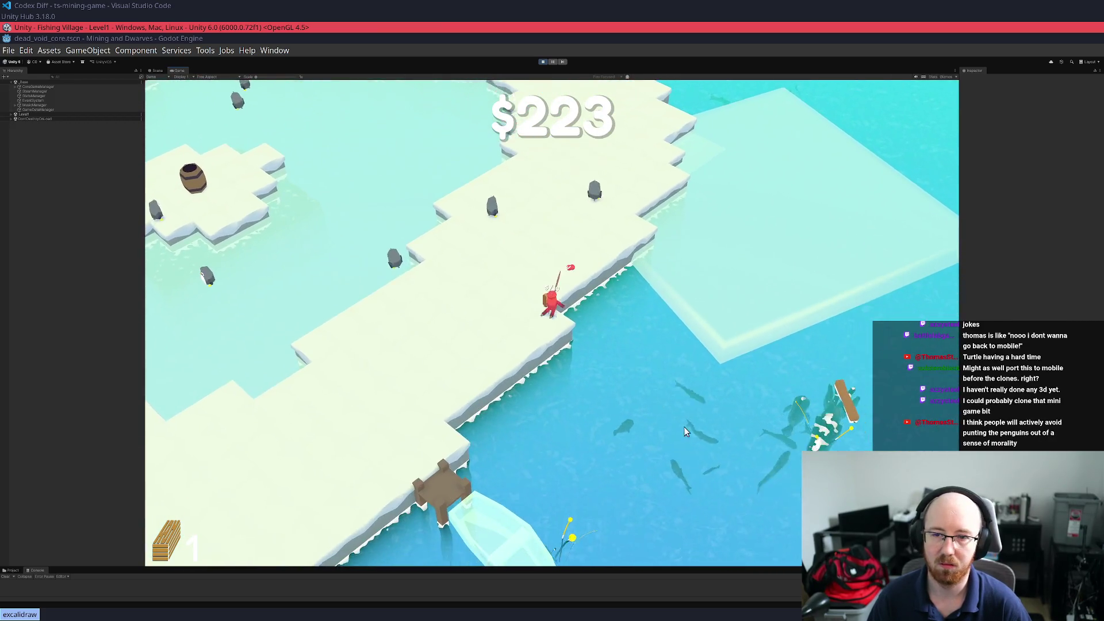
{"action": "left_click", "coordinate": [684, 431]}
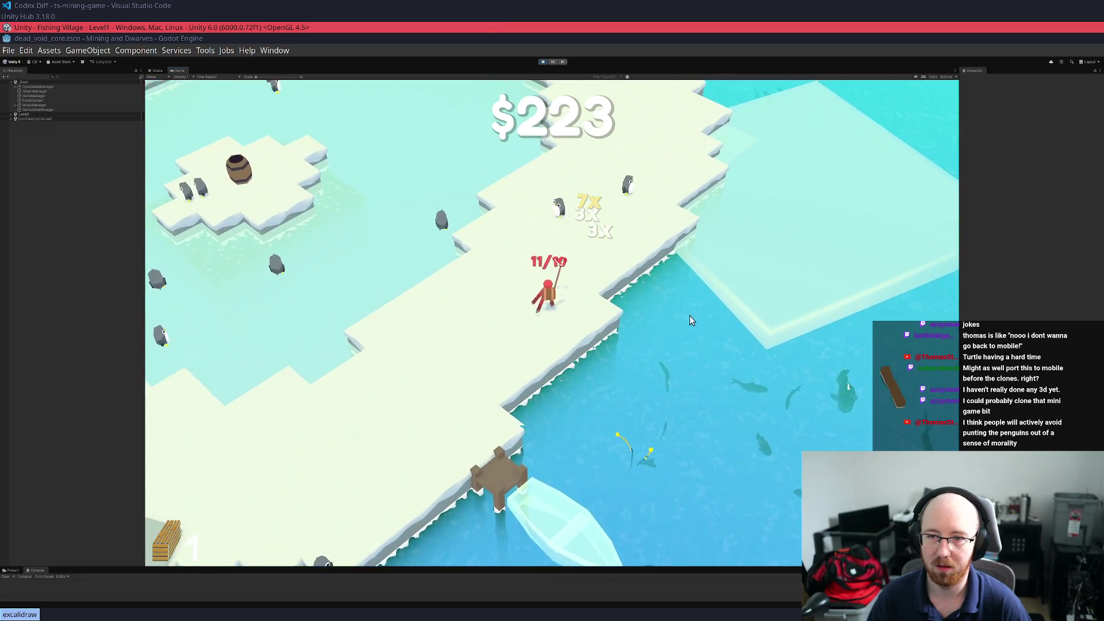
{"action": "key", "text": "a"}
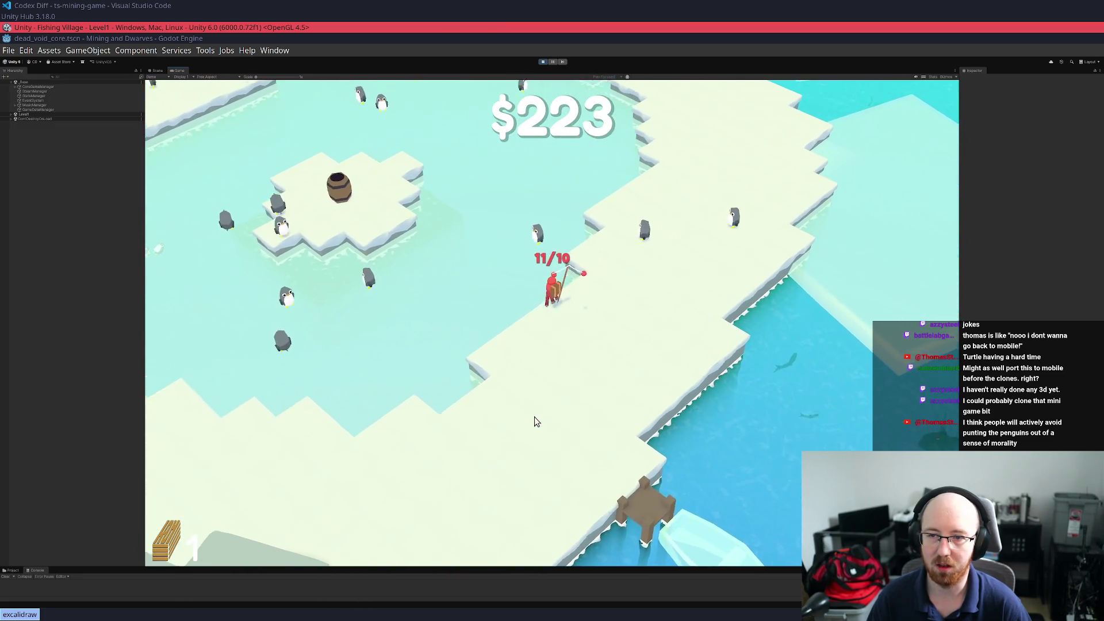
{"action": "key", "text": "w"}
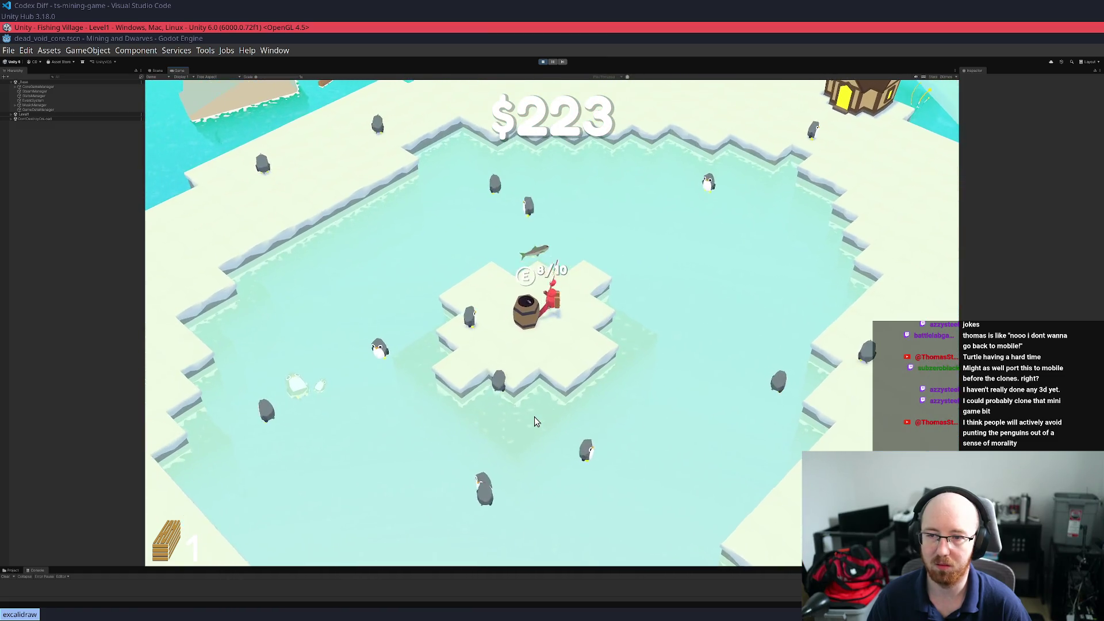
{"action": "key", "text": "e"}
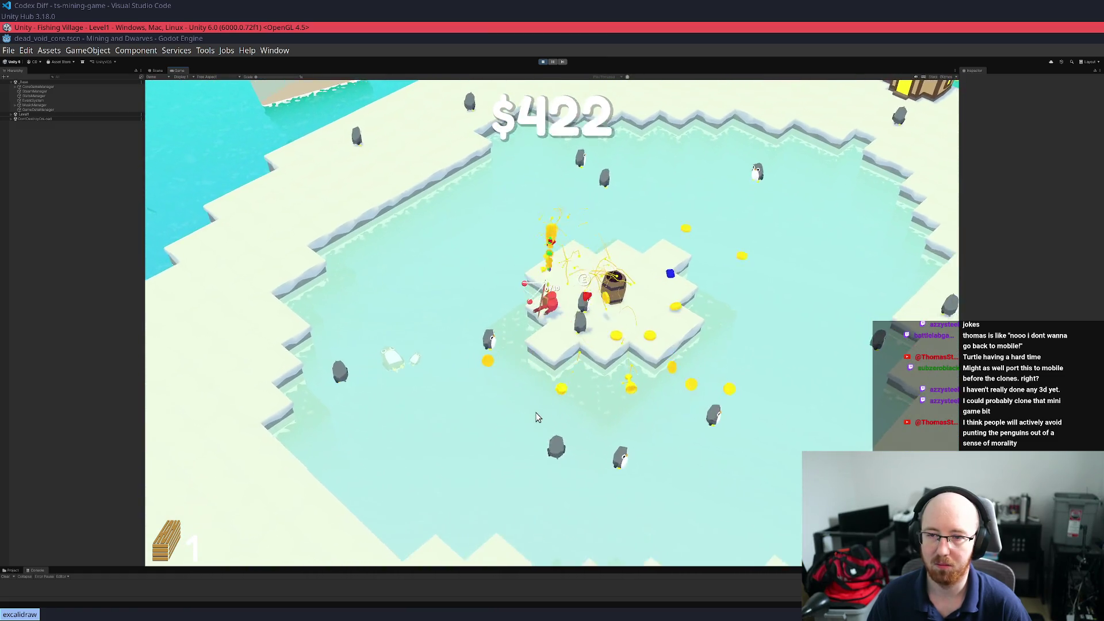
Collect the scattered coins and walk up to the house to reopen the skill tree
{"action": "key", "text": "d"}
{"action": "key", "text": "w"}
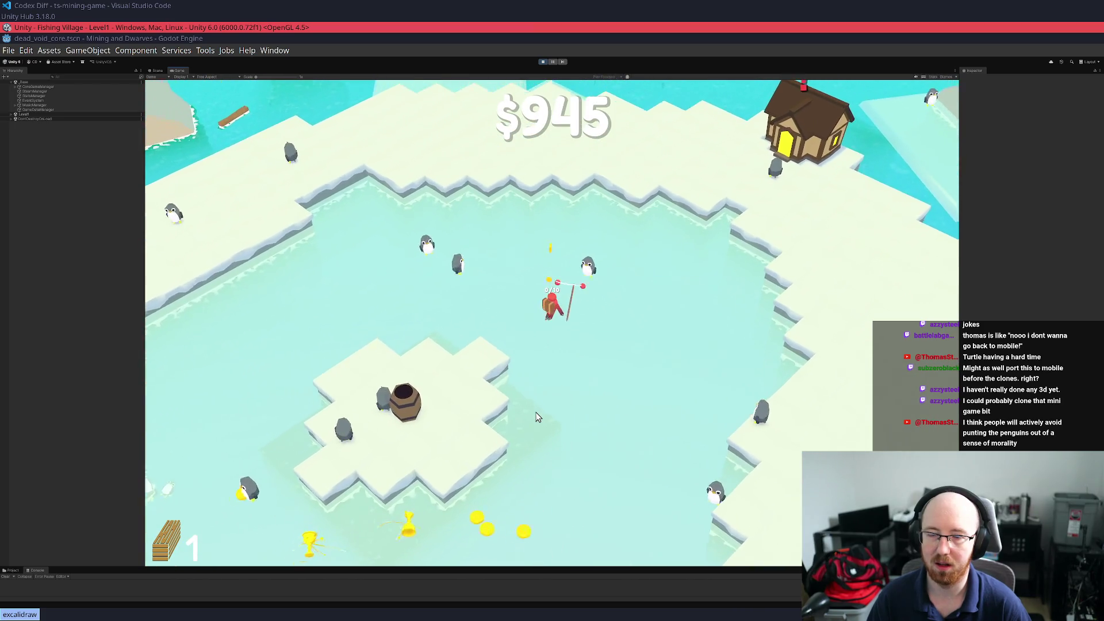
{"action": "key", "text": "w"}
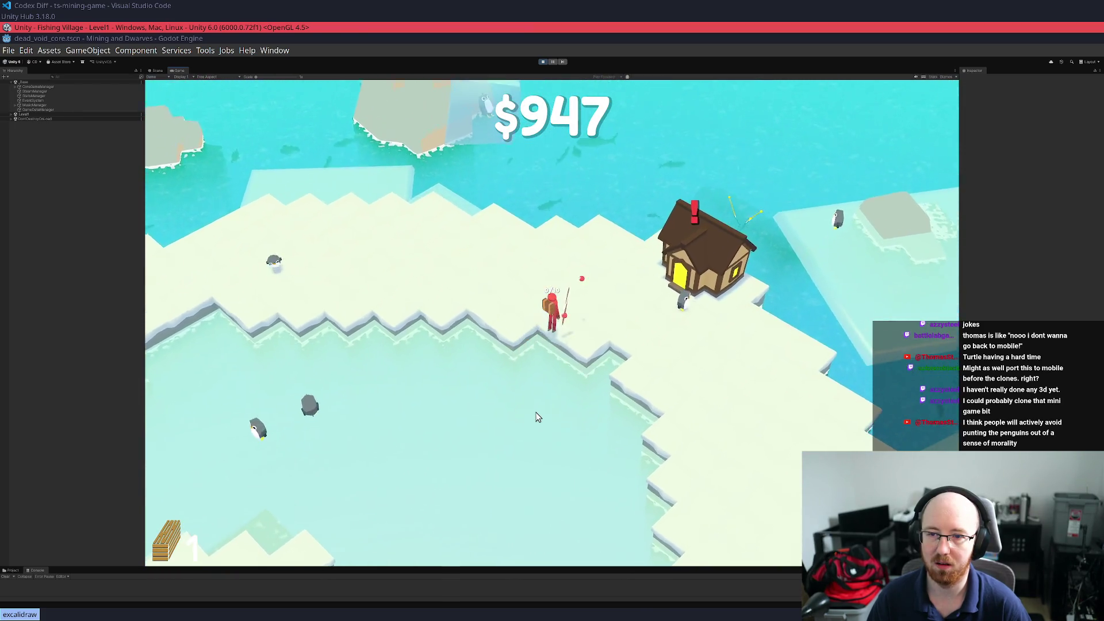
{"action": "key", "text": "d"}
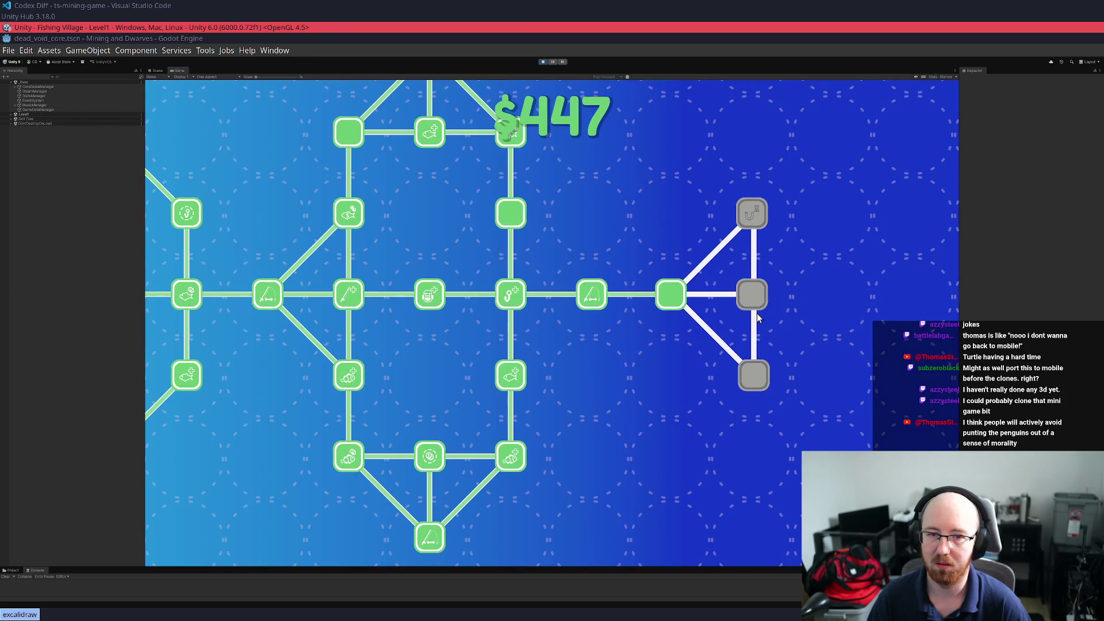
Walk onto the ice floe and fish, landing a squid and a clownfish
{"action": "key", "text": "s"}
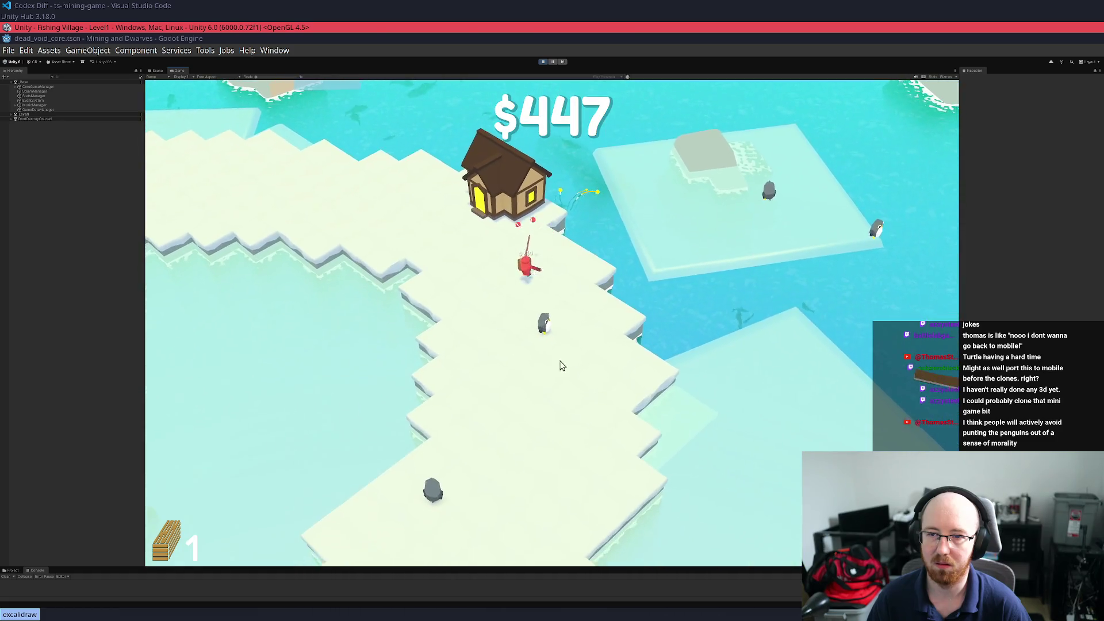
{"action": "key", "text": "d"}
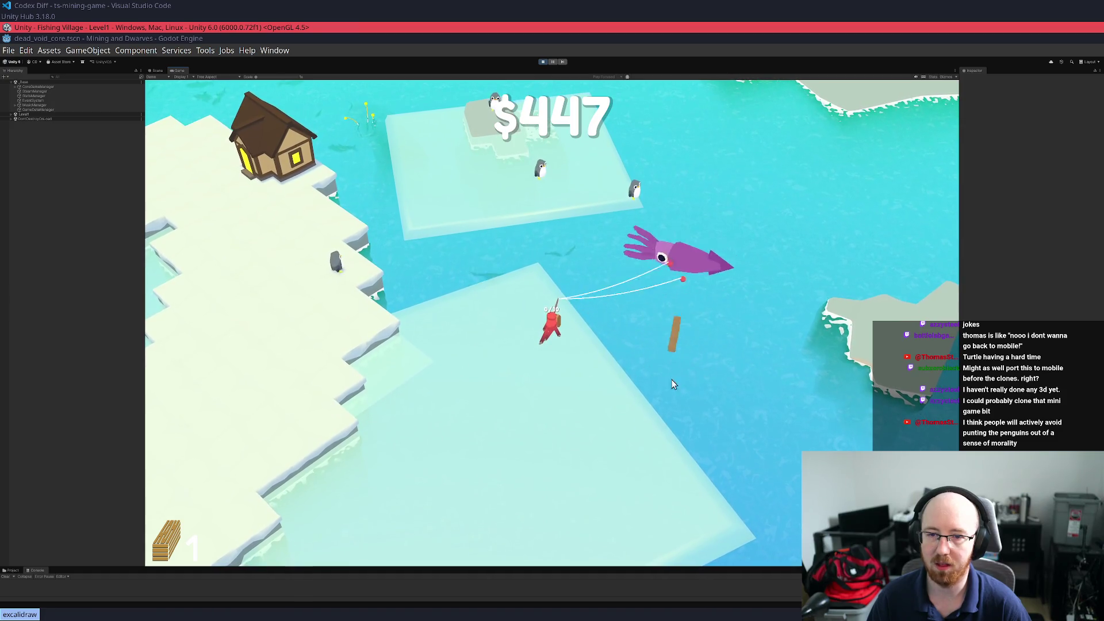
{"action": "left_click", "coordinate": [603, 348]}
{"action": "key", "text": "a"}
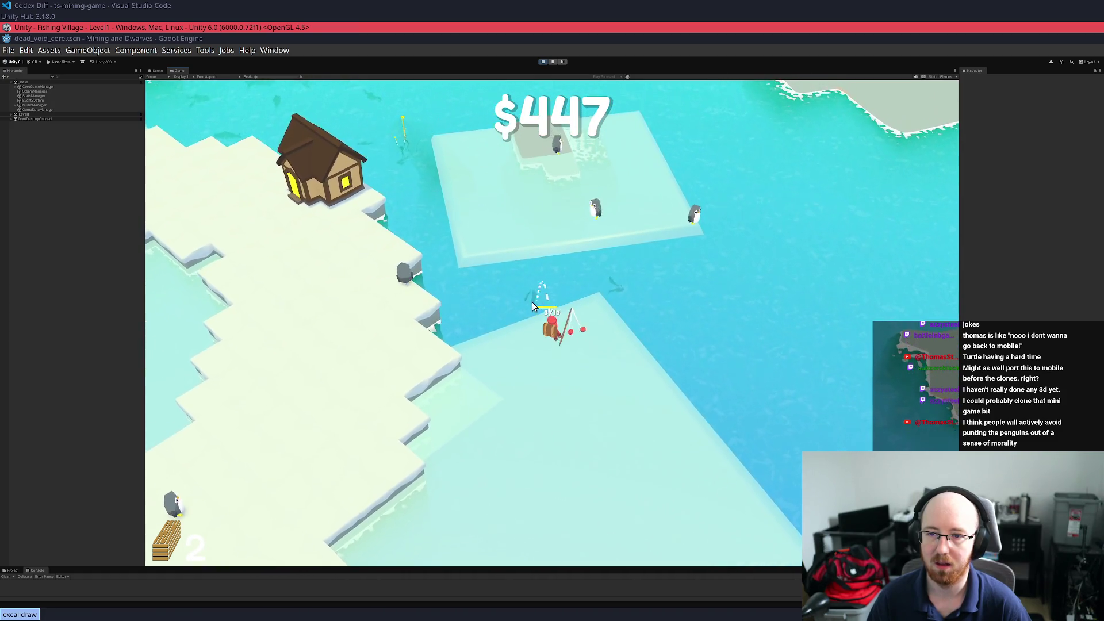
{"action": "left_click", "coordinate": [535, 310]}
{"action": "left_click", "coordinate": [579, 336]}
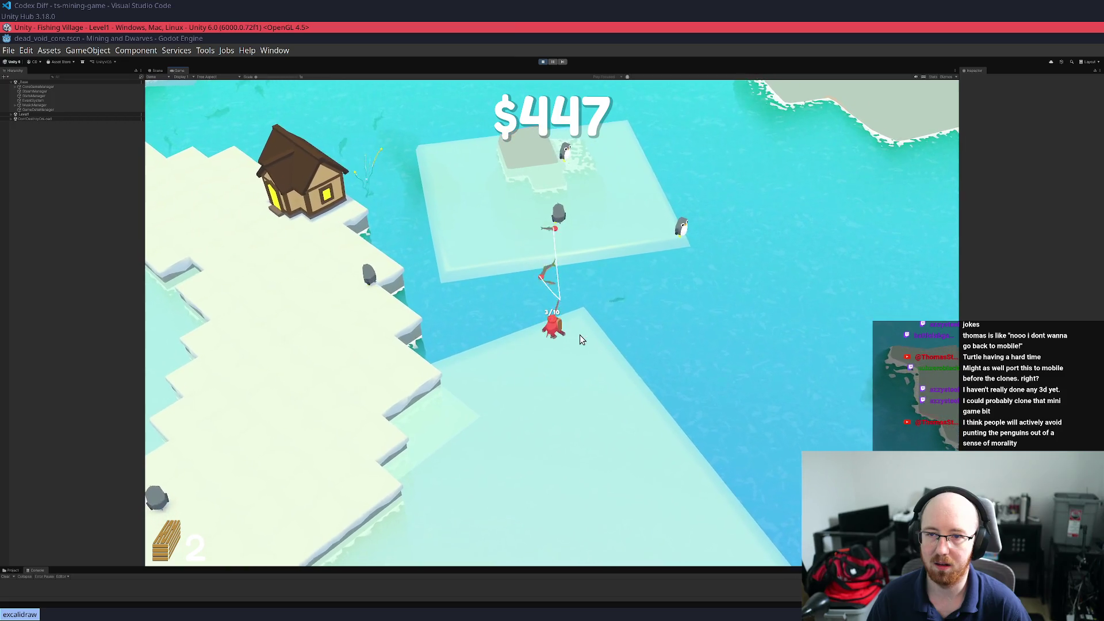
{"action": "key", "text": "a"}
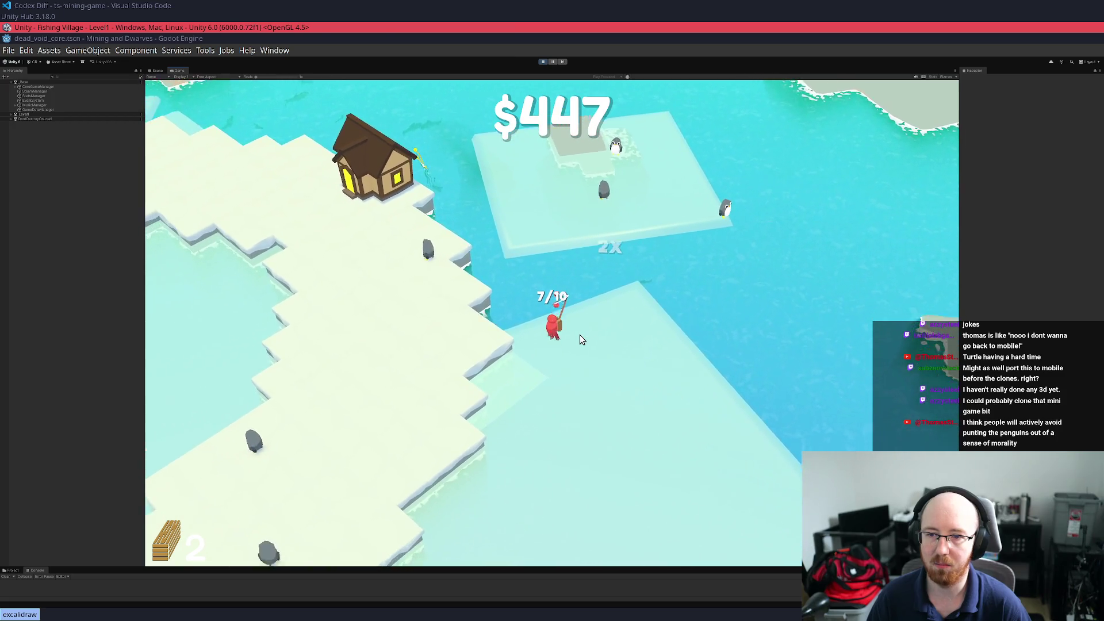
{"action": "key", "text": "a"}
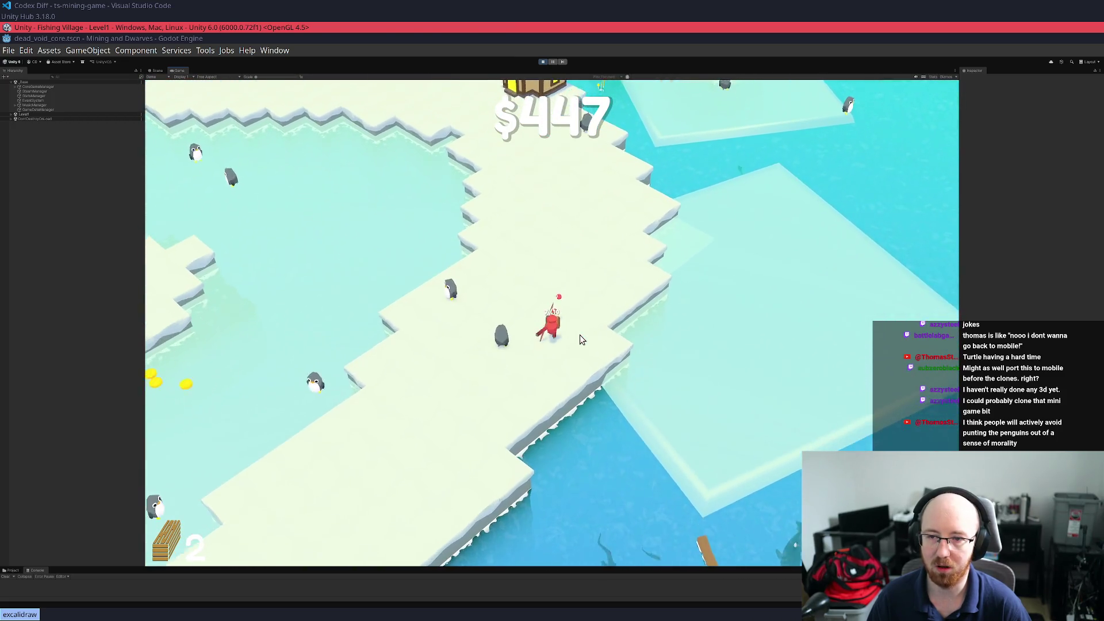
{"action": "key", "text": "a"}
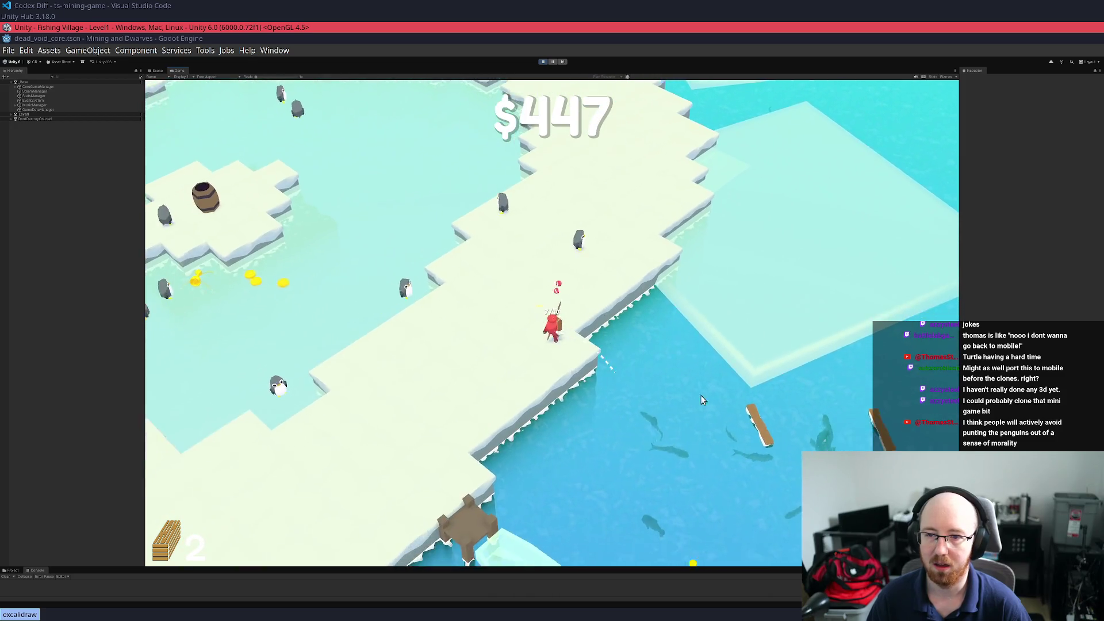
{"action": "left_click", "coordinate": [766, 415]}
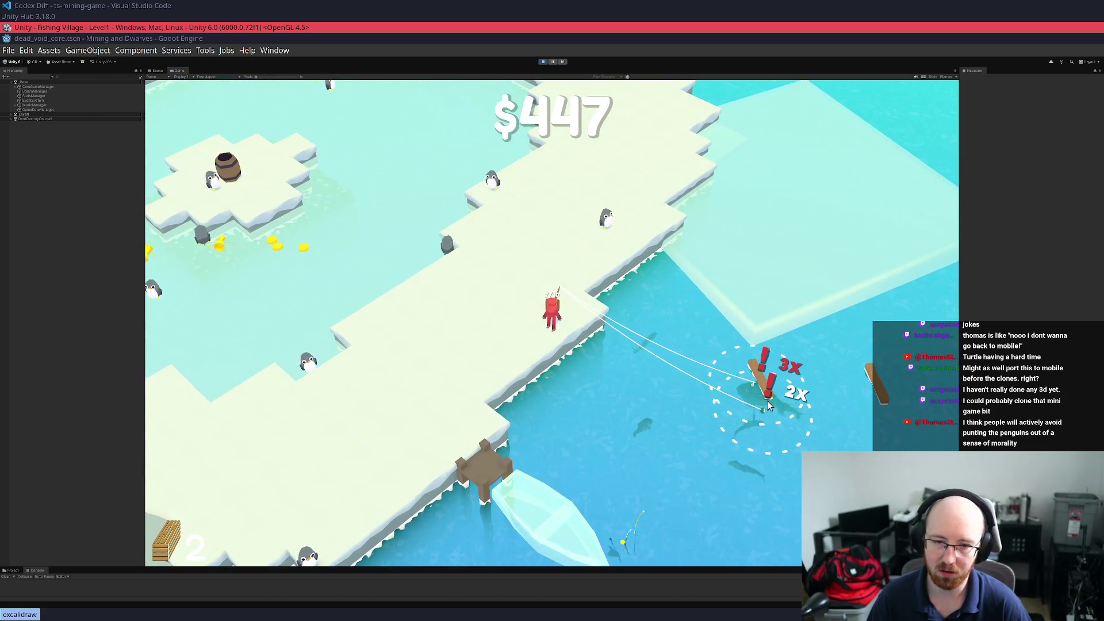
{"action": "left_click", "coordinate": [769, 406]}
{"action": "key", "text": "d"}
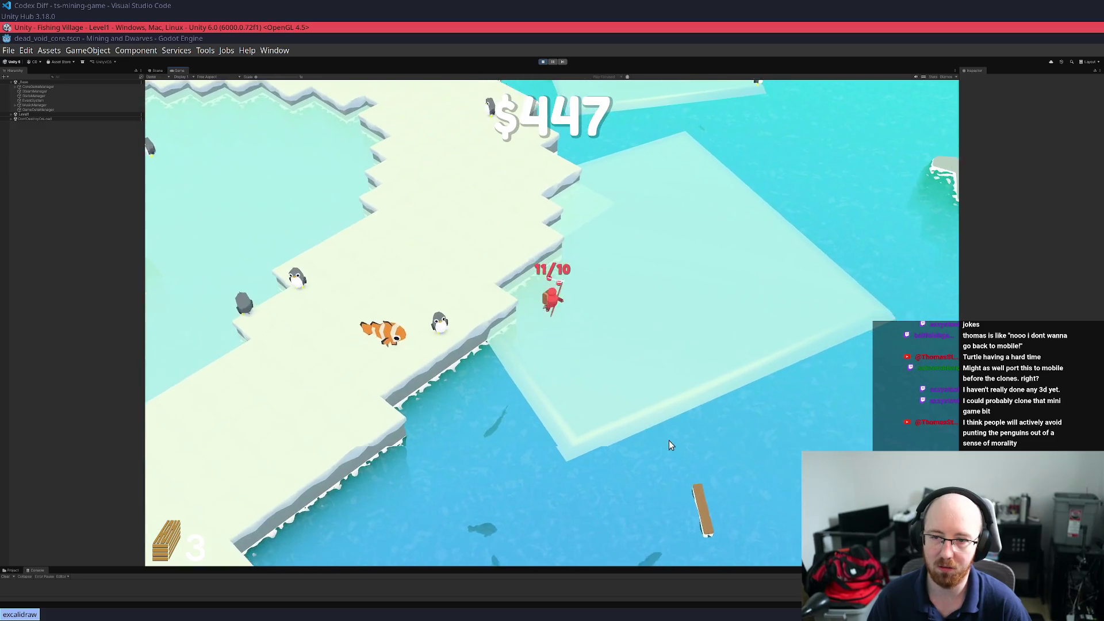
{"action": "left_click", "coordinate": [644, 440]}
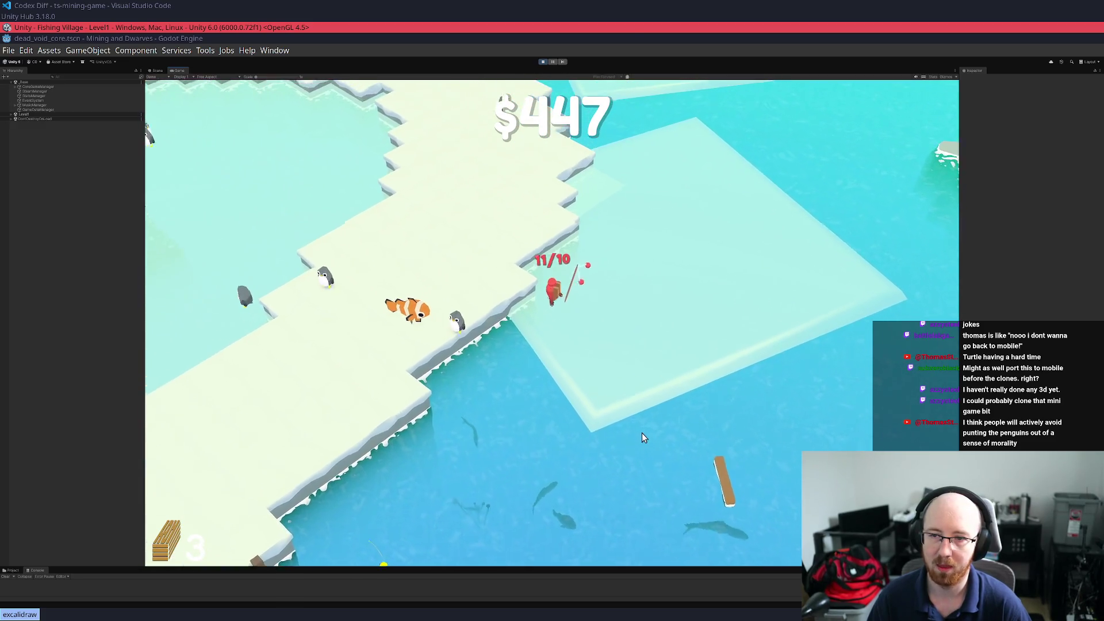
Circle the barrel island collecting coins and cashing in the fish
{"action": "key", "text": "a"}
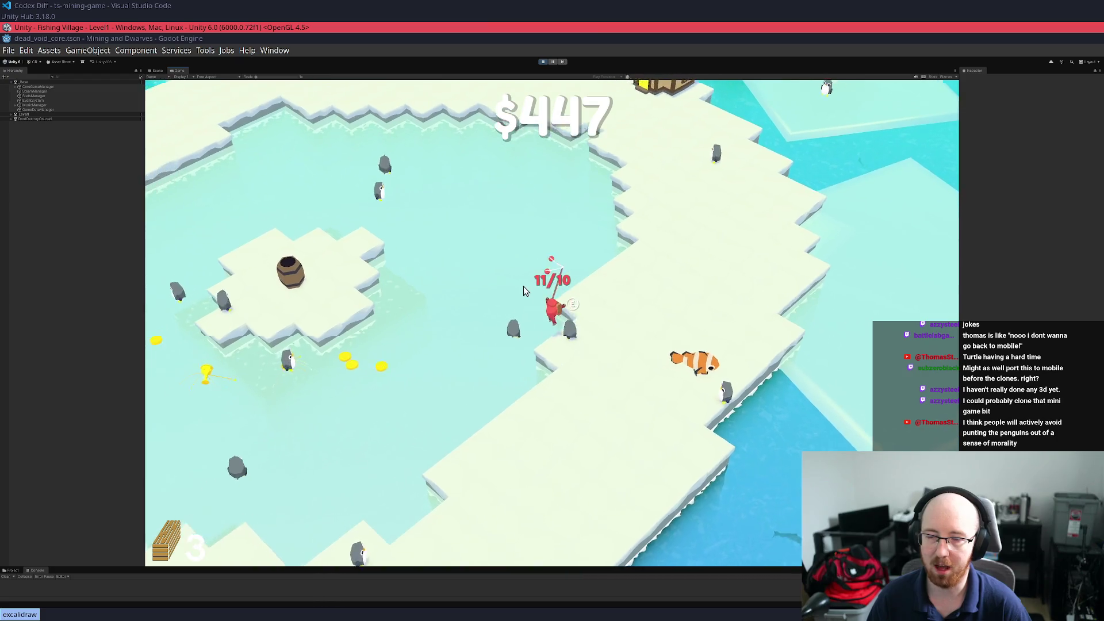
{"action": "key", "text": "a"}
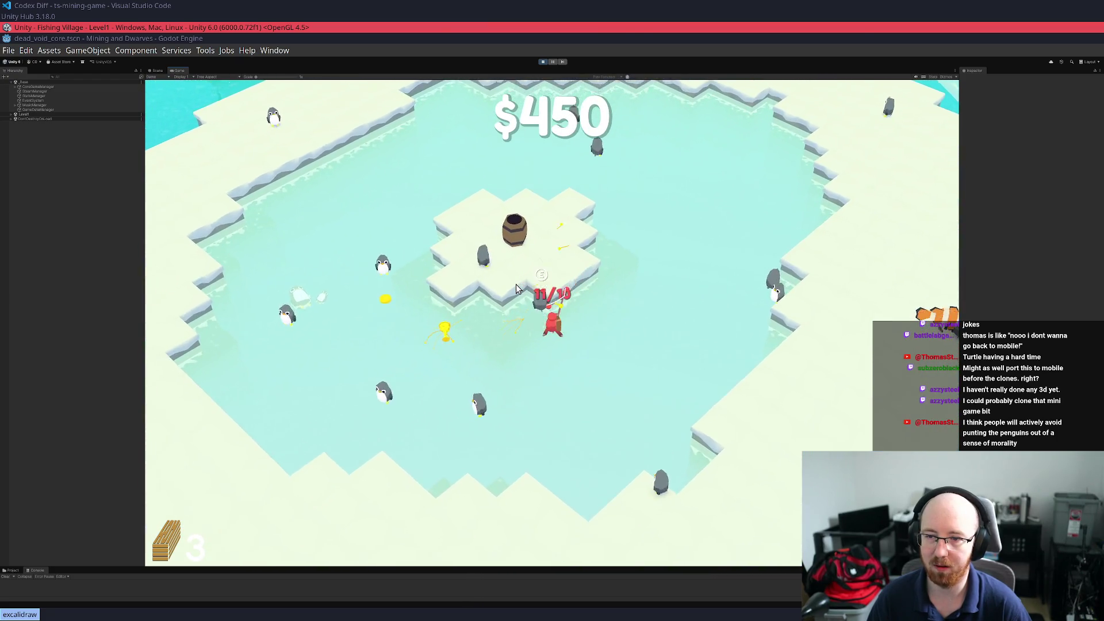
{"action": "key", "text": "a"}
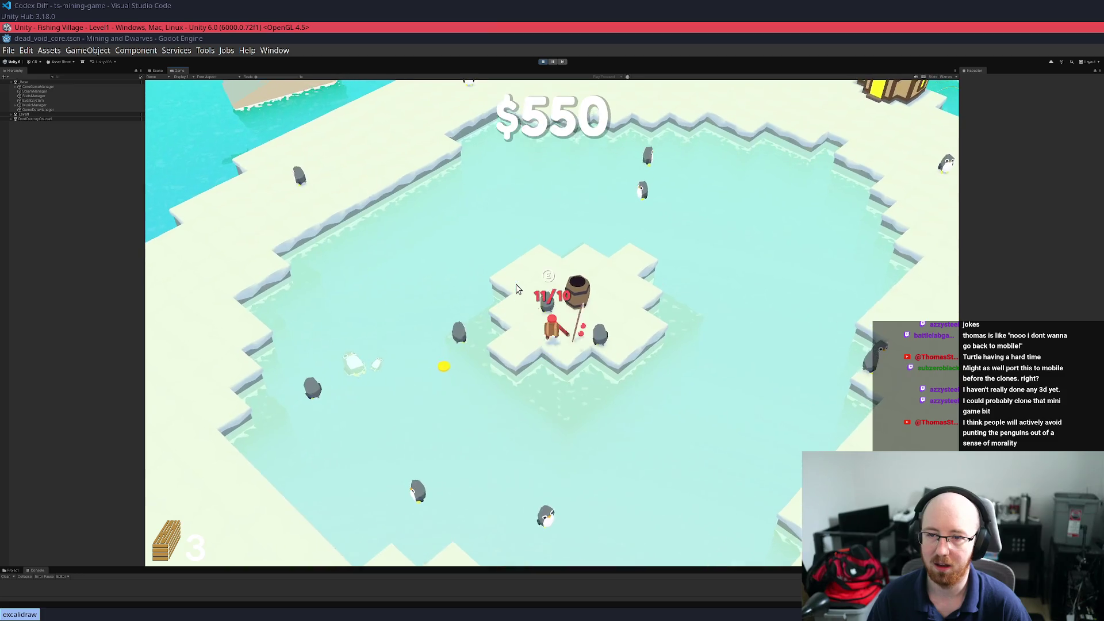
{"action": "key", "text": "w"}
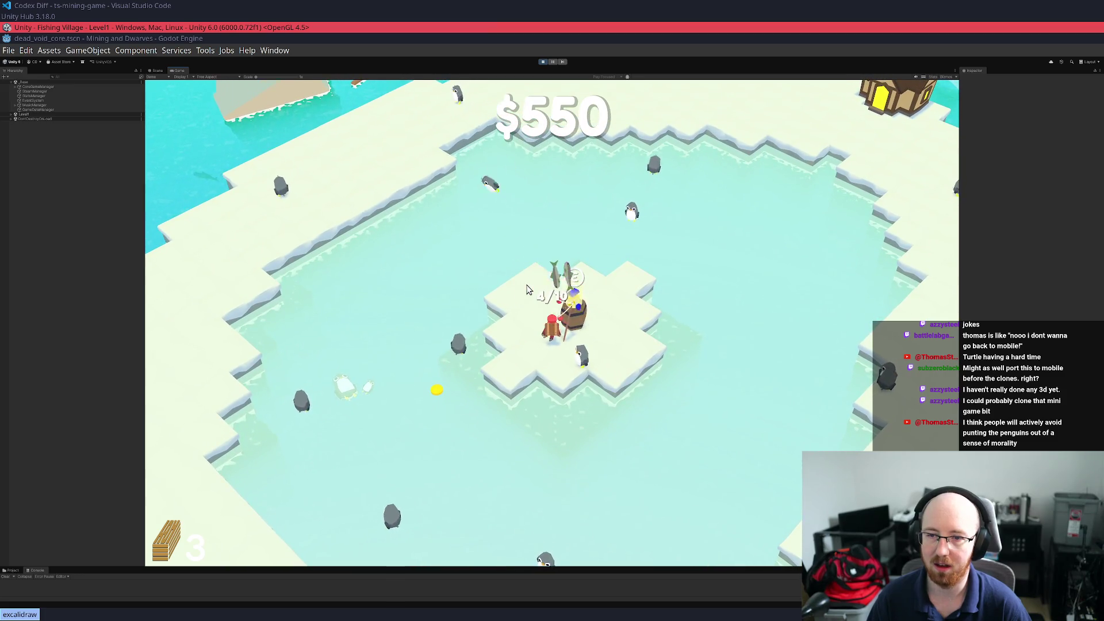
{"action": "key", "text": "w"}
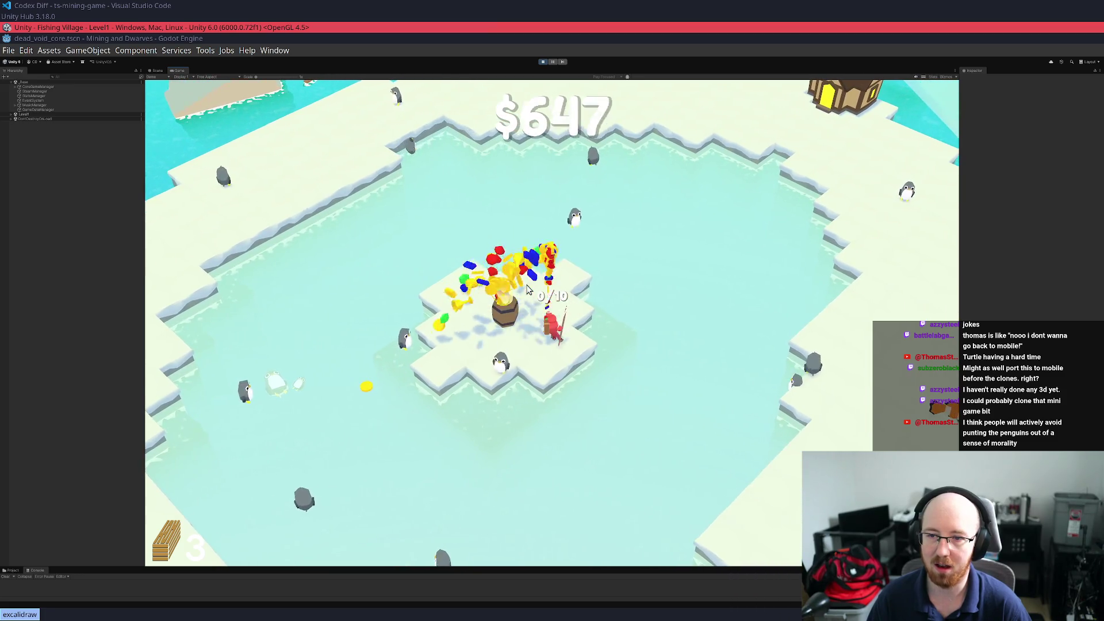
{"action": "key", "text": "s"}
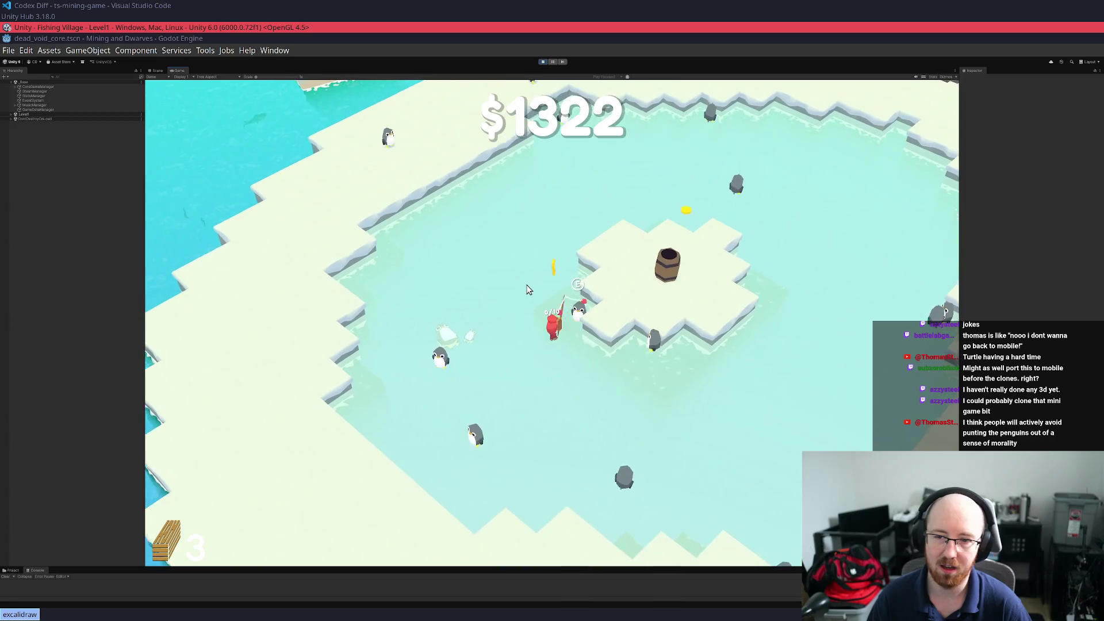
{"action": "key", "text": "d"}
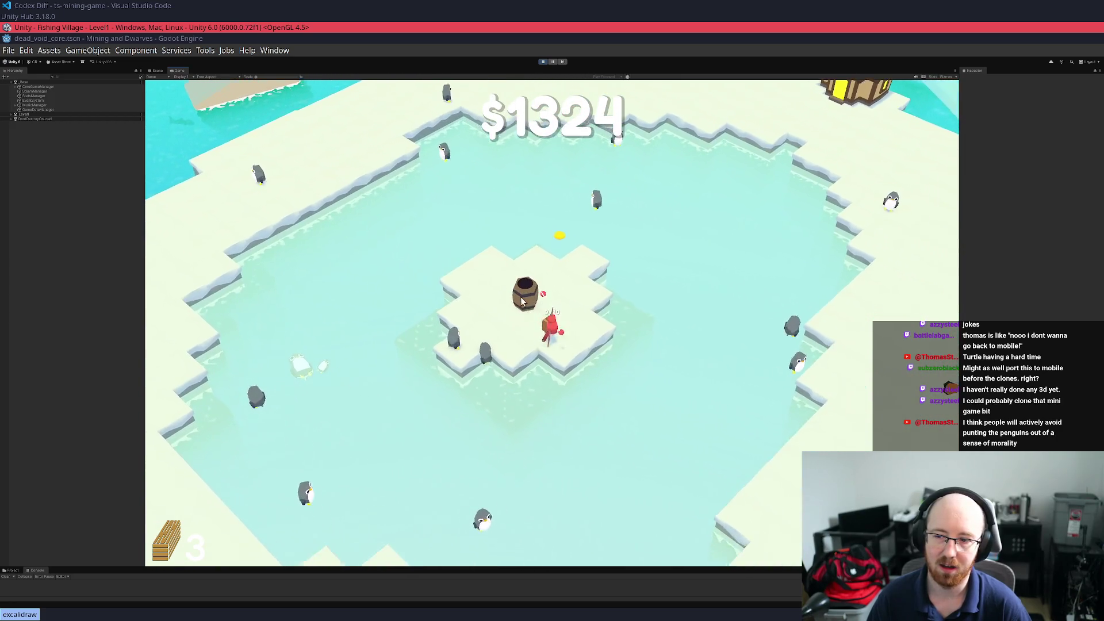
{"action": "key", "text": "d"}
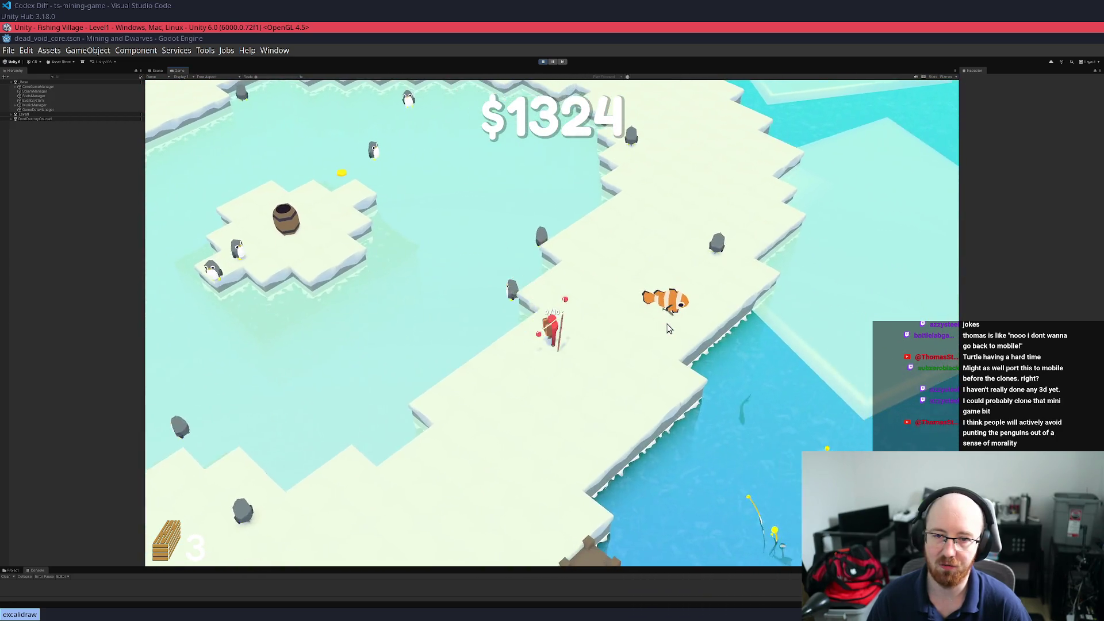
Reel in a fish and the drifting plank to reach 5 wood, then walk to the house
{"action": "key", "text": "s"}
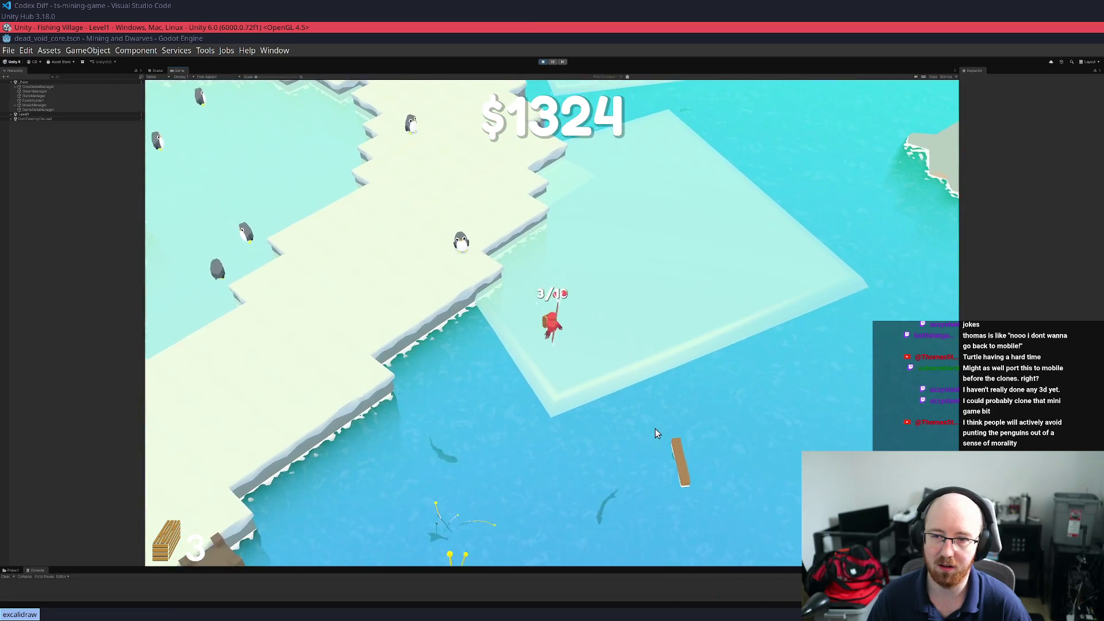
{"action": "left_click", "coordinate": [602, 425]}
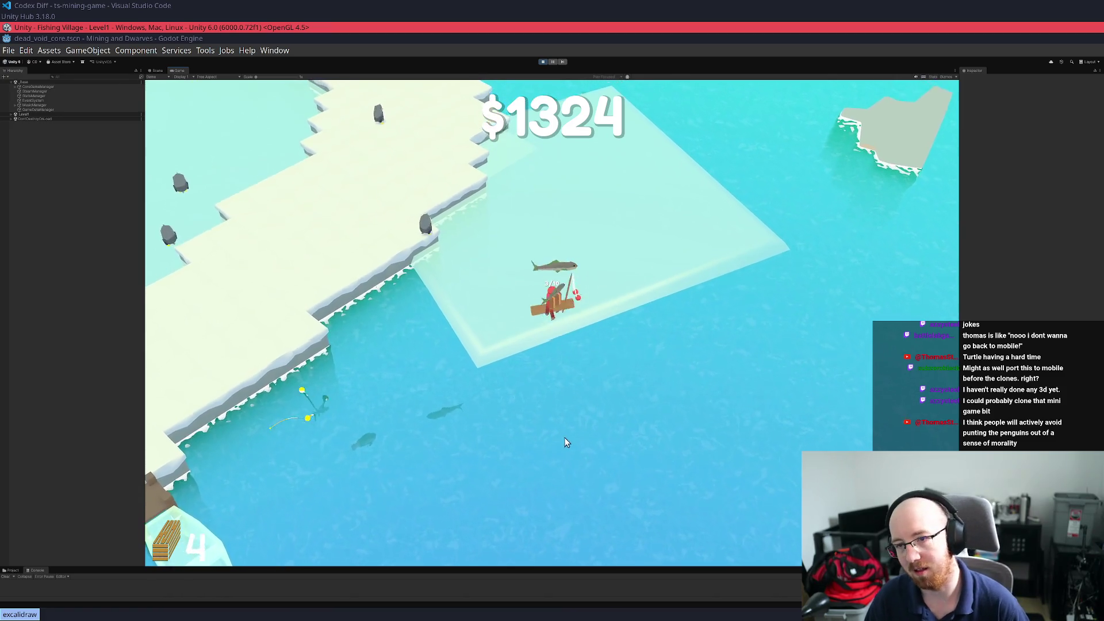
{"action": "key", "text": "w"}
{"action": "key", "text": "w"}
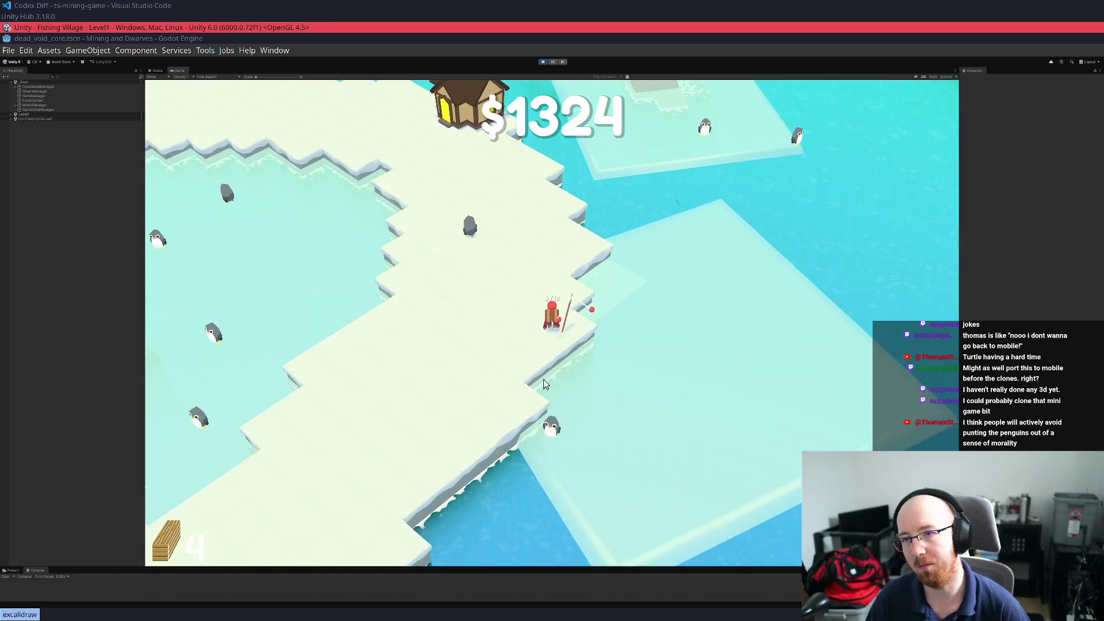
{"action": "key", "text": "w"}
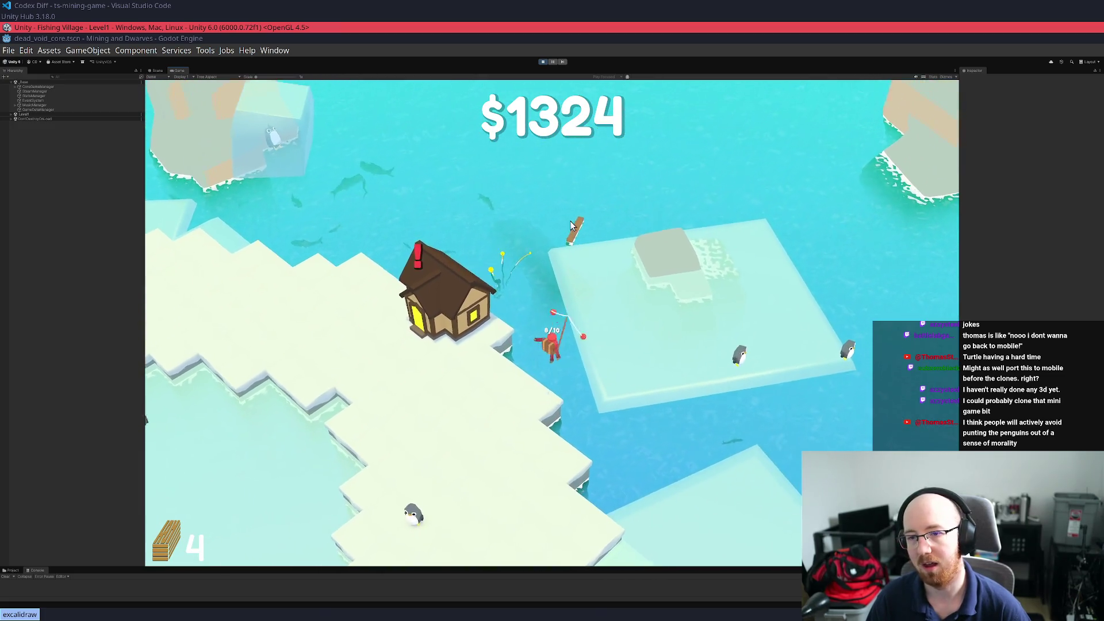
{"action": "key", "text": "d"}
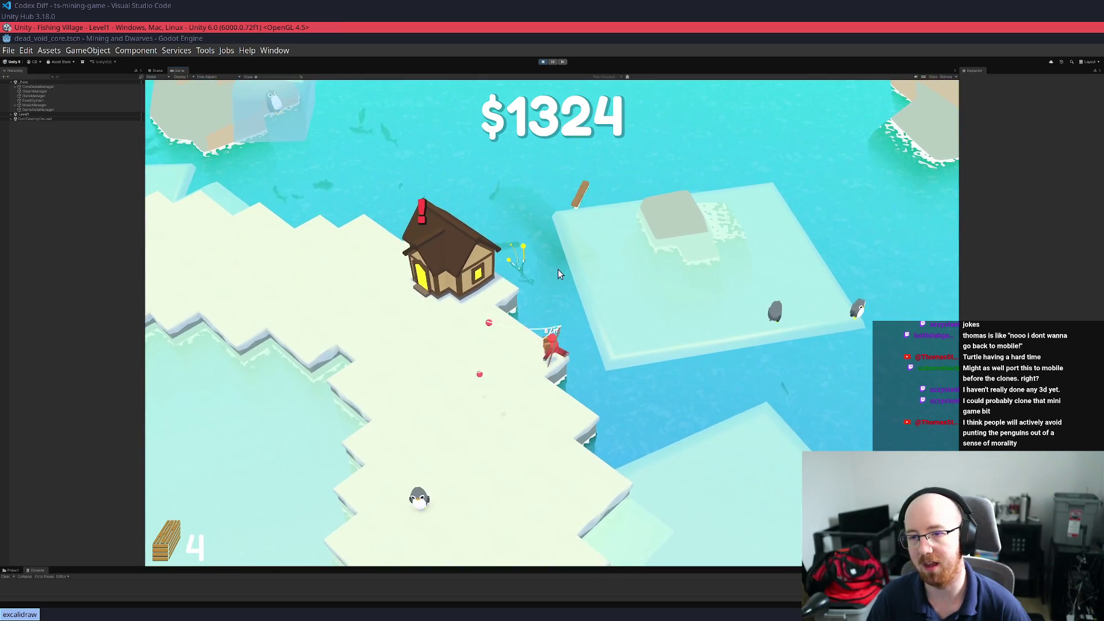
{"action": "key", "text": "w"}
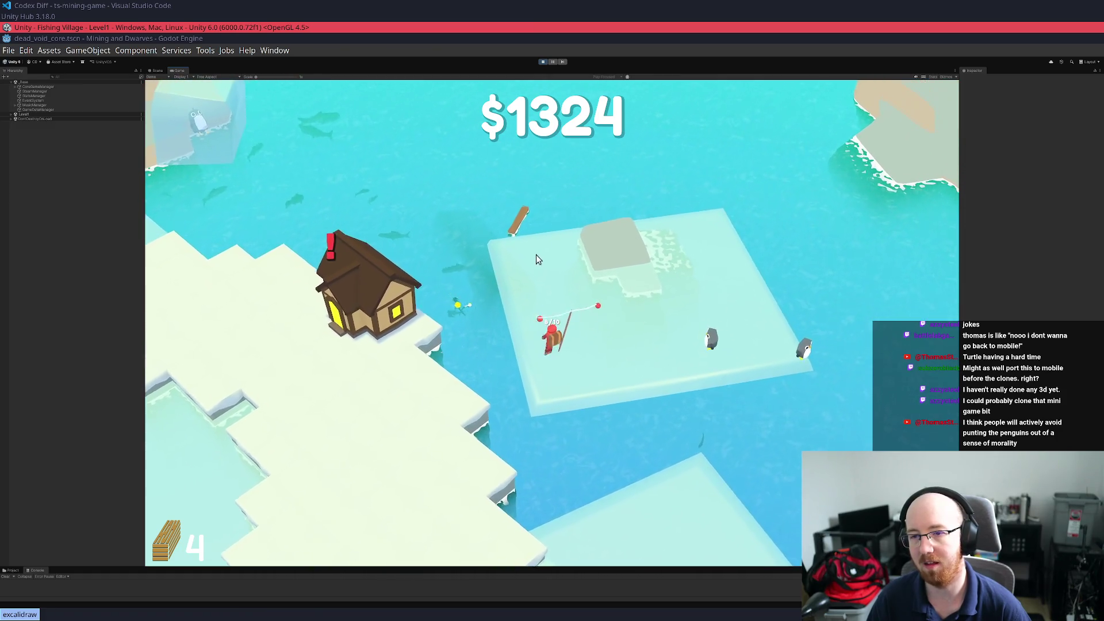
{"action": "key", "text": "w"}
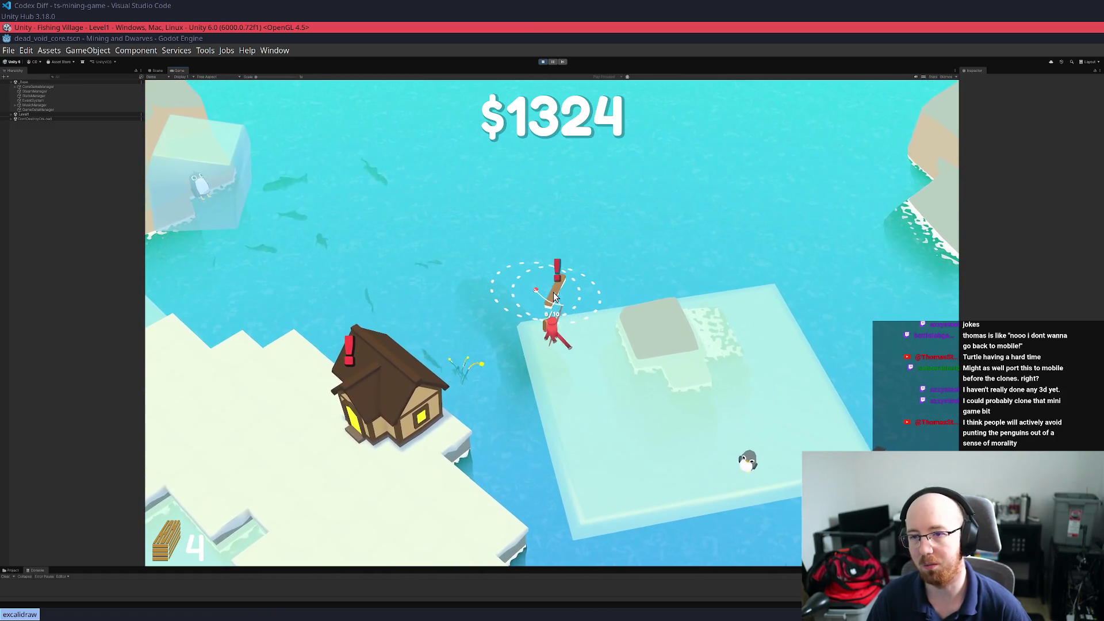
{"action": "key", "text": "s"}
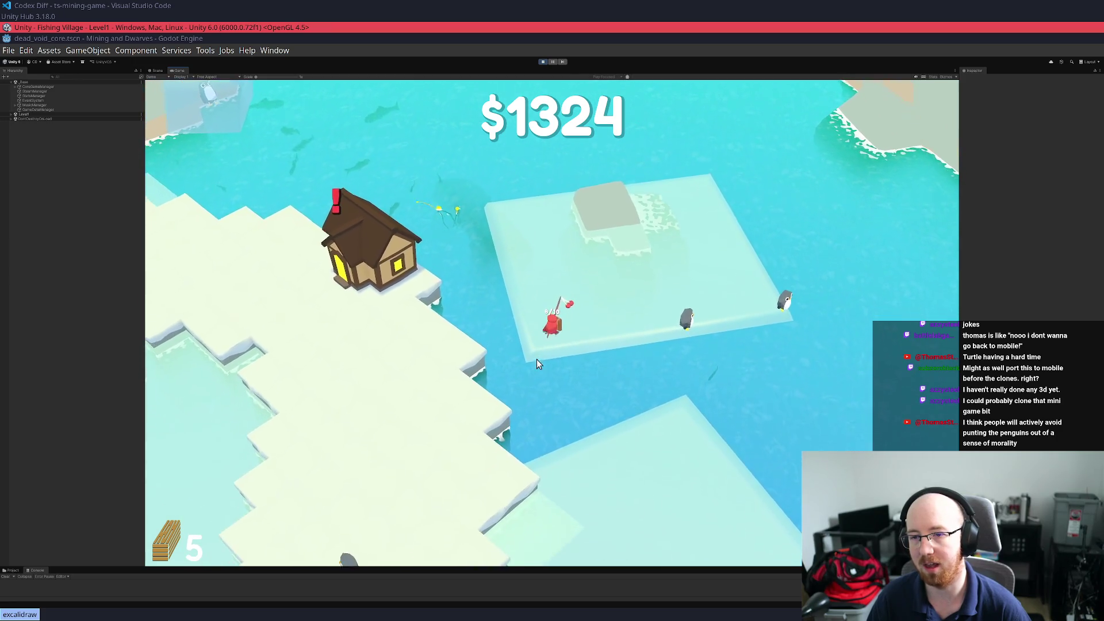
{"action": "key", "text": "a"}
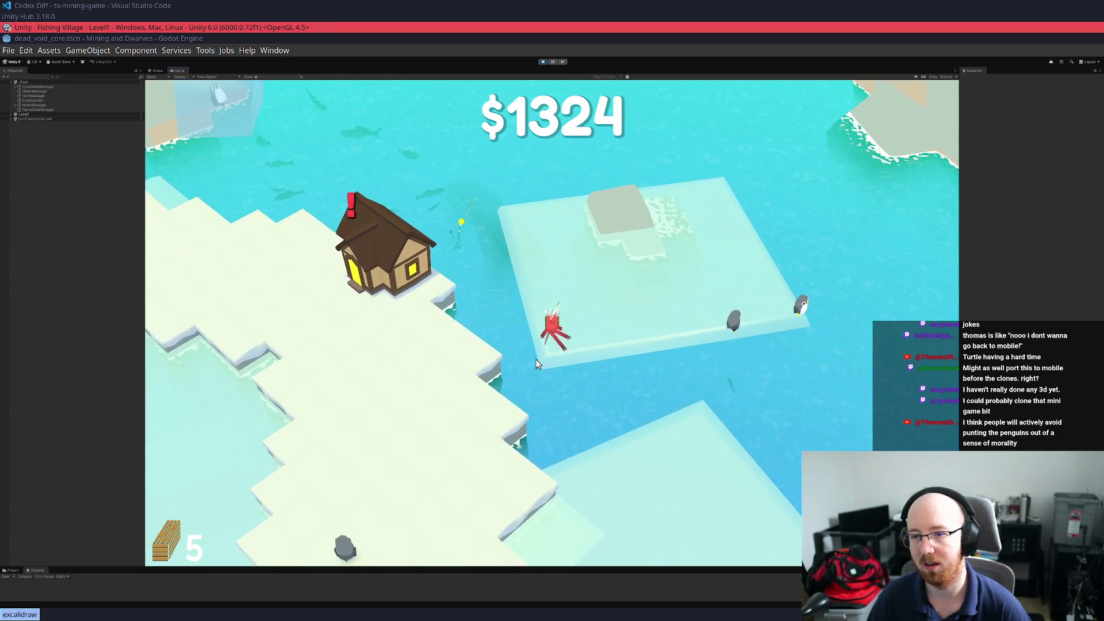
{"action": "key", "text": "a"}
{"action": "key", "text": "w"}
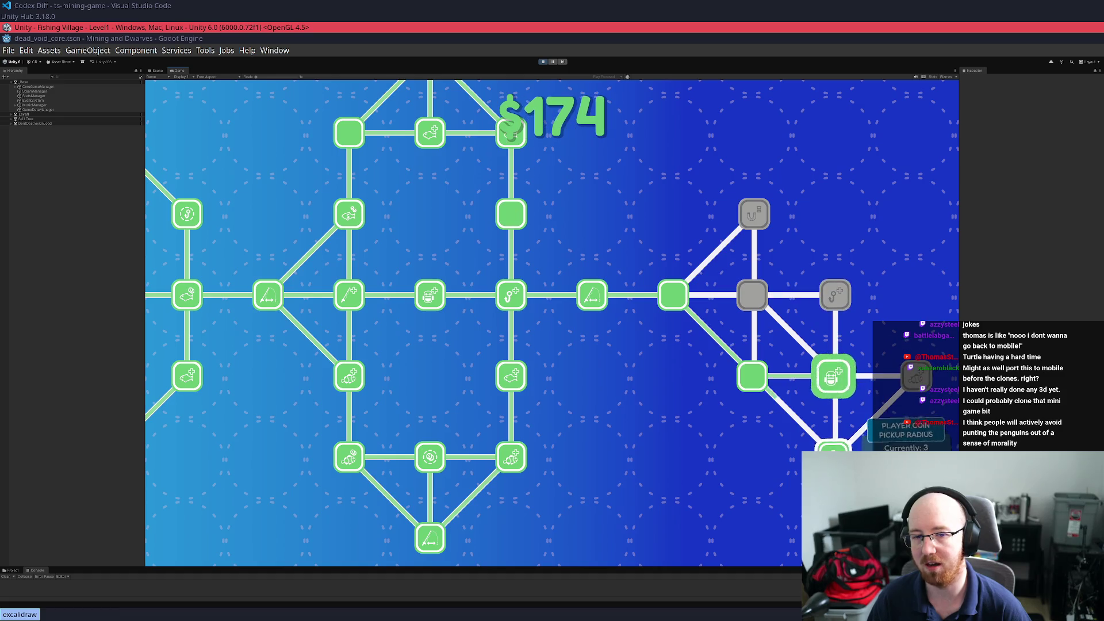
Reel in a log at the water's edge and deposit the wood into the boat at the dock
{"action": "key", "text": "a"}
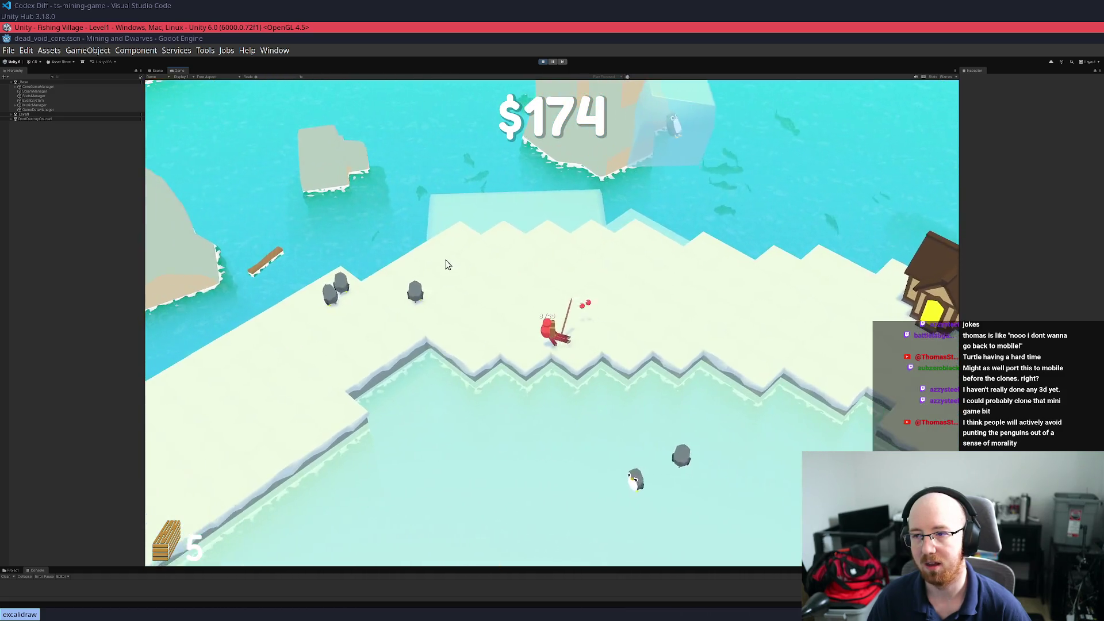
{"action": "key", "text": "d"}
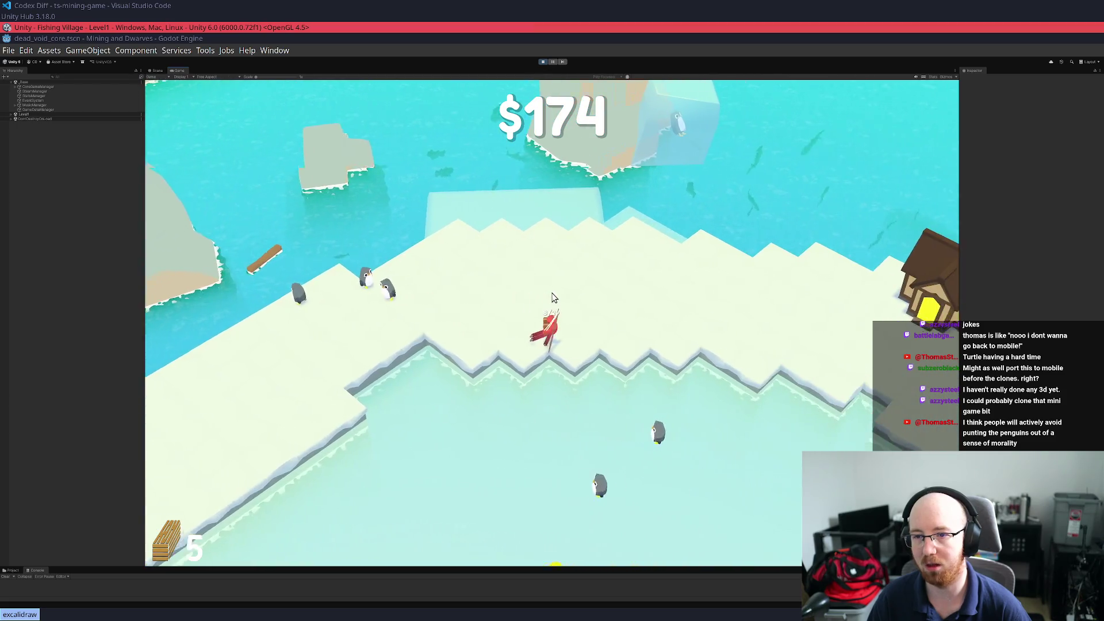
{"action": "key", "text": "a"}
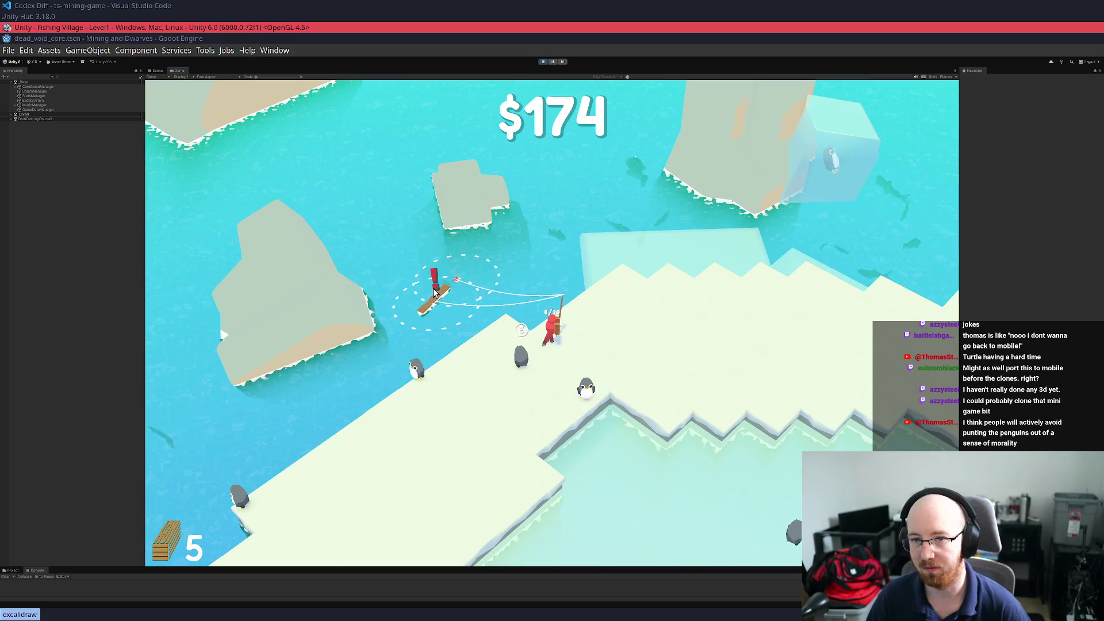
{"action": "left_click", "coordinate": [433, 292]}
{"action": "key", "text": "s"}
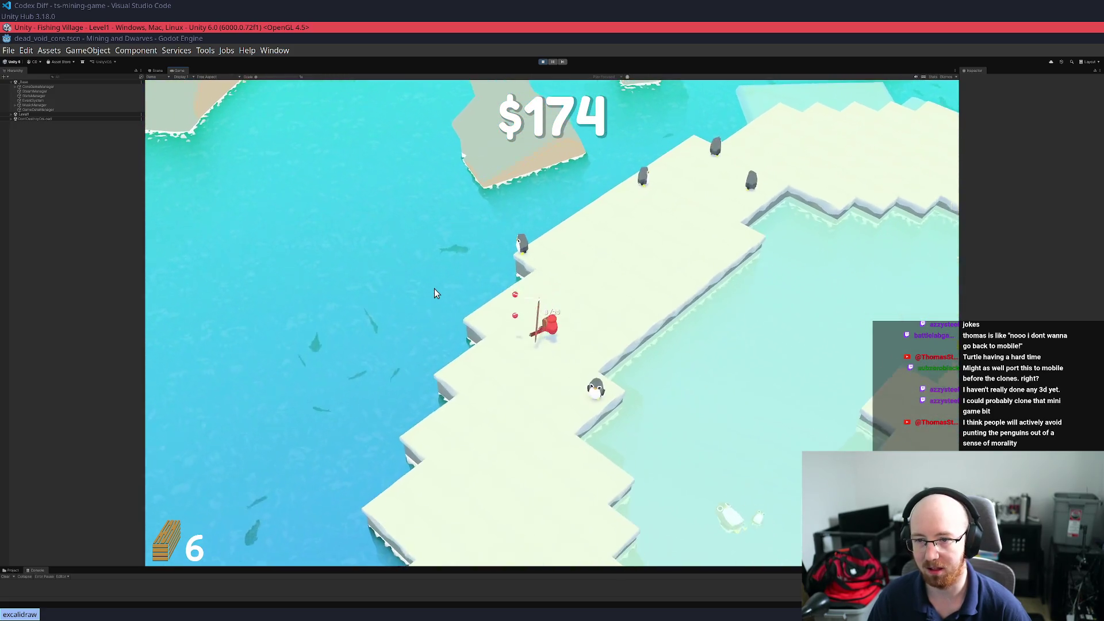
{"action": "key", "text": "s"}
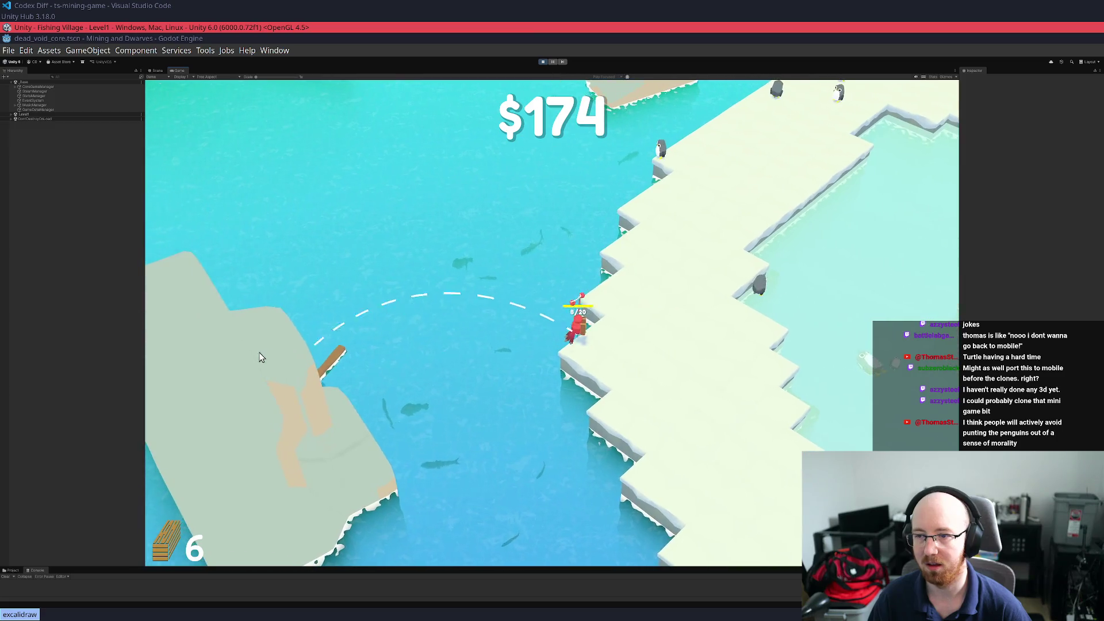
{"action": "key", "text": "d"}
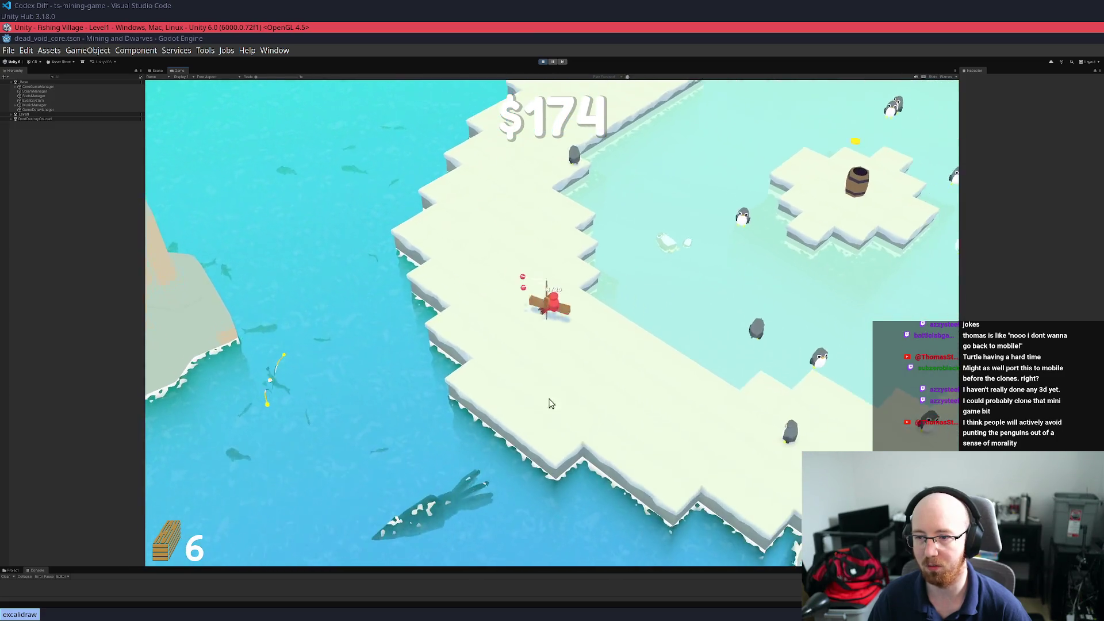
{"action": "key", "text": "d"}
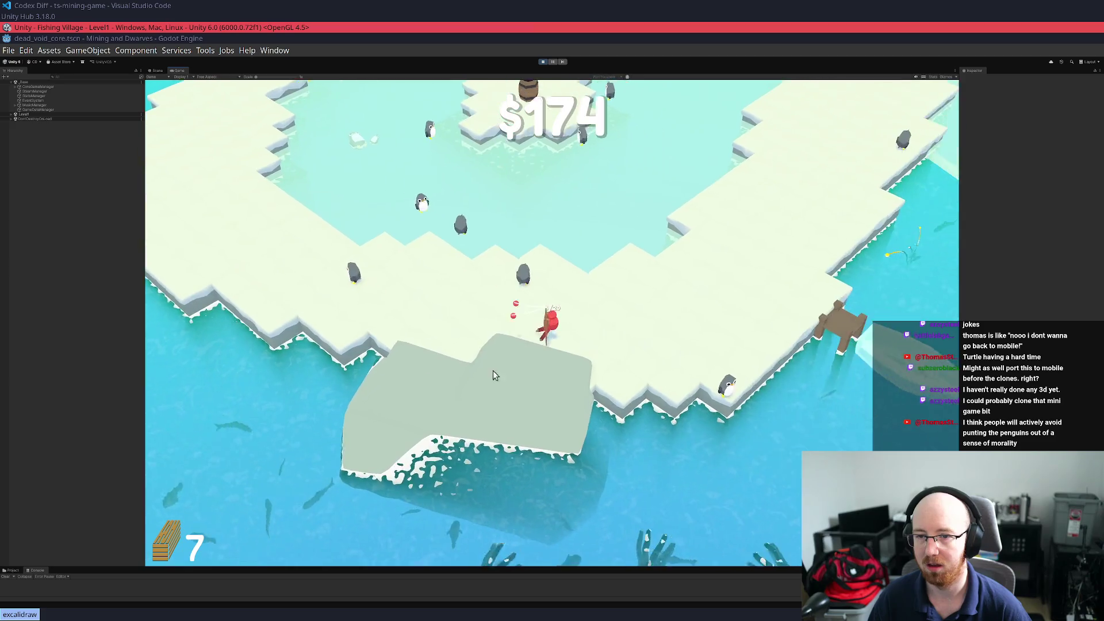
{"action": "key", "text": "d"}
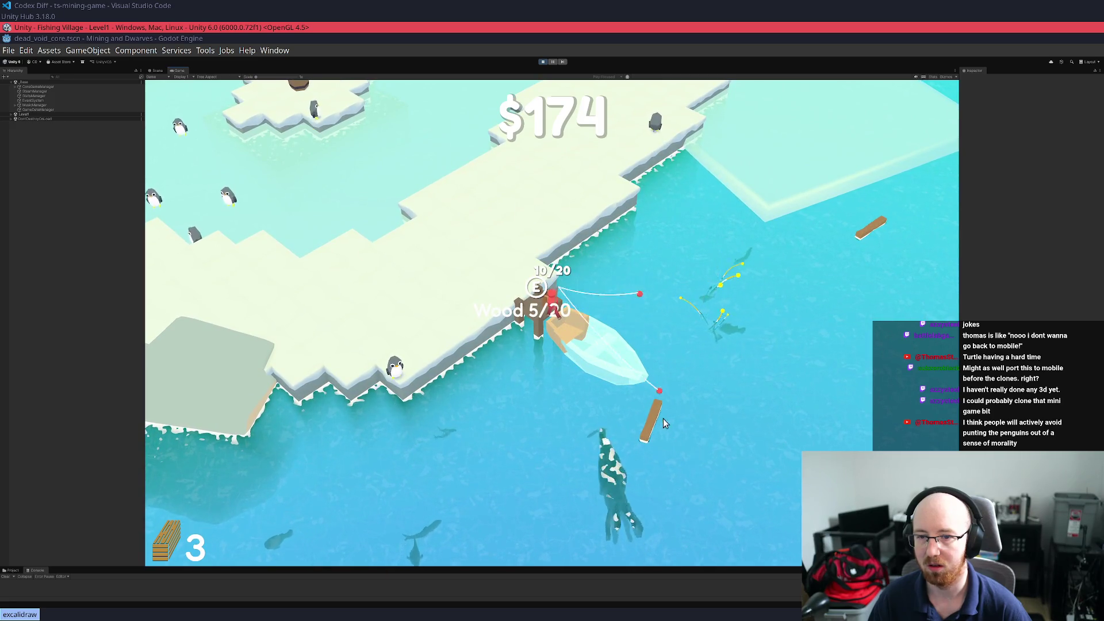
Add wood at the dock again, then loop across the snow past the house toward the barrel island
{"action": "key", "text": "w"}
{"action": "key", "text": "s"}
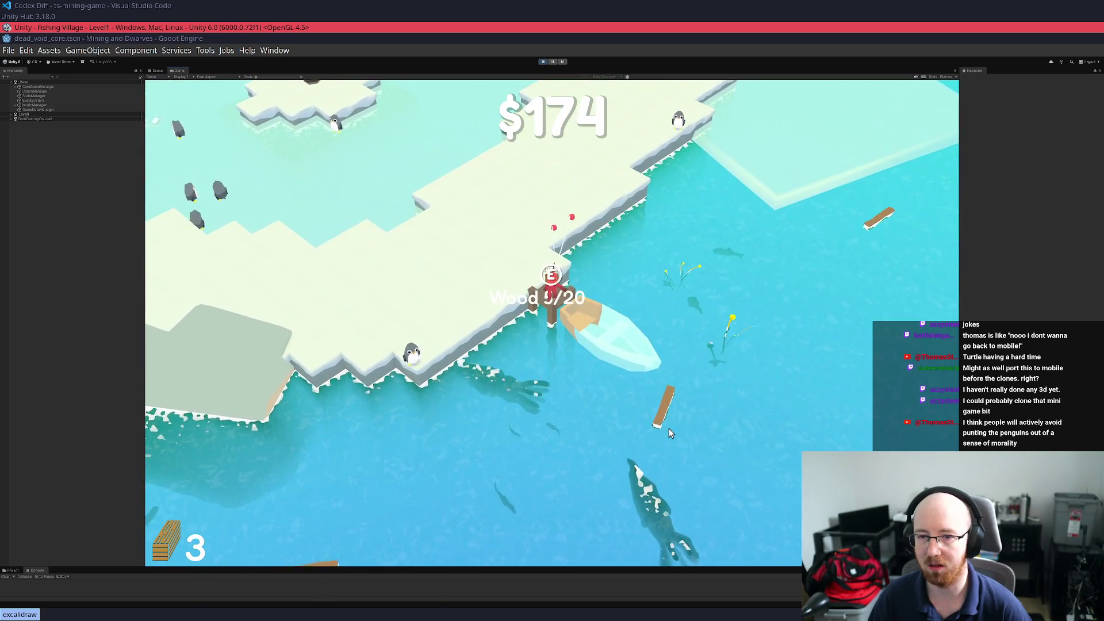
{"action": "key", "text": "w"}
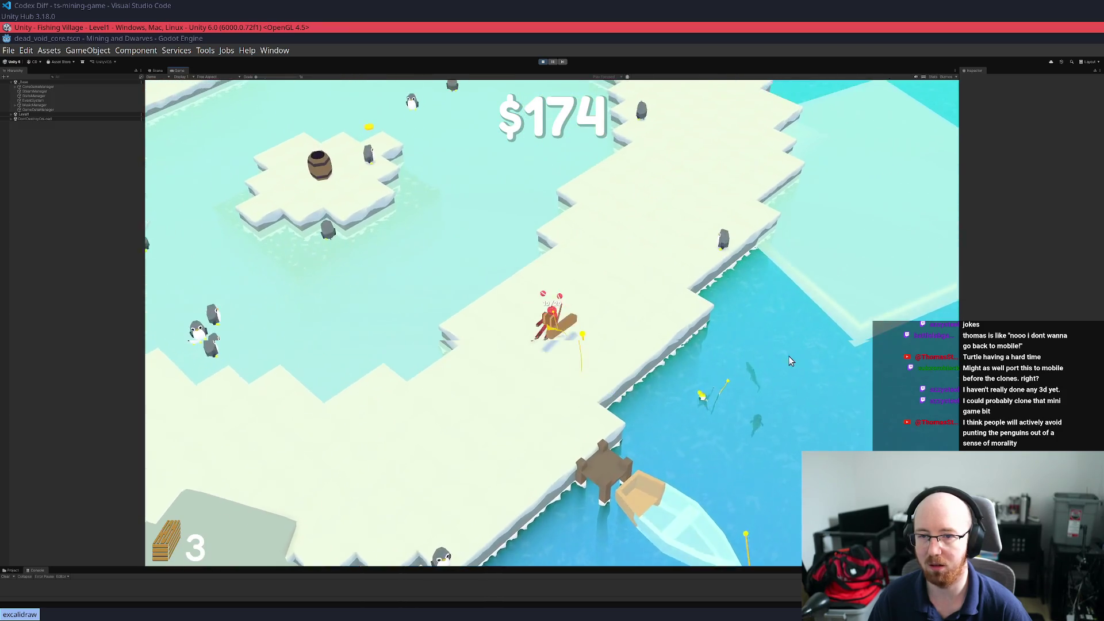
{"action": "key", "text": "d"}
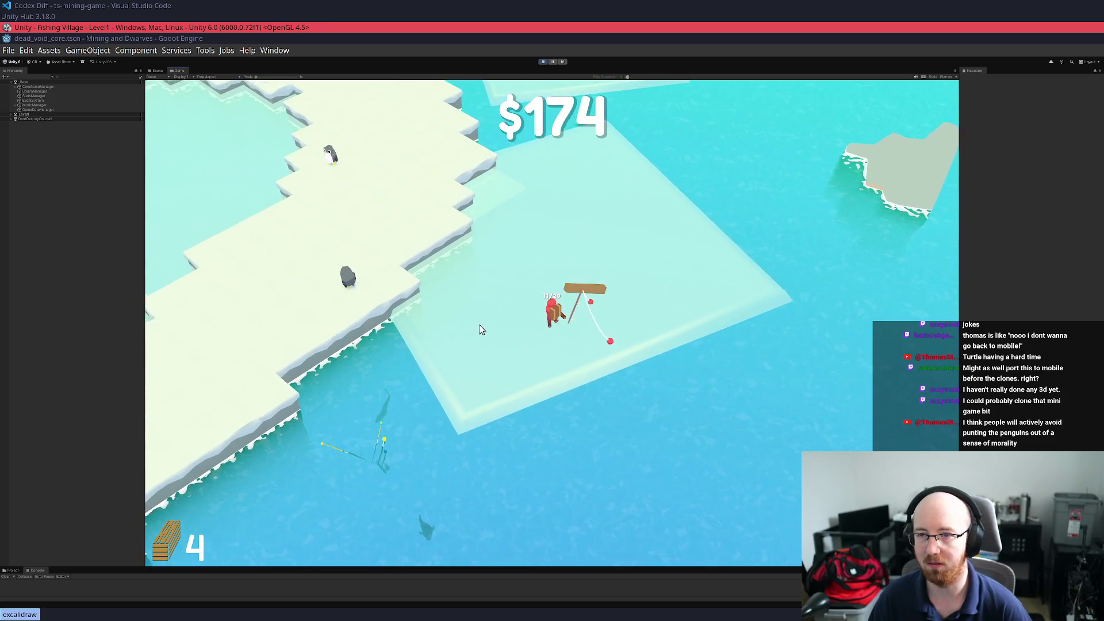
{"action": "key", "text": "w"}
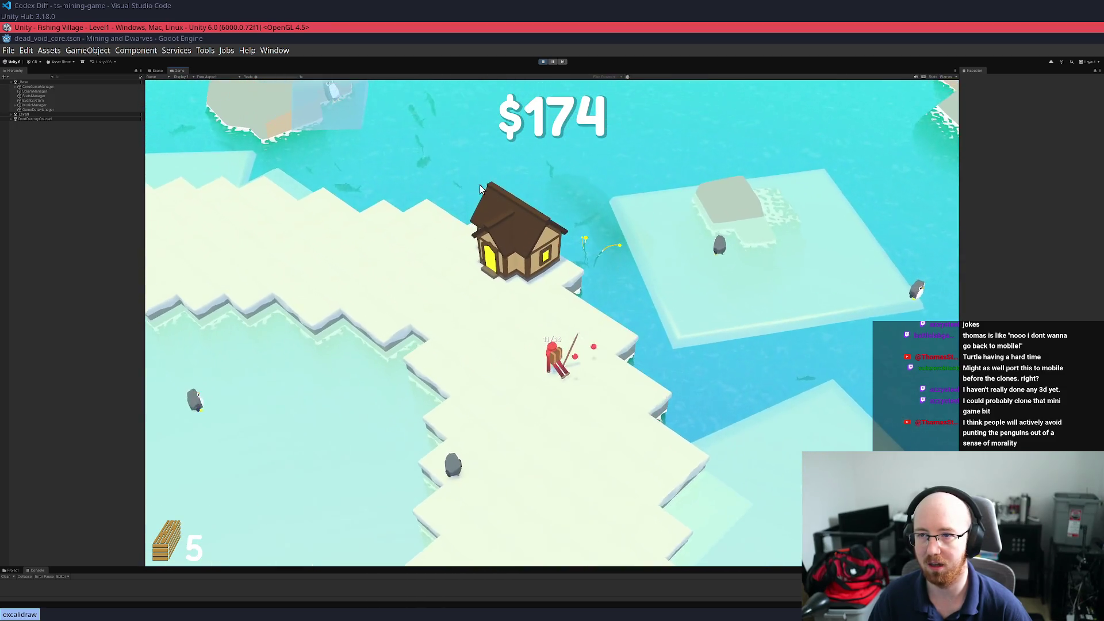
{"action": "key", "text": "w"}
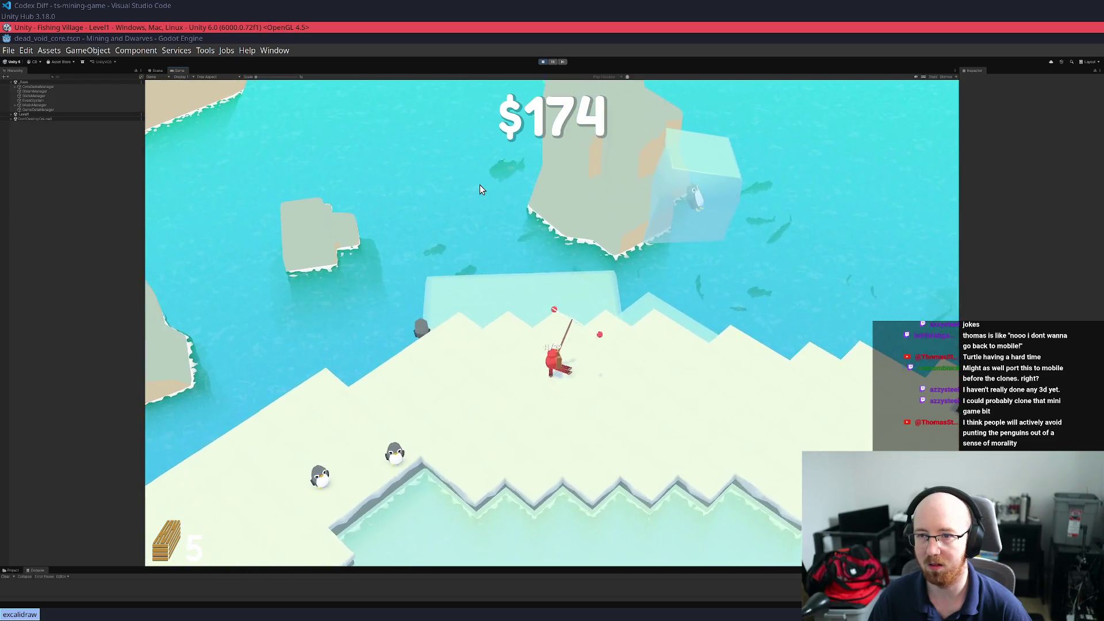
{"action": "key", "text": "w"}
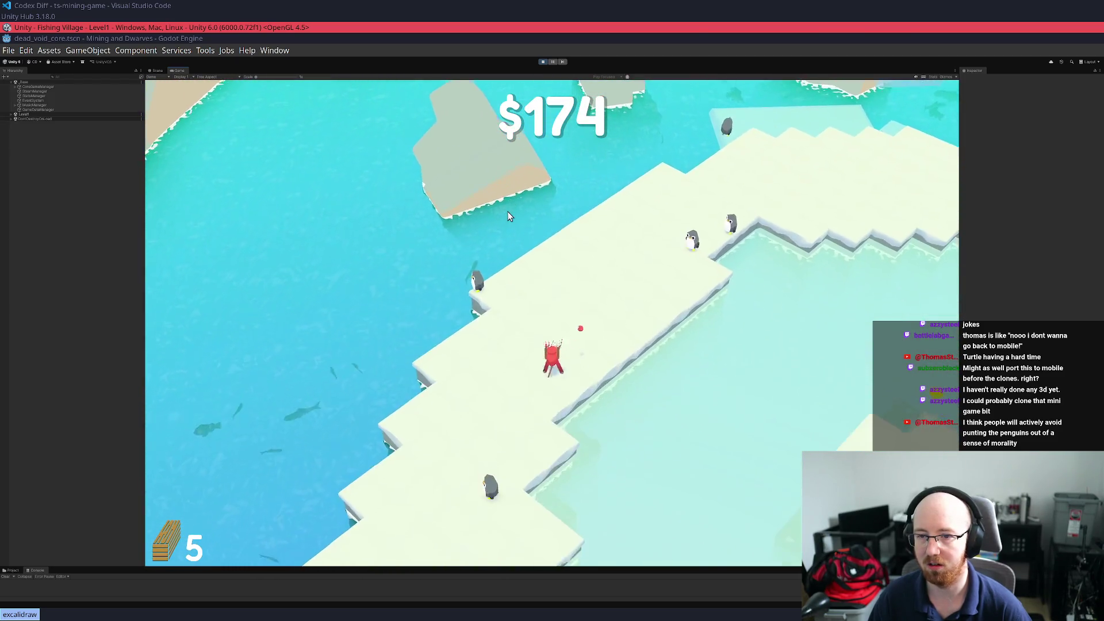
{"action": "key", "text": "d"}
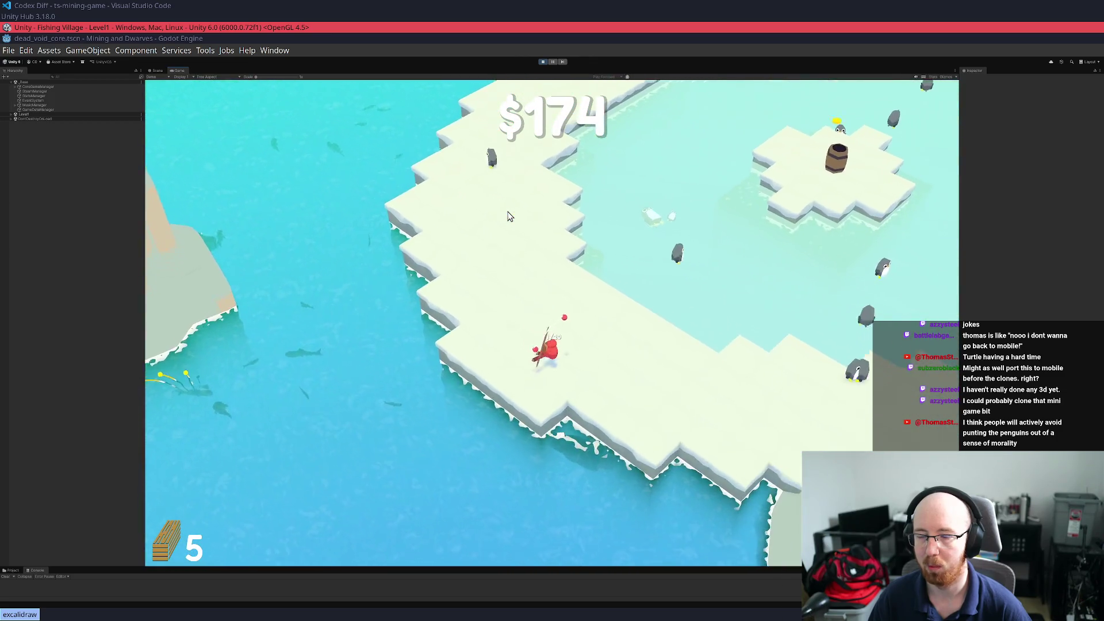
{"action": "key", "text": "d"}
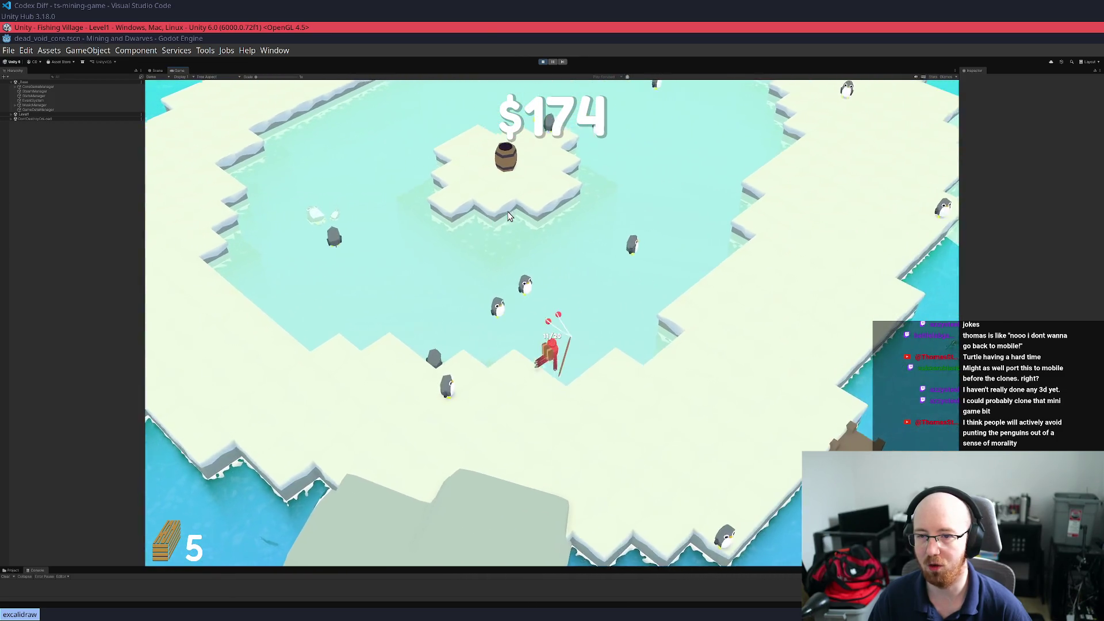
{"action": "key", "text": "d"}
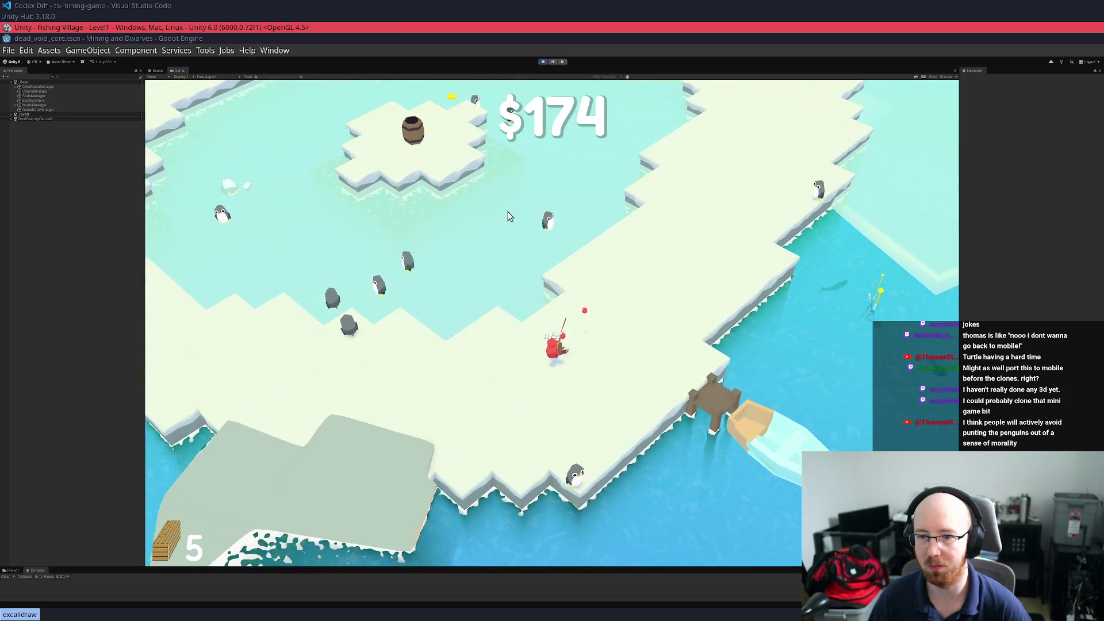
{"action": "key", "text": "d"}
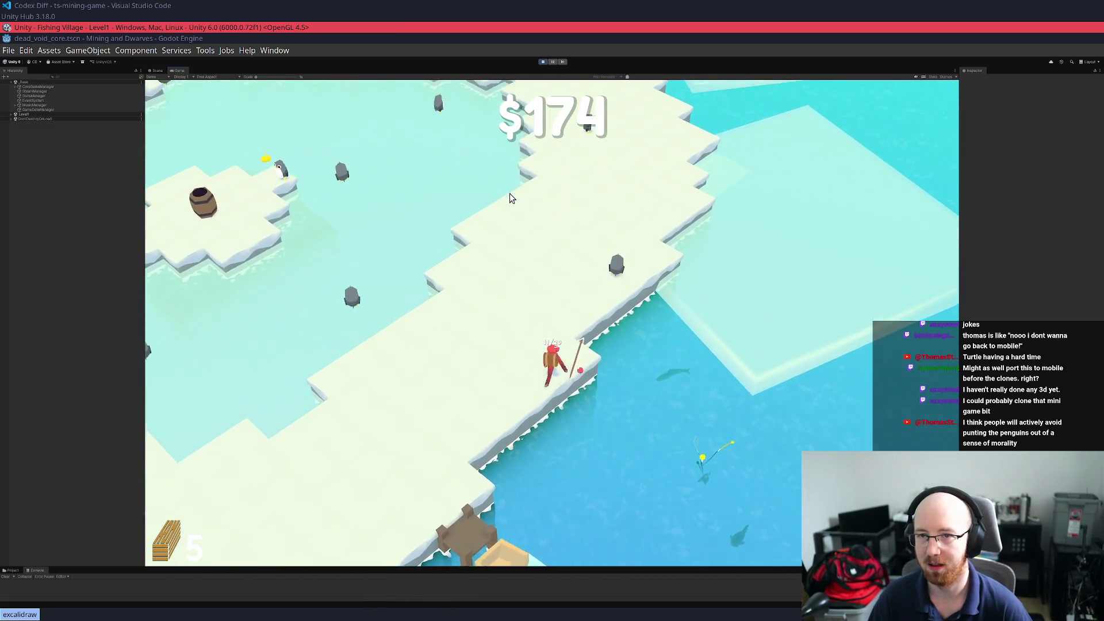
Leave the upgrade tree, hand wood over at the dock, and return to the ice edge to fish
{"action": "key", "text": "w"}
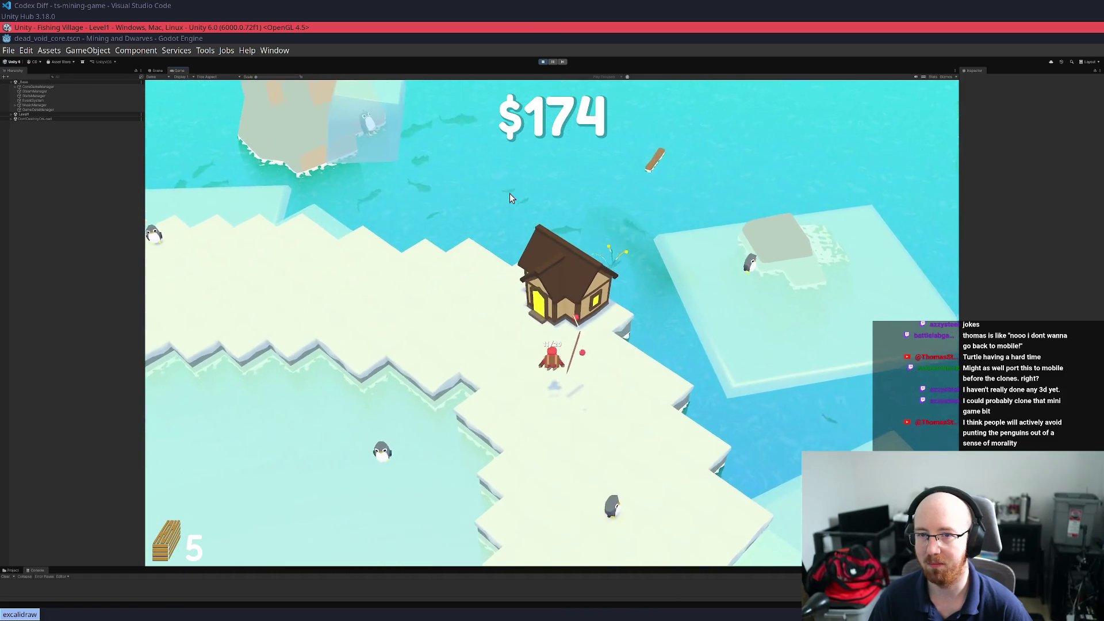
{"action": "key", "text": "w"}
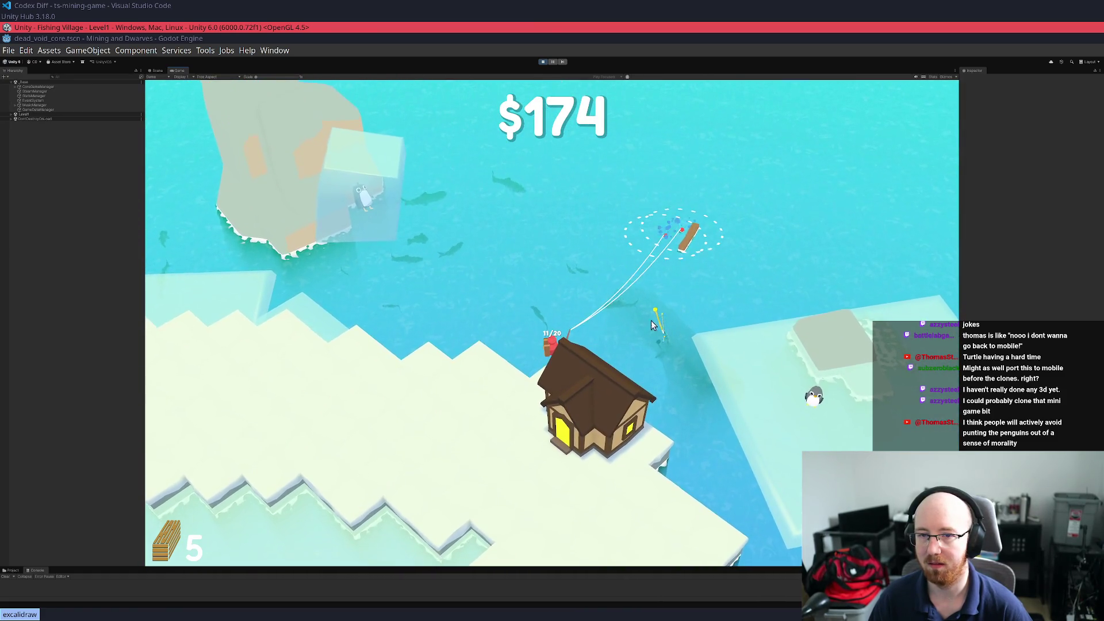
{"action": "key", "text": "e"}
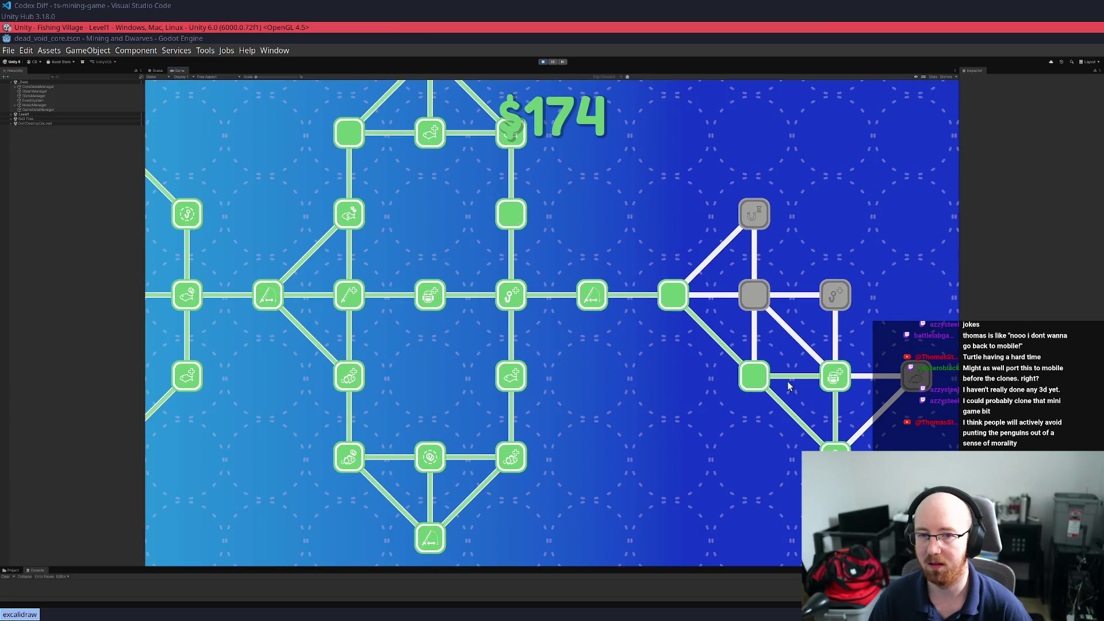
{"action": "key", "text": "Escape"}
{"action": "key", "text": "s"}
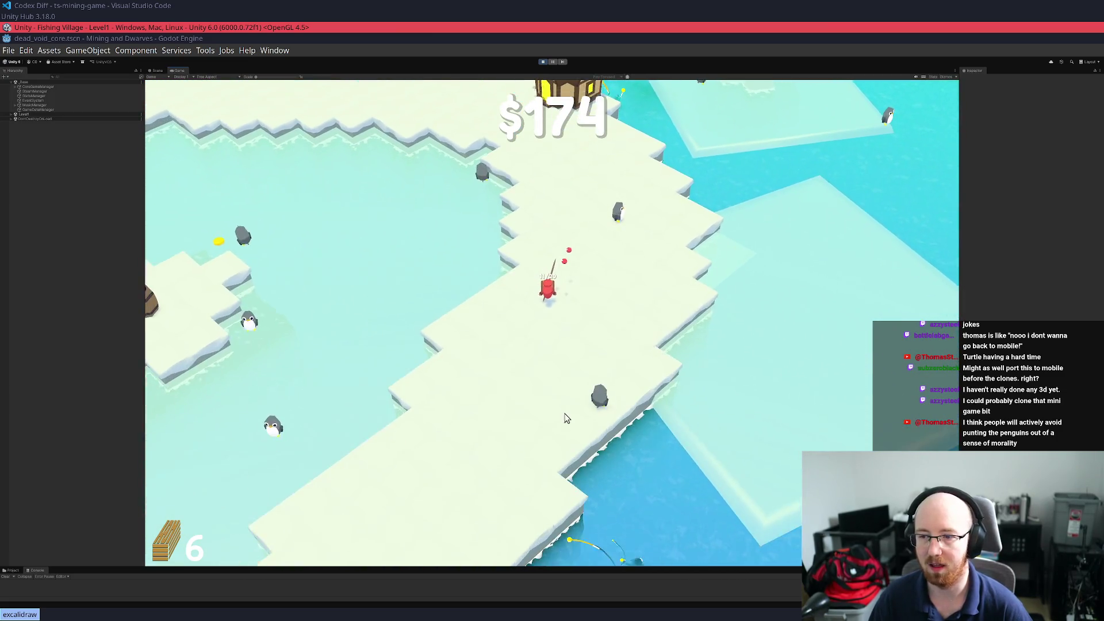
{"action": "key", "text": "s"}
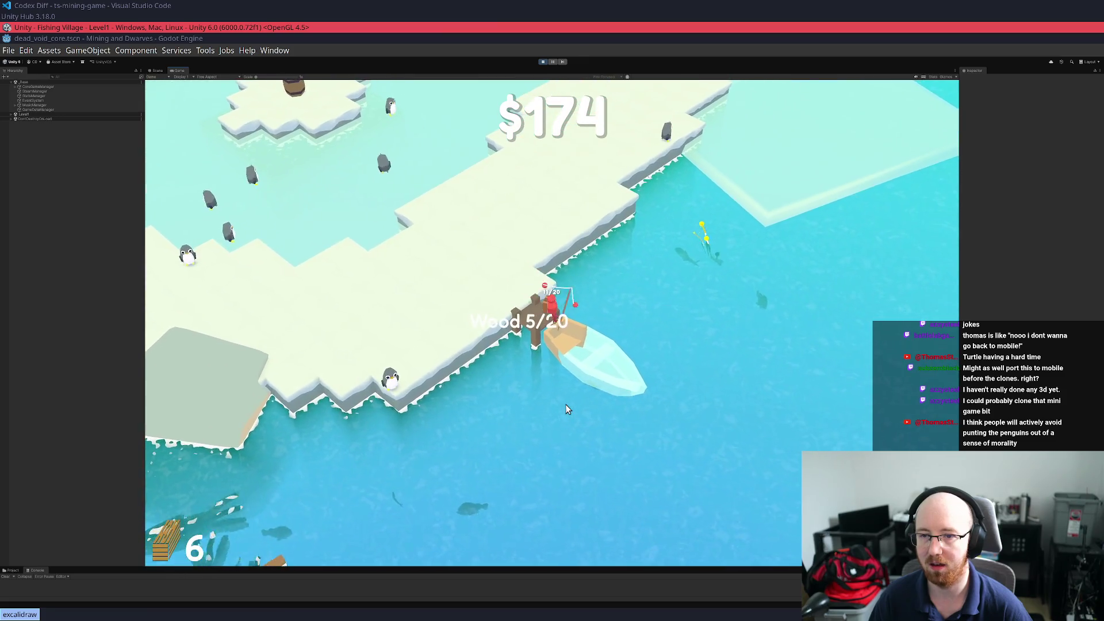
{"action": "key", "text": "a"}
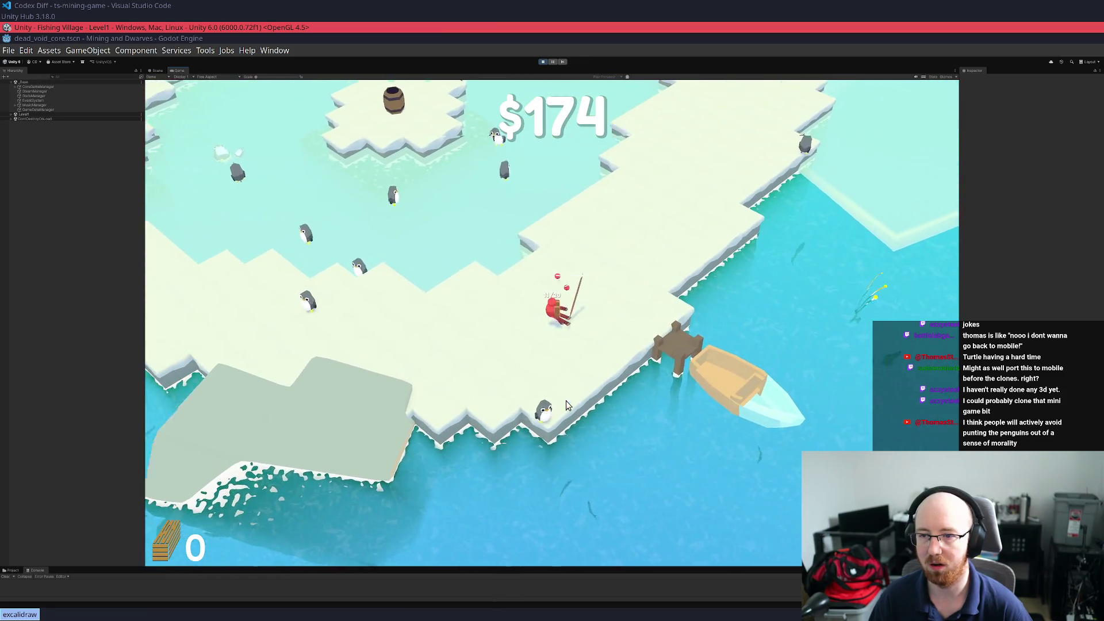
{"action": "key", "text": "w"}
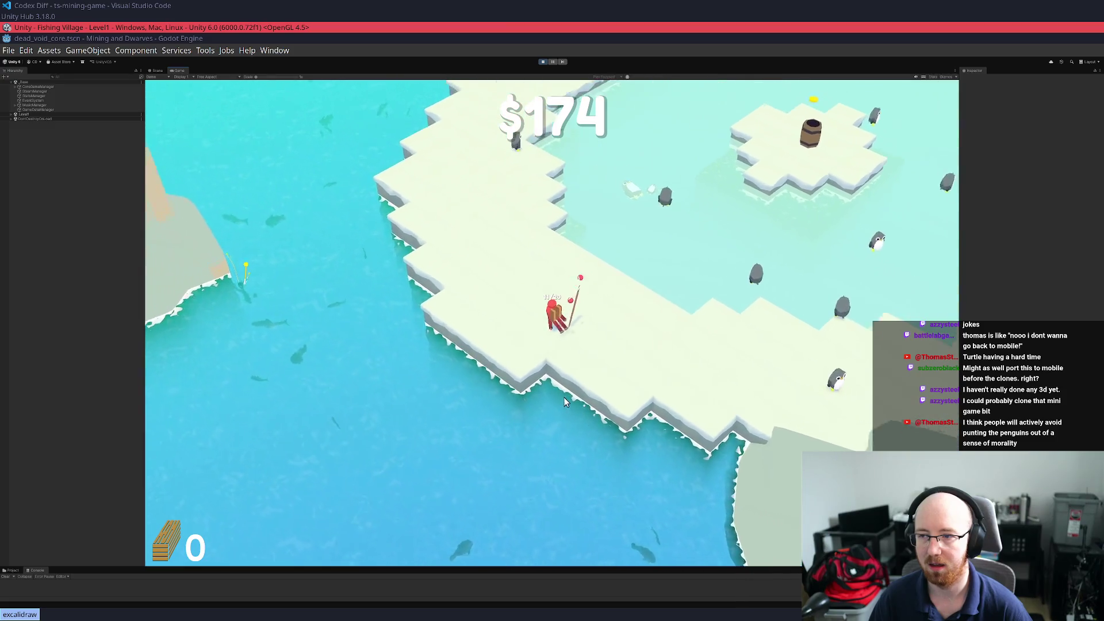
{"action": "key", "text": "a"}
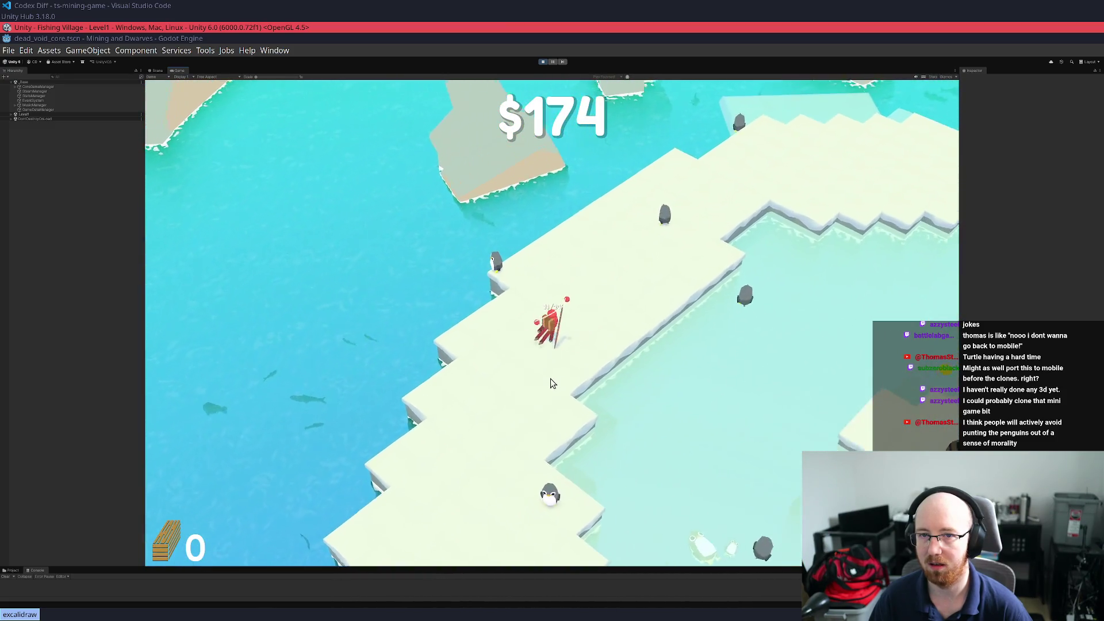
{"action": "key", "text": "d"}
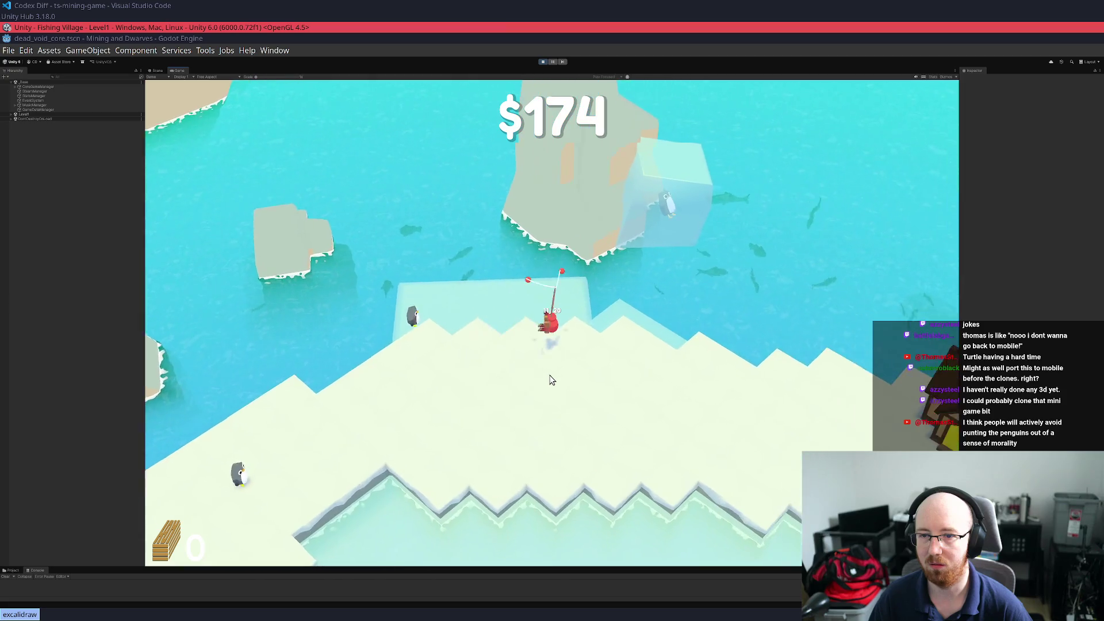
{"action": "key", "text": "s"}
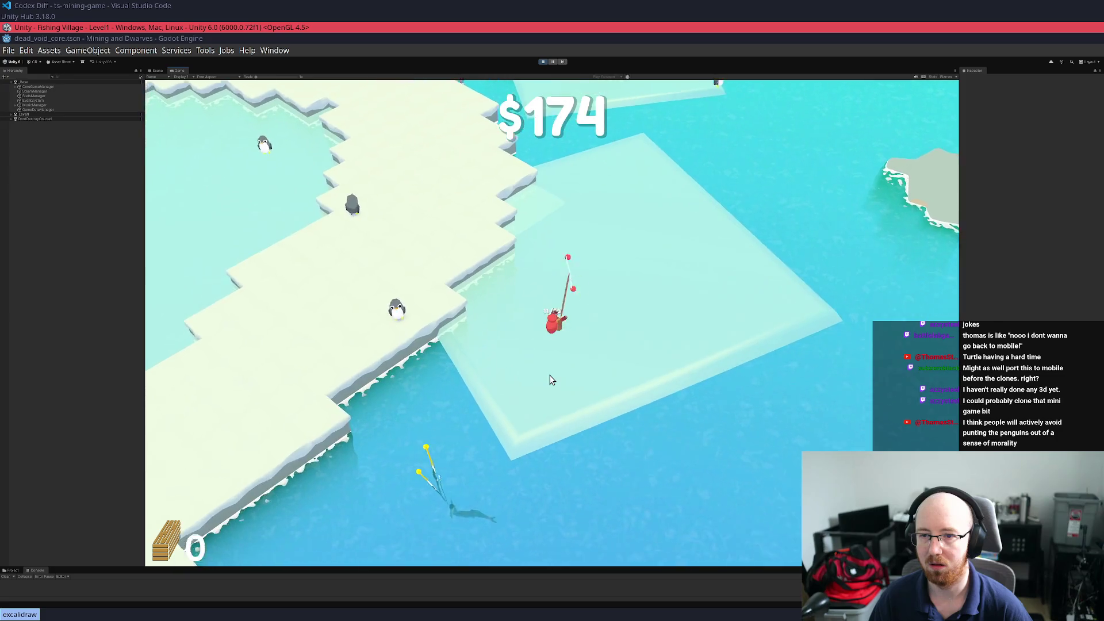
{"action": "key", "text": "a"}
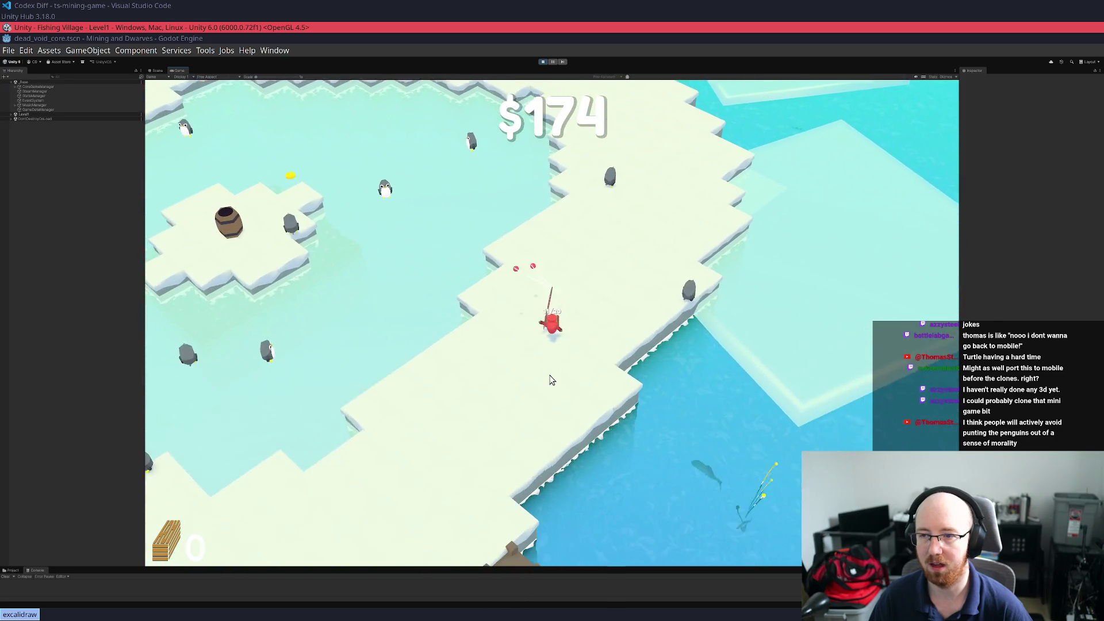
{"action": "key", "text": "s"}
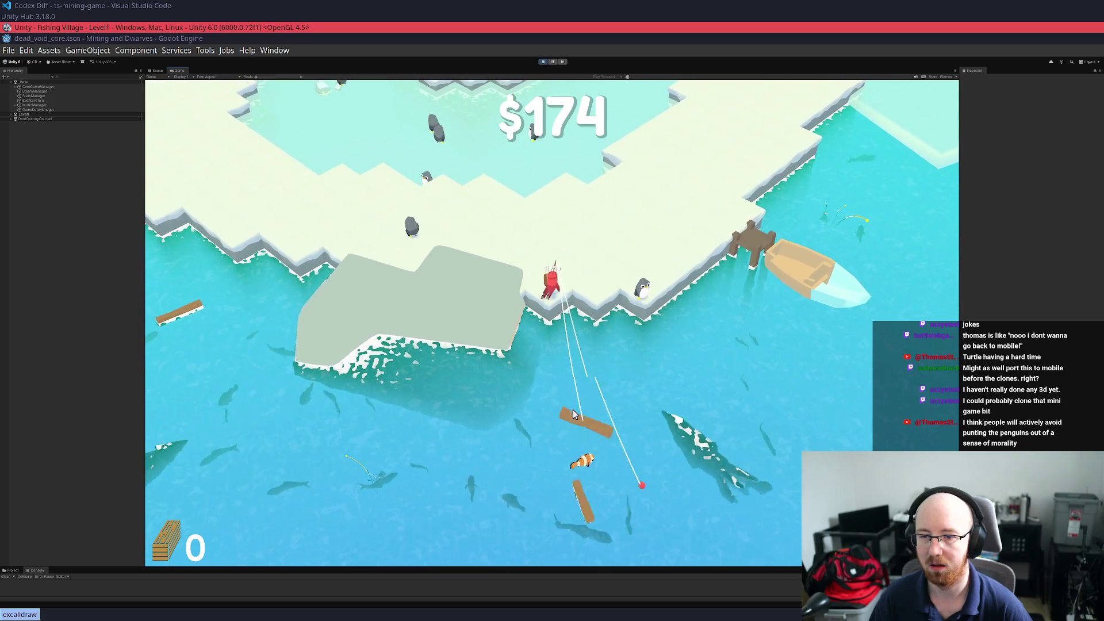
Reel in logs, sell the catch at the barrel island, and hook another floating log
{"action": "key", "text": "w"}
{"action": "key", "text": "a"}
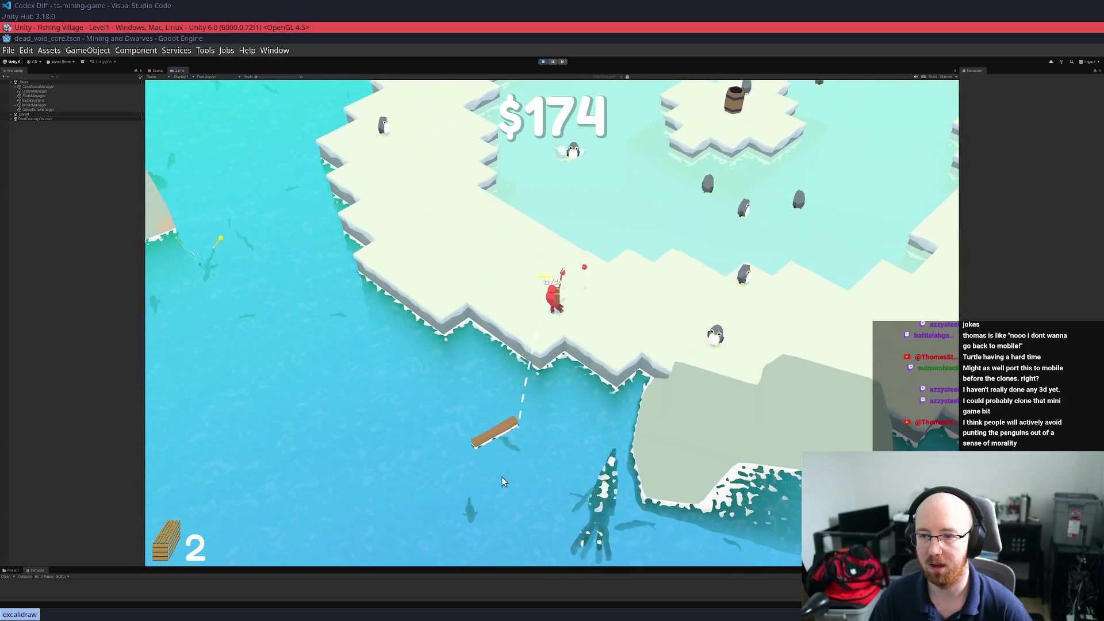
{"action": "key", "text": "w"}
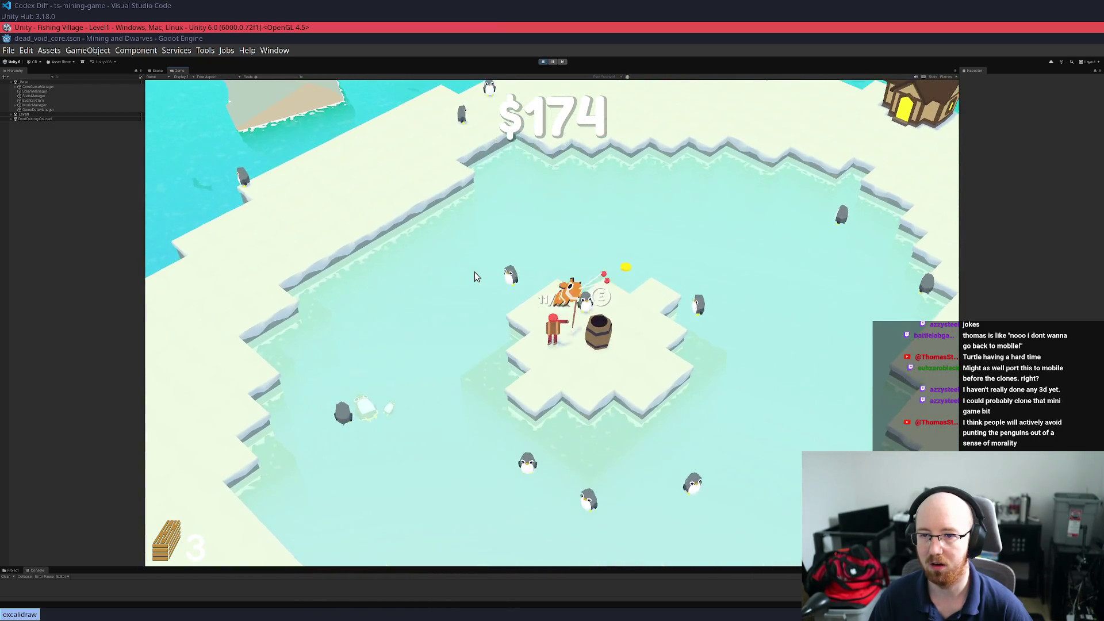
{"action": "key", "text": "d"}
{"action": "key", "text": "d"}
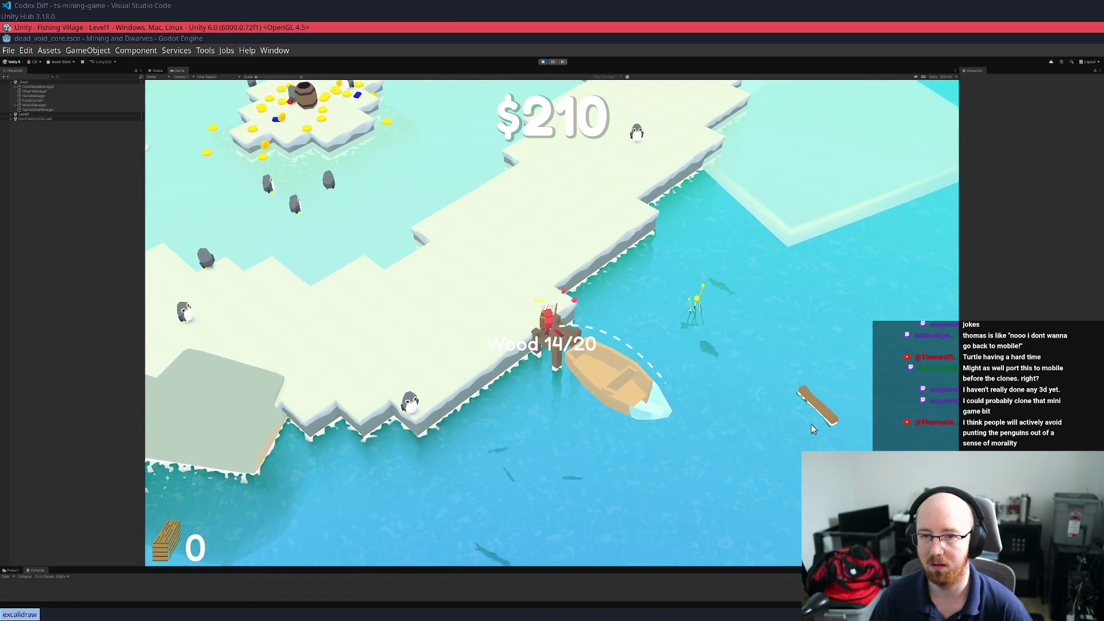
{"action": "left_click", "coordinate": [810, 423]}
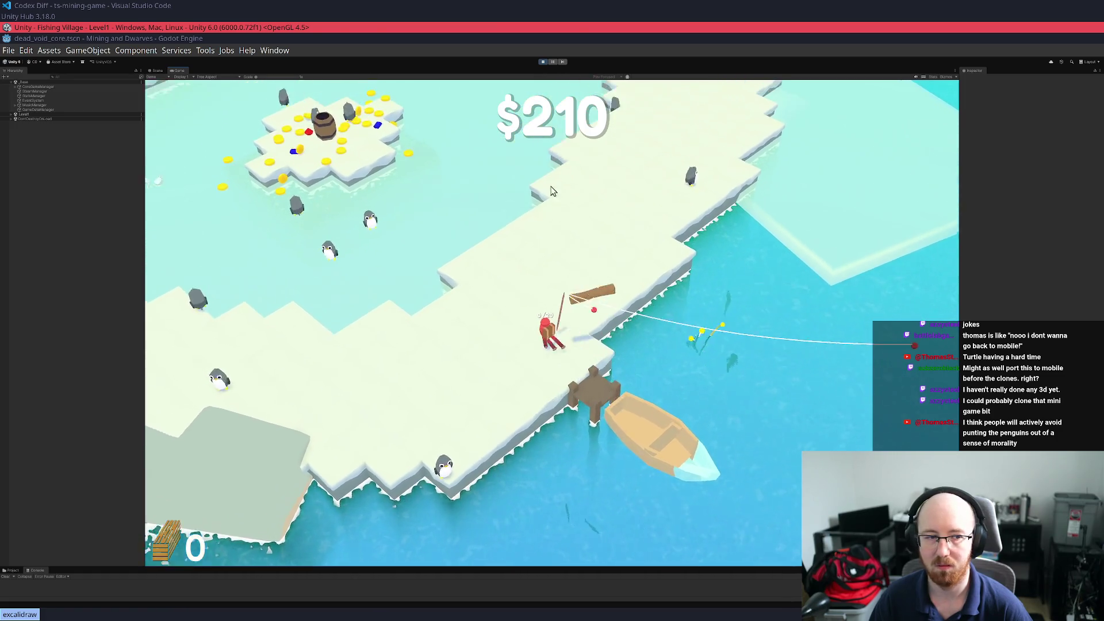
{"action": "key", "text": "w"}
Walk across the ice past the penguins and onto the grey slab to fish
{"action": "key", "text": "a"}
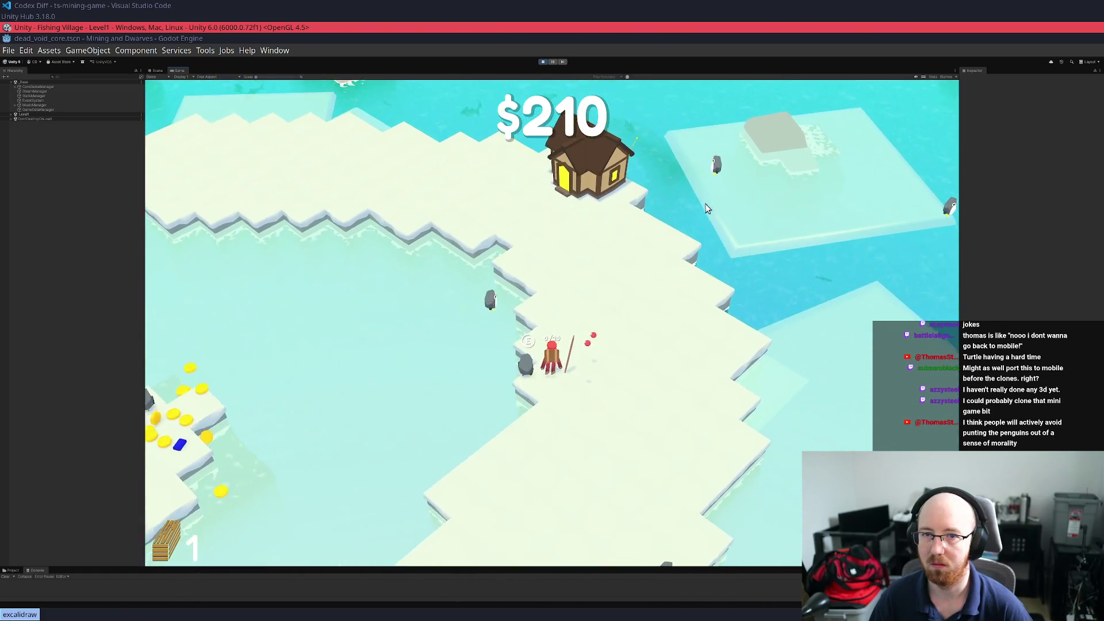
{"action": "key", "text": "a"}
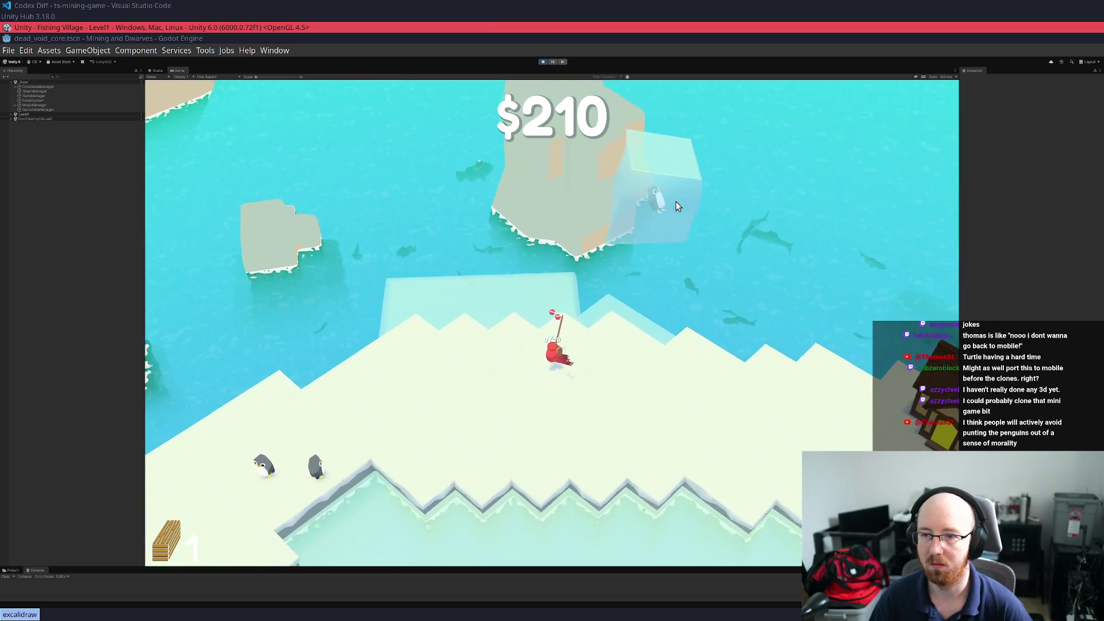
{"action": "key", "text": "s"}
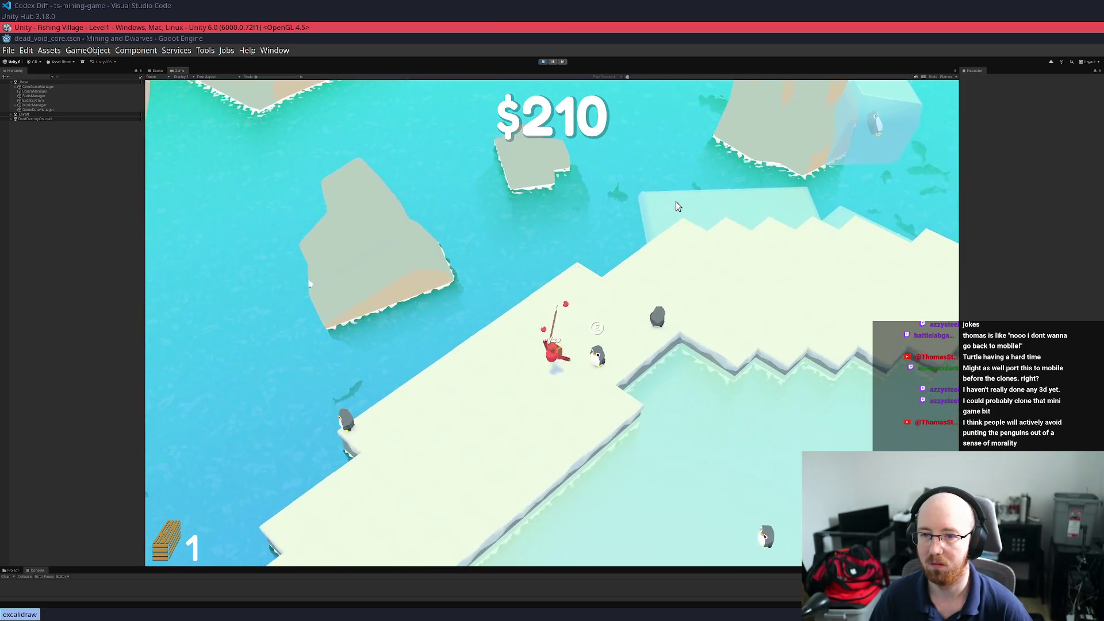
{"action": "key", "text": "d"}
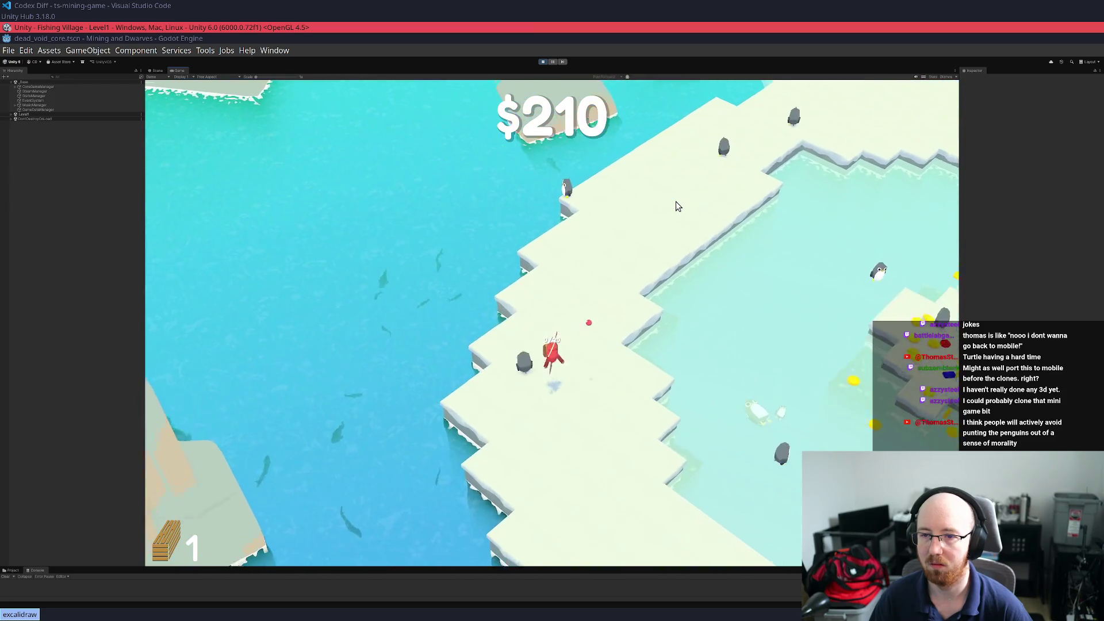
{"action": "key", "text": "d"}
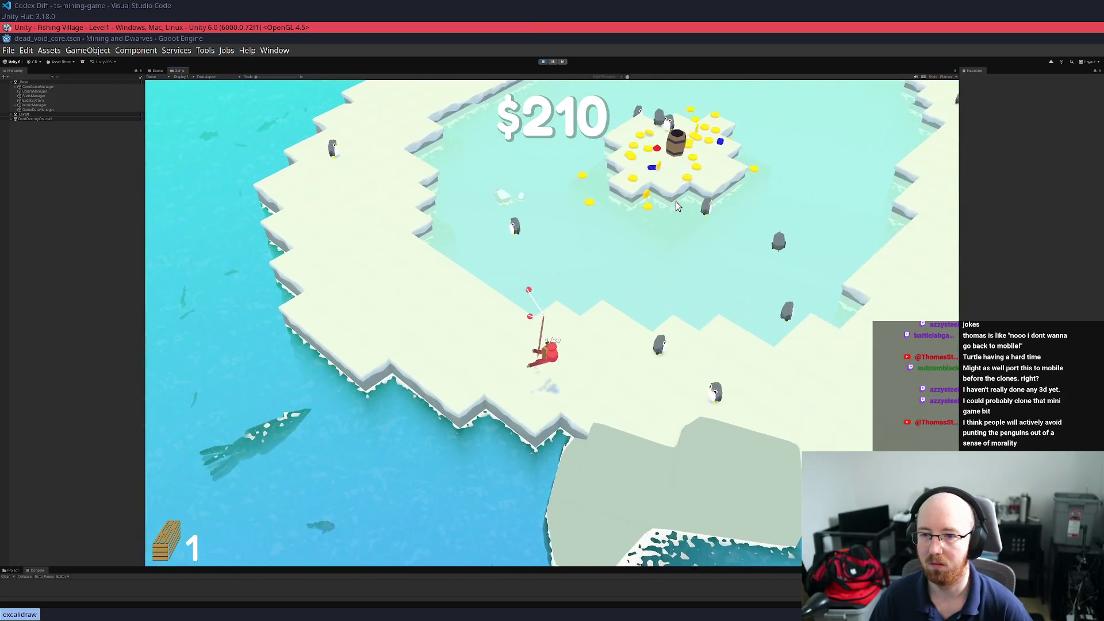
{"action": "key", "text": "a"}
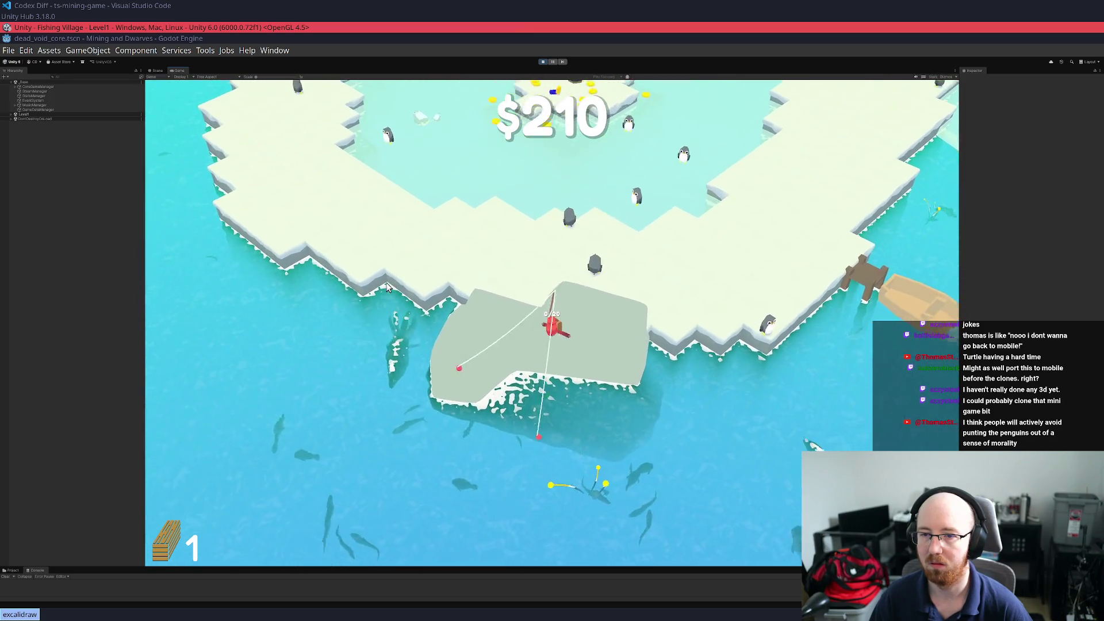
Cash in the catch at the barrel for $1021, then browse the skill tree in the house
{"action": "key", "text": "w"}
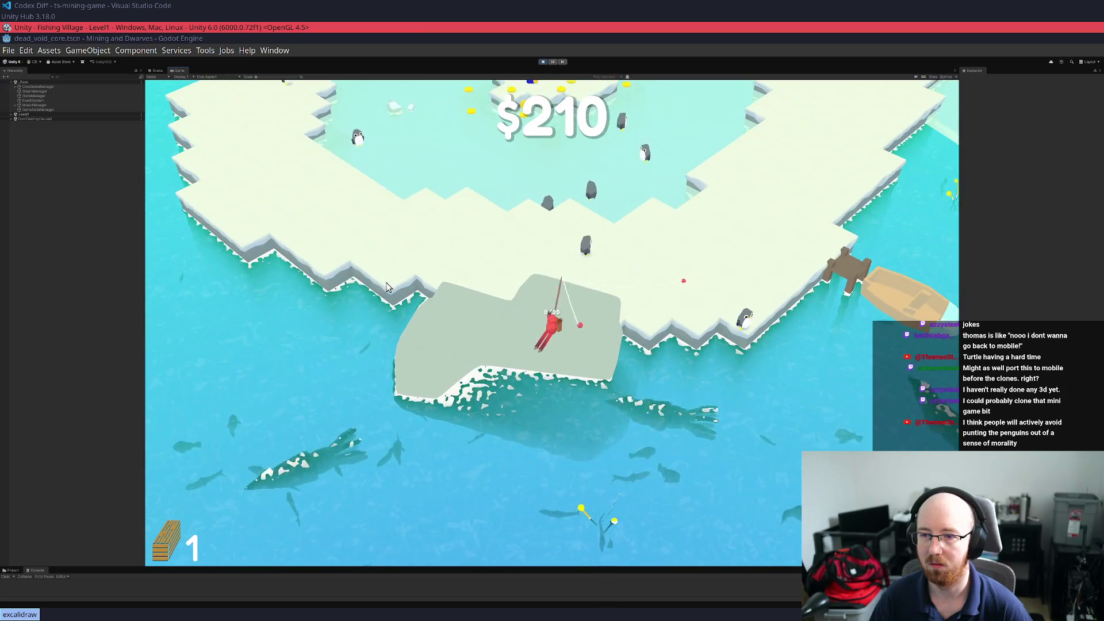
{"action": "key", "text": "d"}
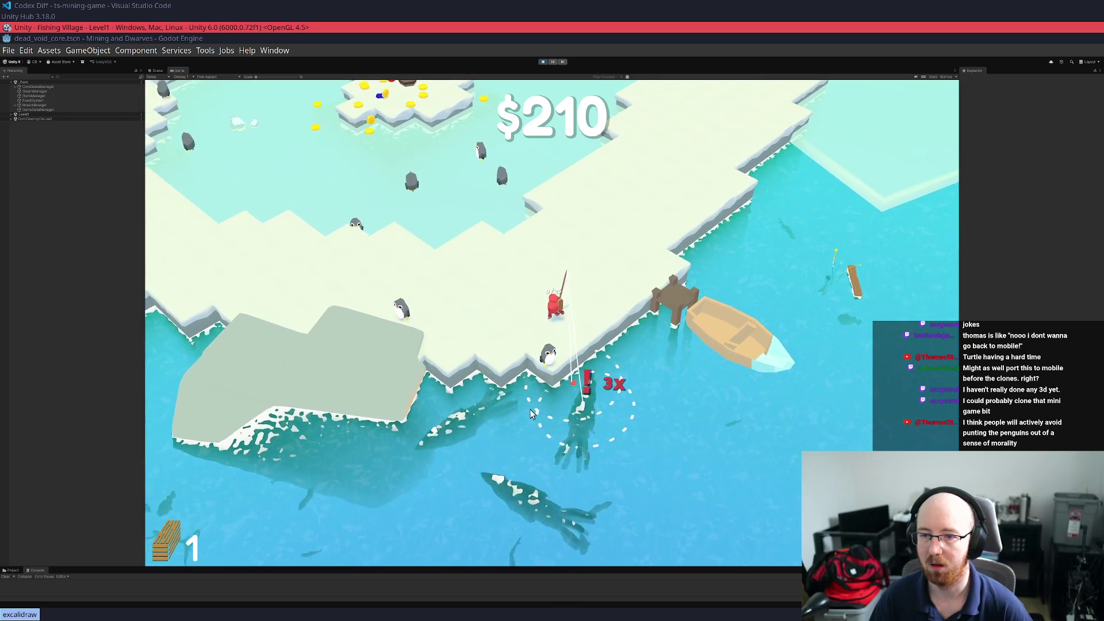
{"action": "key", "text": "w"}
{"action": "key", "text": "a"}
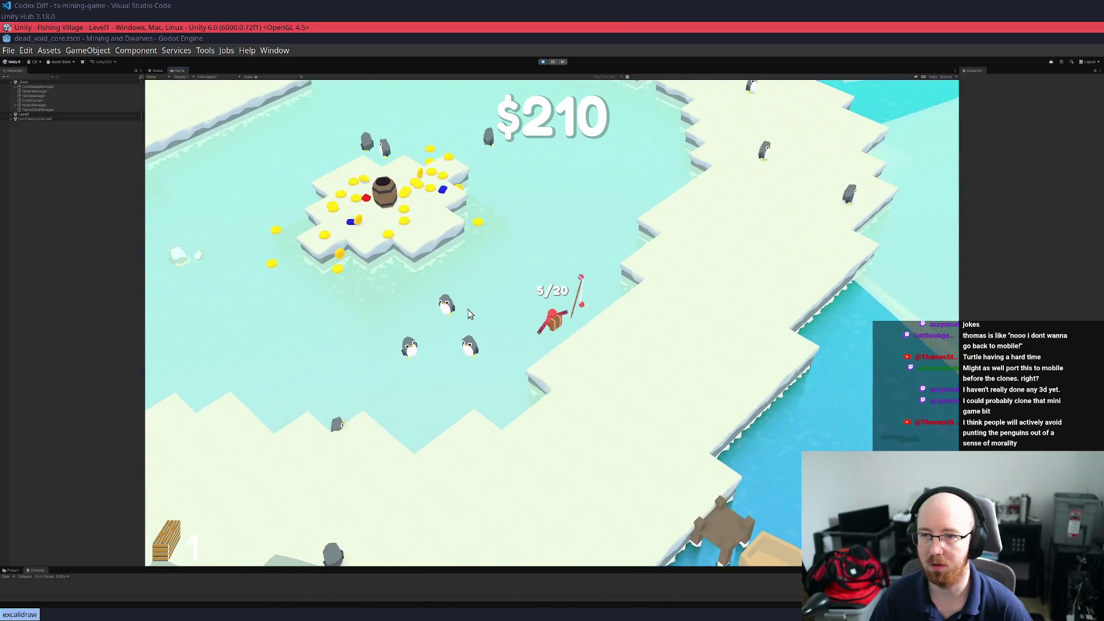
{"action": "key", "text": "a"}
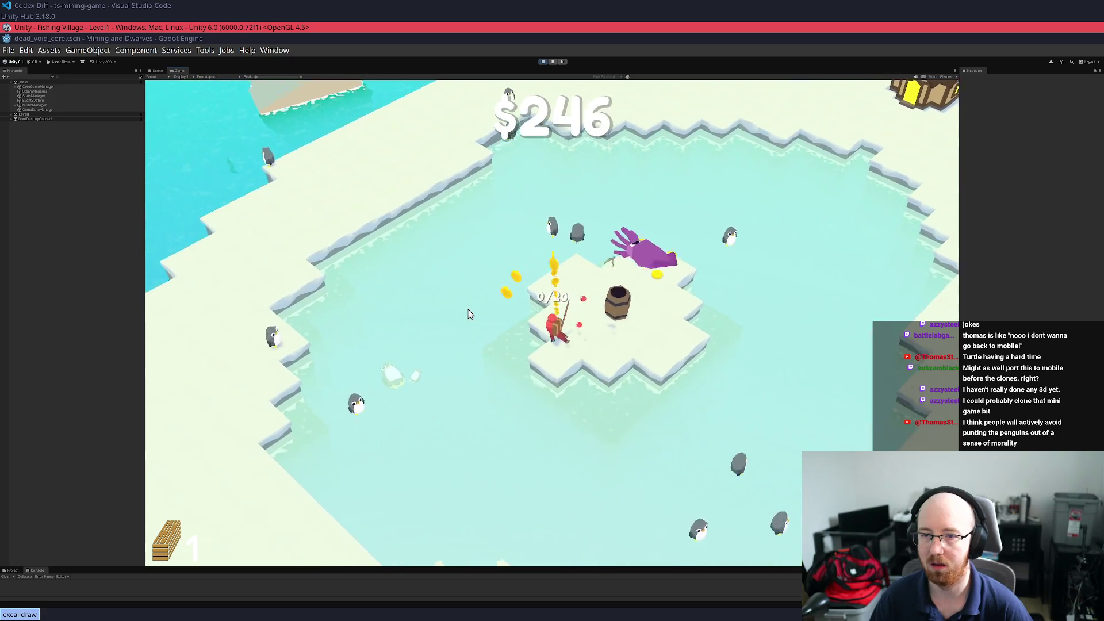
{"action": "key", "text": "d"}
{"action": "key", "text": "d"}
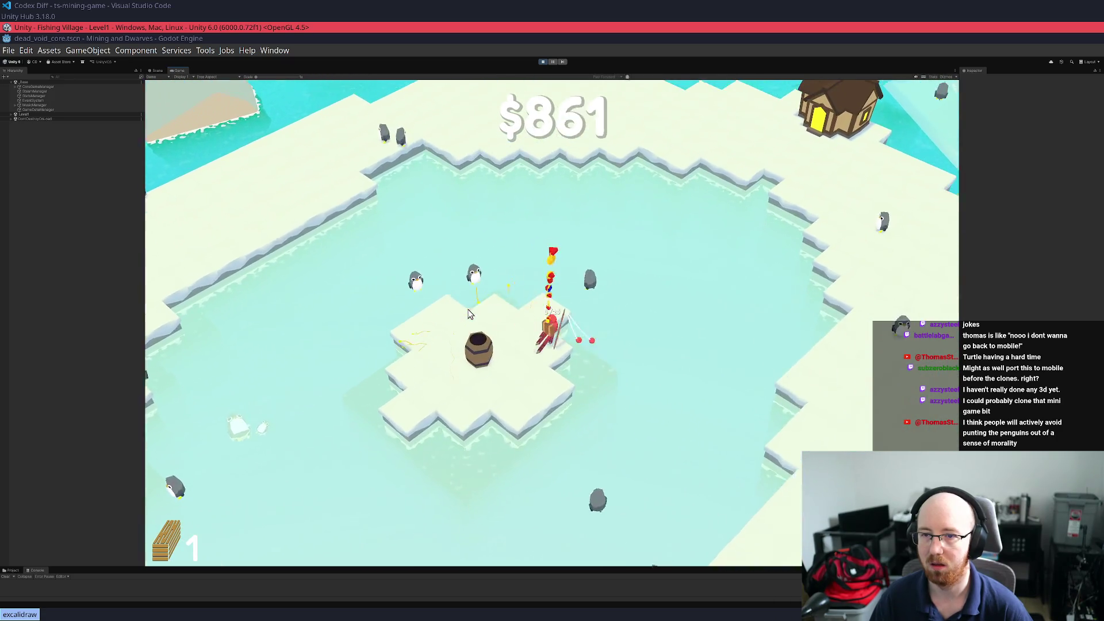
{"action": "key", "text": "w"}
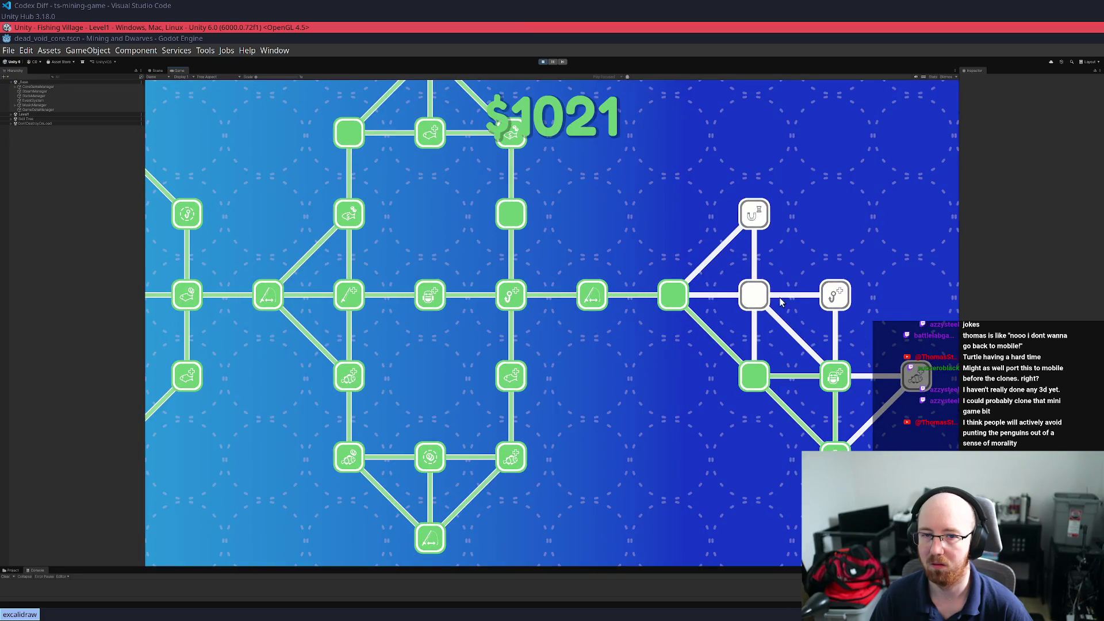
{"action": "left_click_drag", "start_coordinate": [781, 302], "coordinate": [644, 289]}
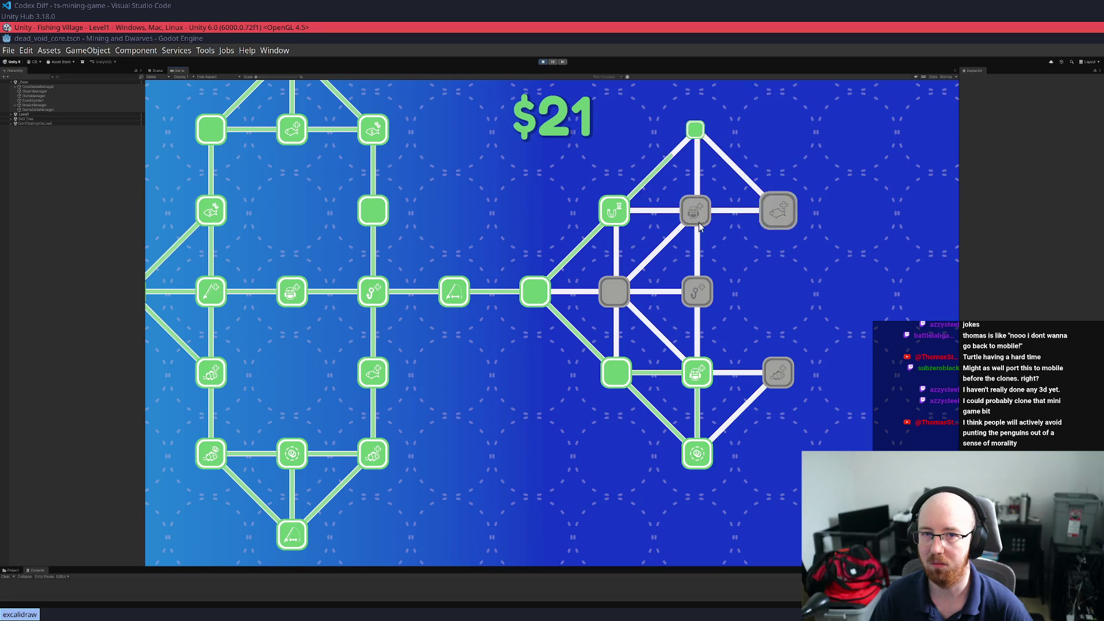
Grab the magnet, break open the barrel with E, and collect its spilled coins
{"action": "key", "text": "s"}
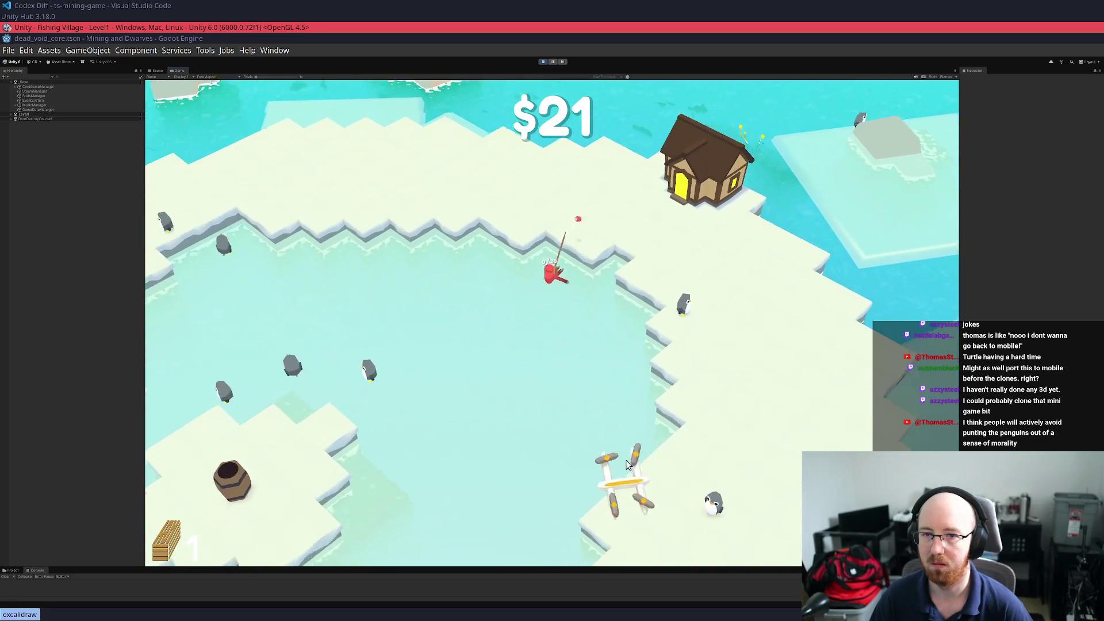
{"action": "key", "text": "s"}
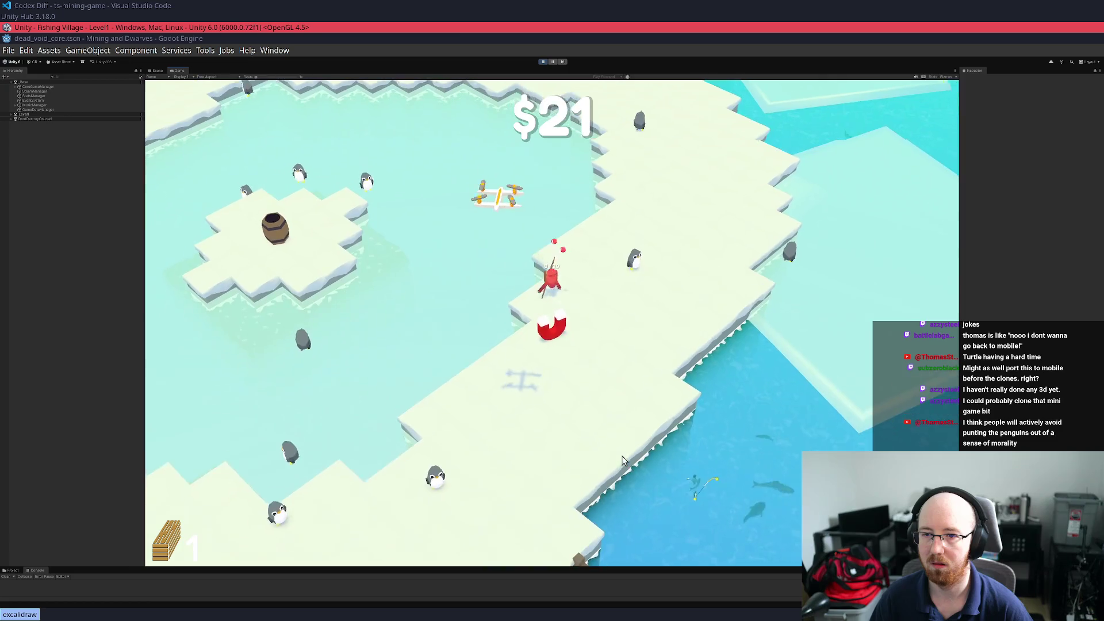
{"action": "key", "text": "a"}
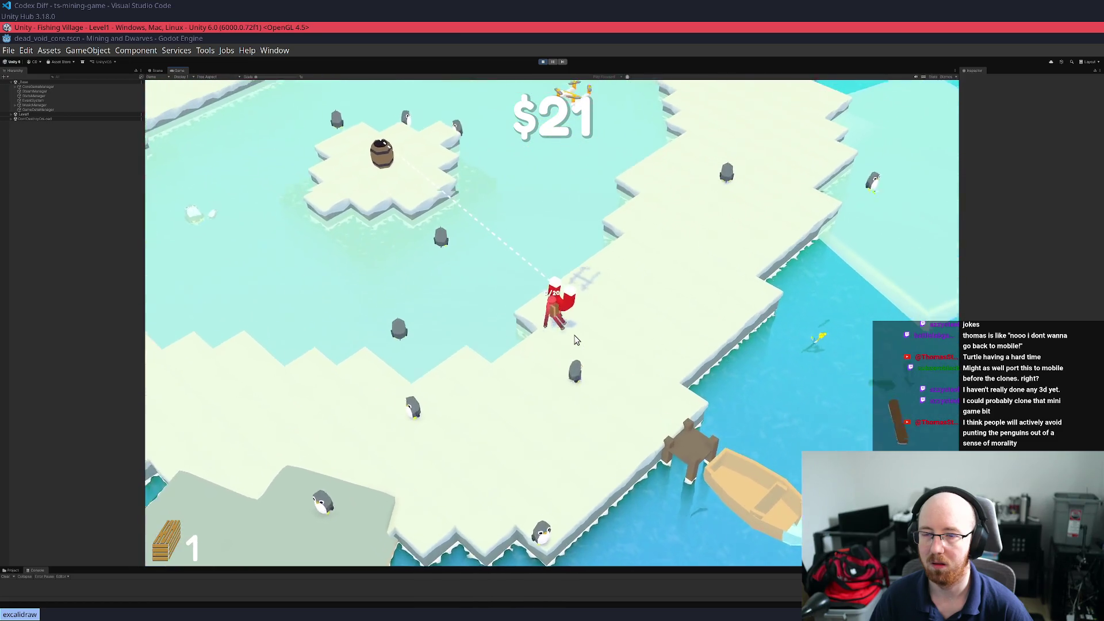
{"action": "key", "text": "a"}
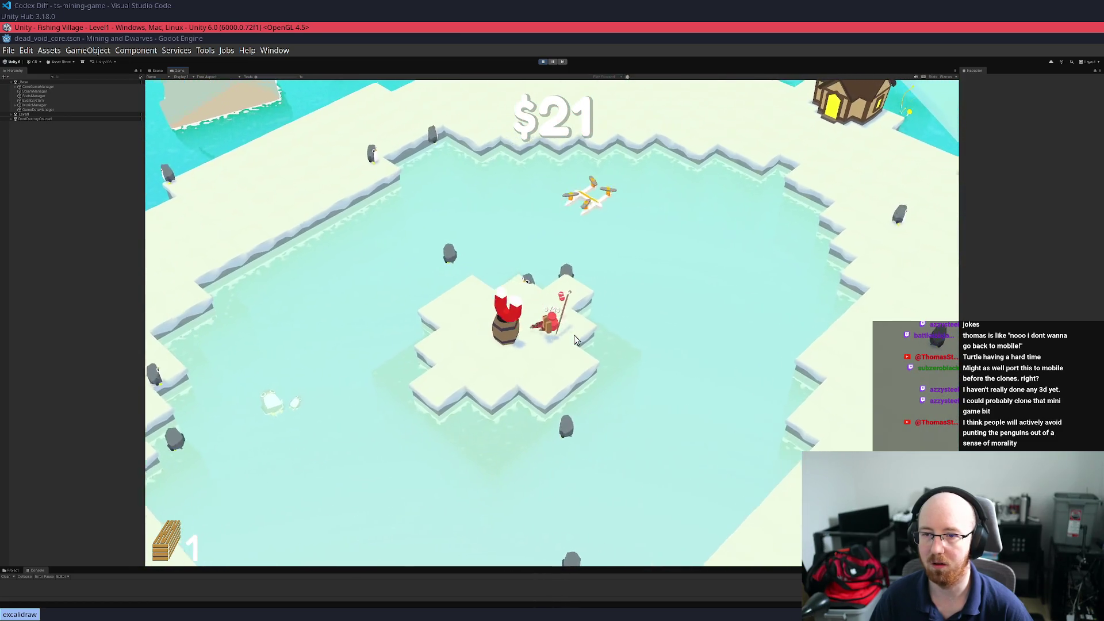
{"action": "key", "text": "e"}
{"action": "key", "text": "d"}
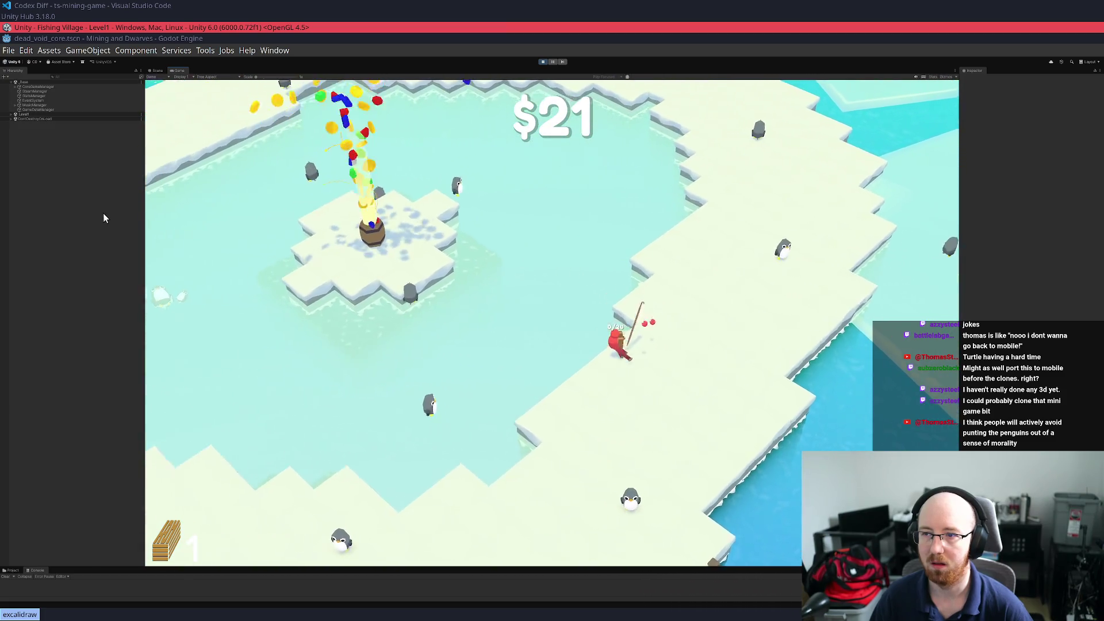
{"action": "key", "text": "a"}
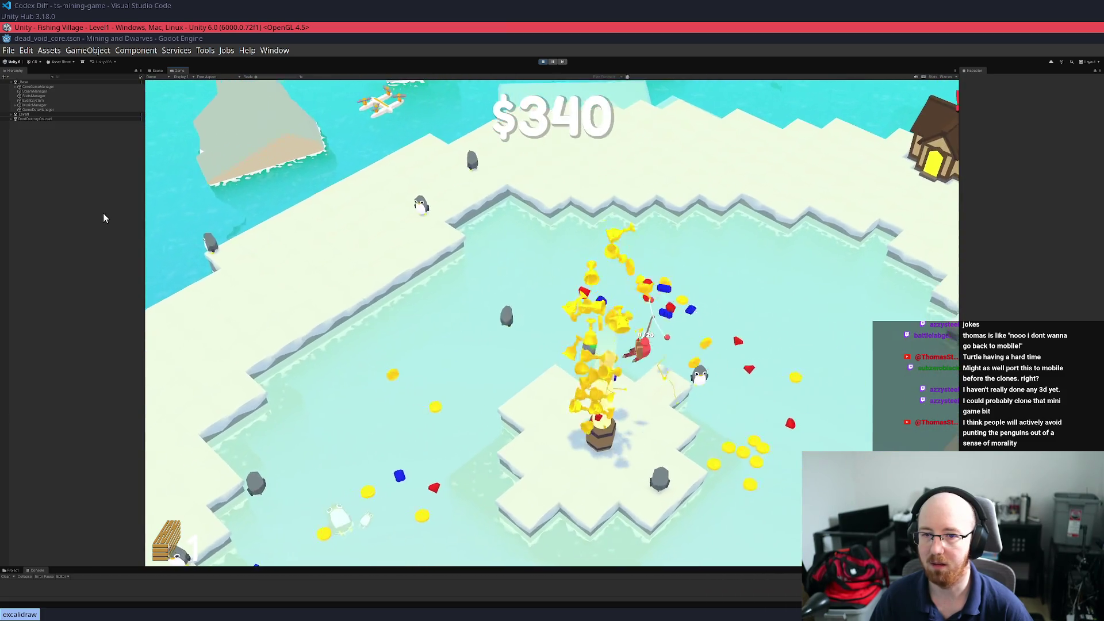
{"action": "key", "text": "d"}
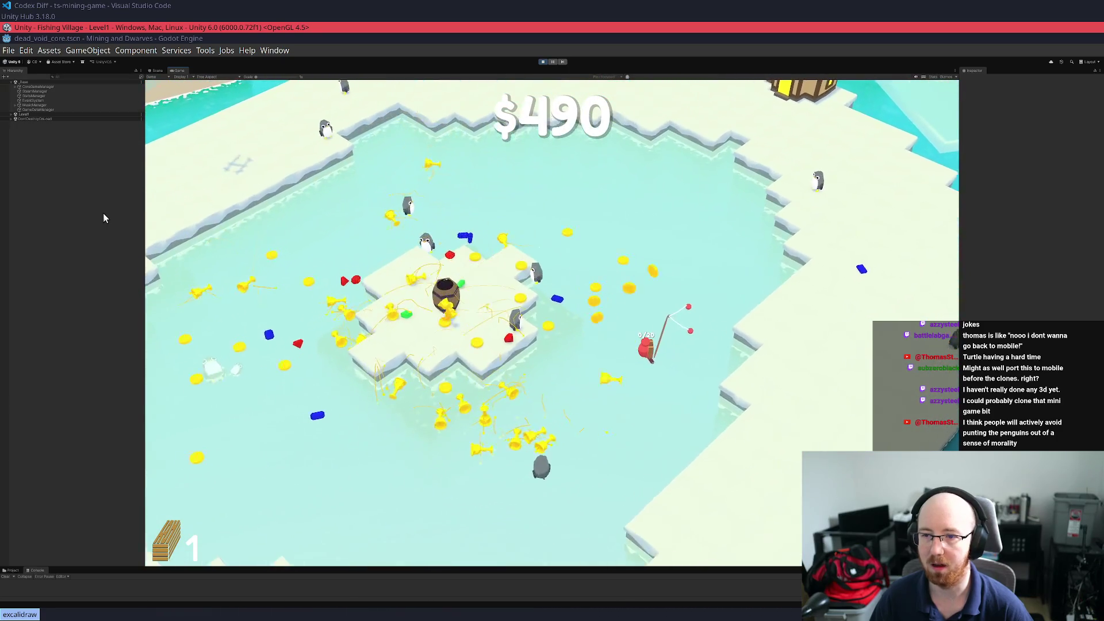
{"action": "key", "text": "a"}
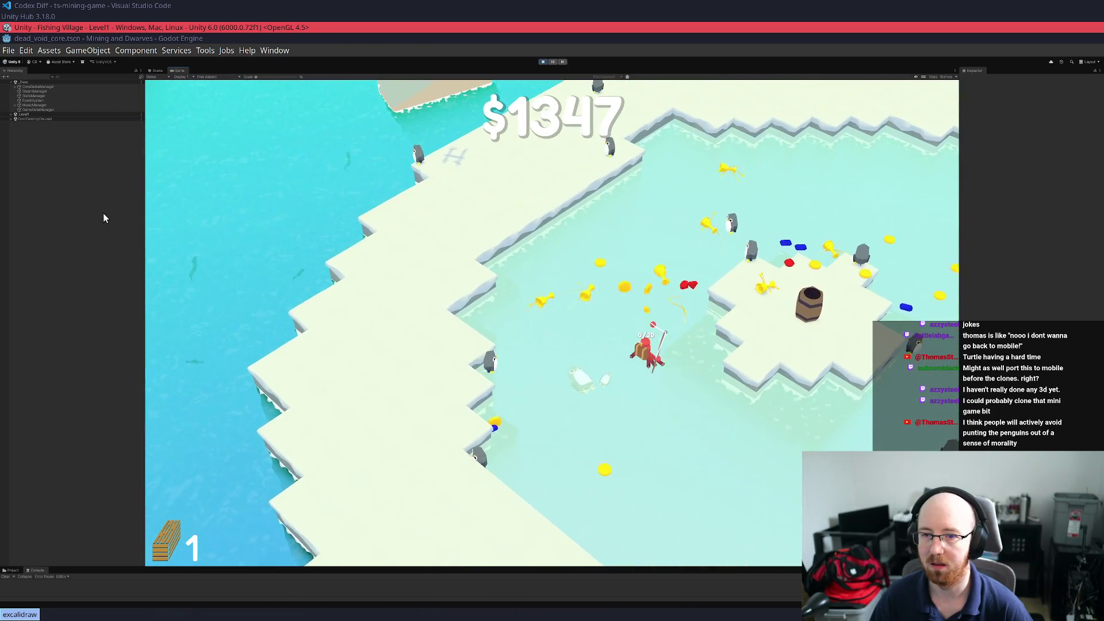
{"action": "key", "text": "d"}
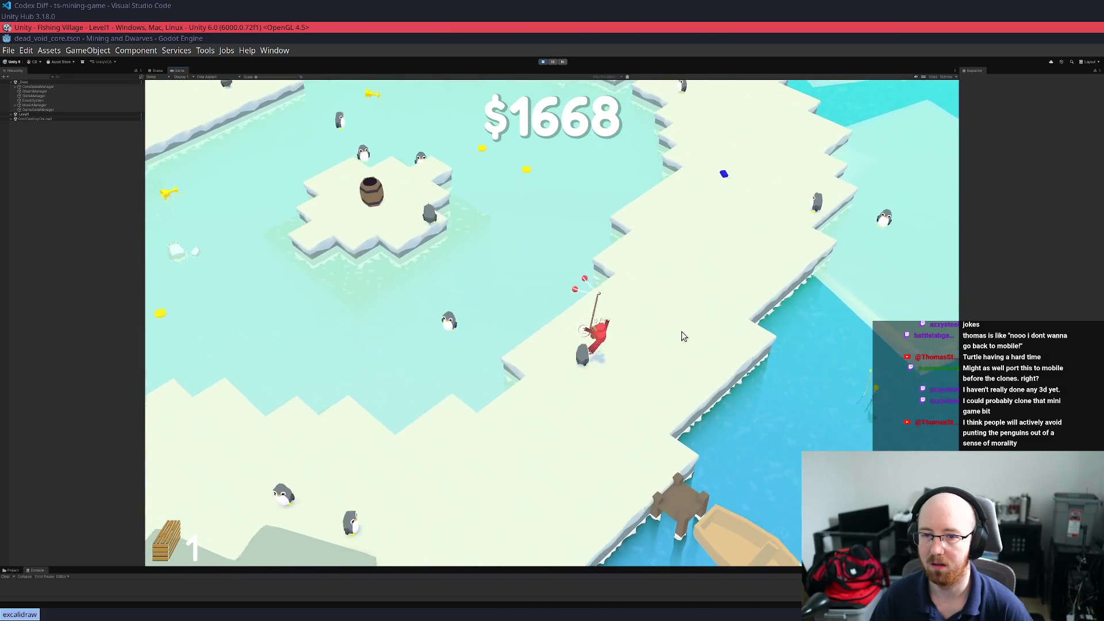
Fish two pieces of wood from the water's edge and deposit them at the dock
{"action": "key", "text": "d"}
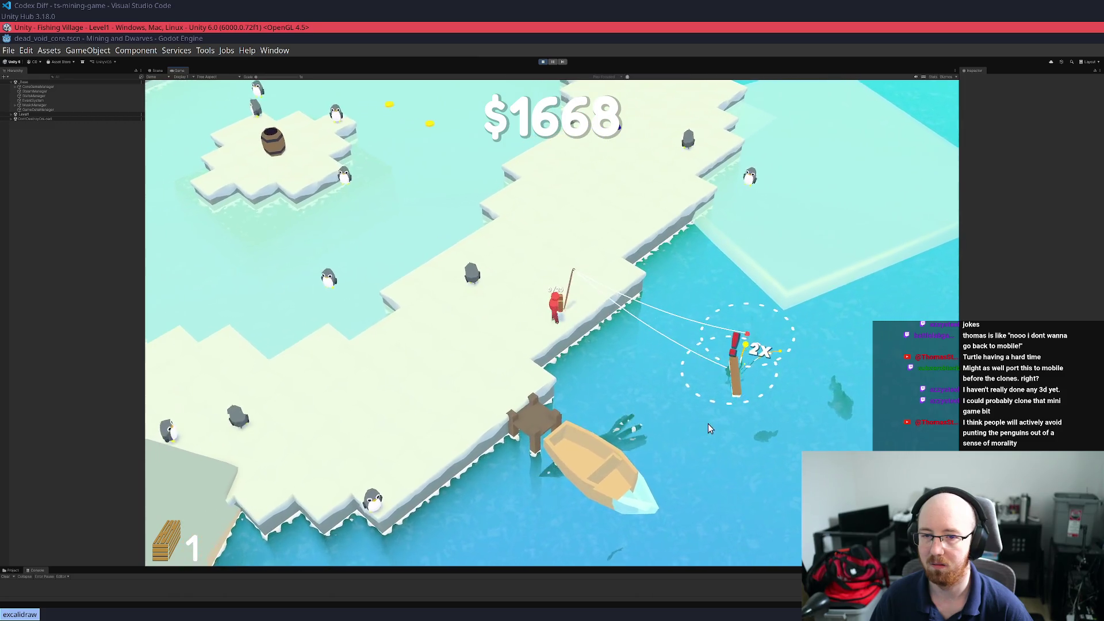
{"action": "left_click", "coordinate": [708, 429]}
{"action": "key", "text": "a"}
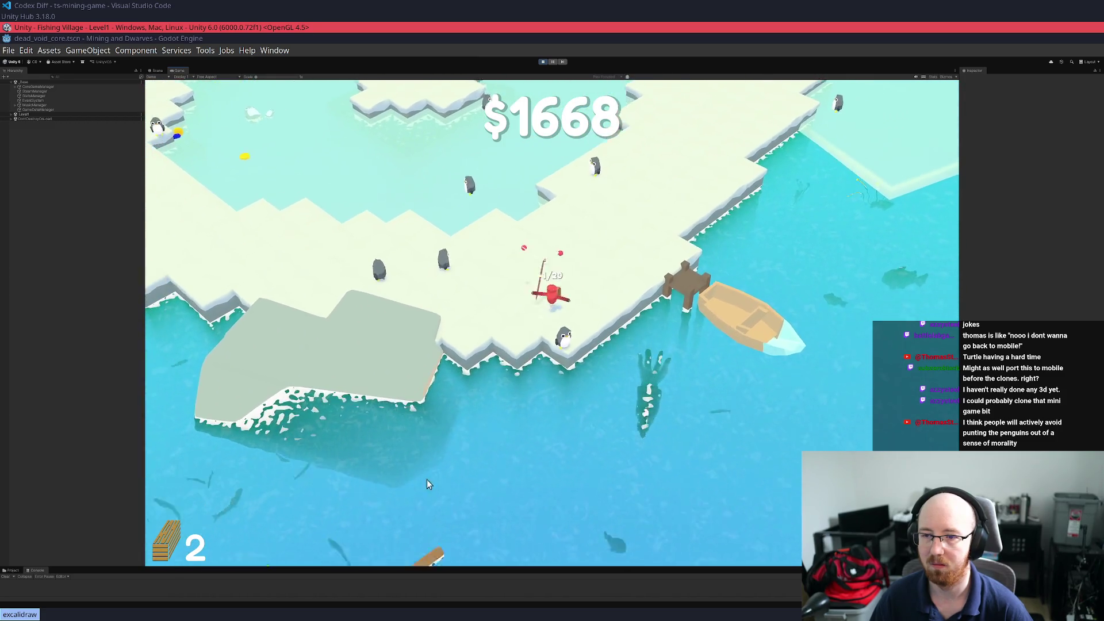
{"action": "key", "text": "a"}
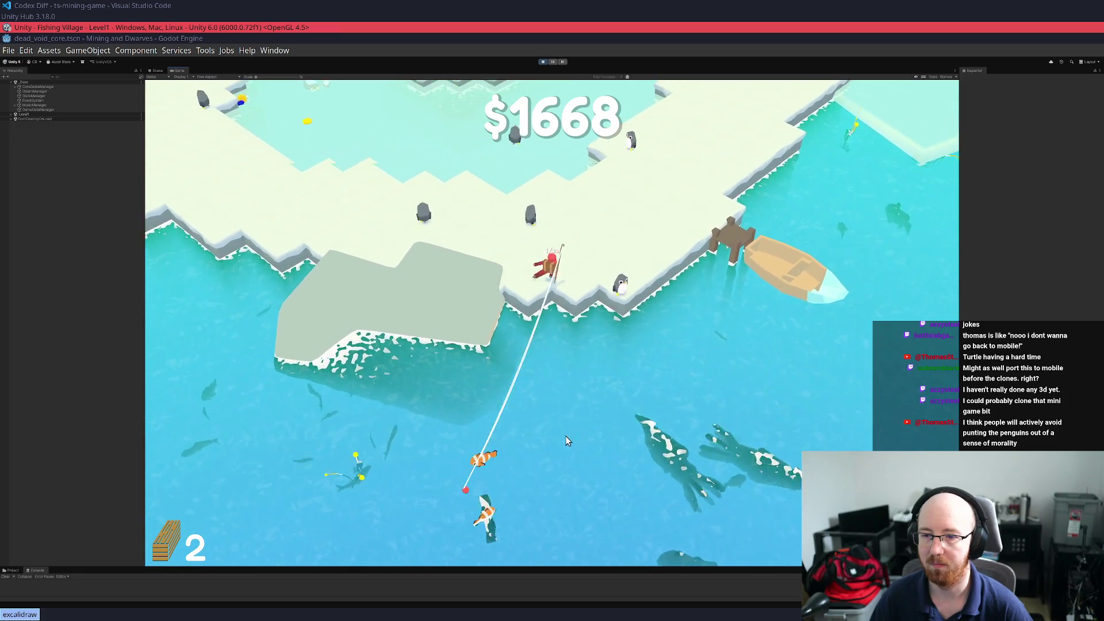
{"action": "left_click", "coordinate": [567, 426]}
{"action": "key", "text": "w"}
Walk up the ice path to the ice shelf and cast and reel a line
{"action": "key", "text": "a"}
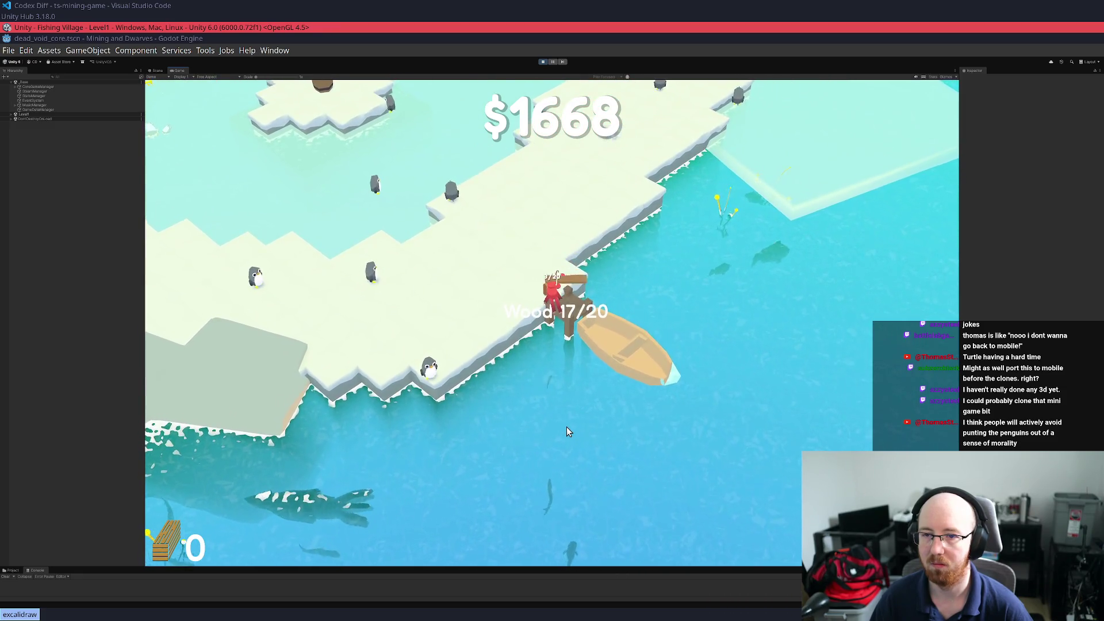
{"action": "key", "text": "a"}
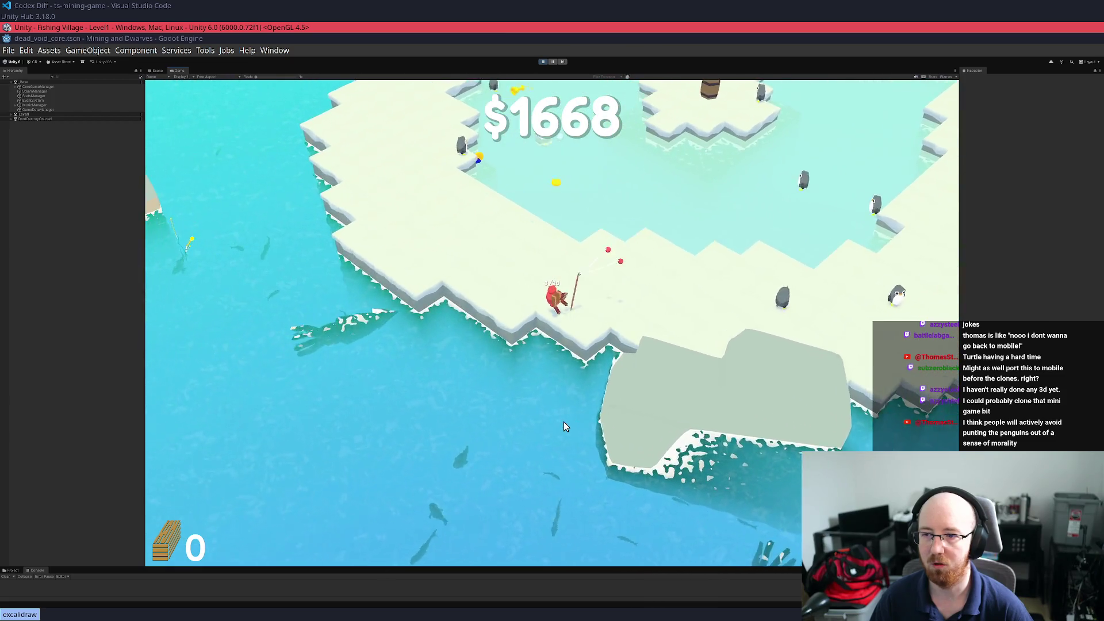
{"action": "key", "text": "w"}
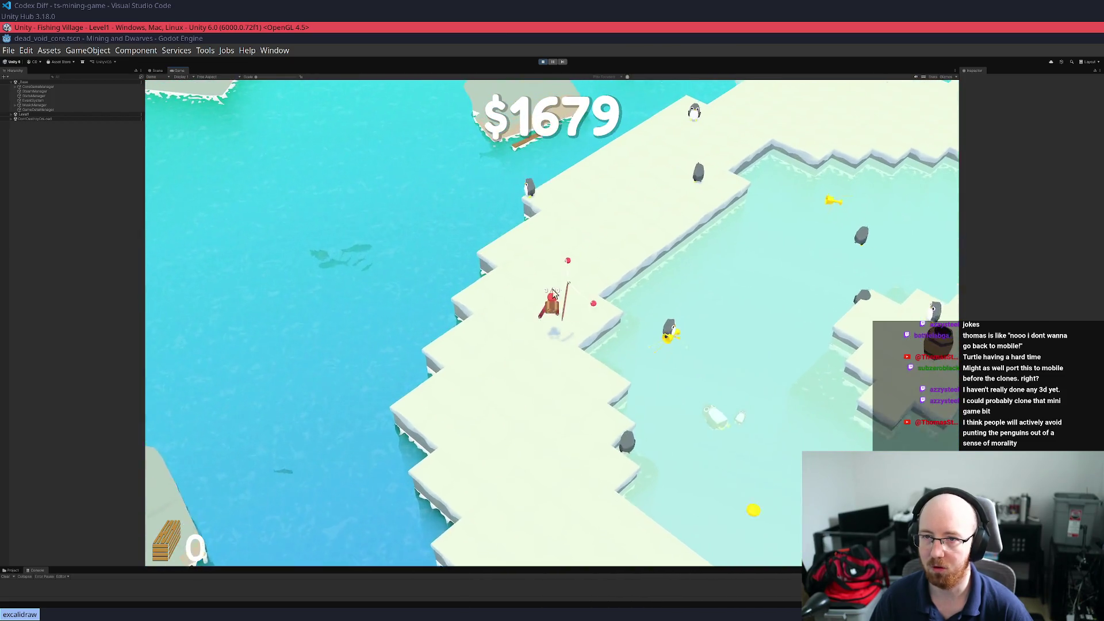
{"action": "key", "text": "d"}
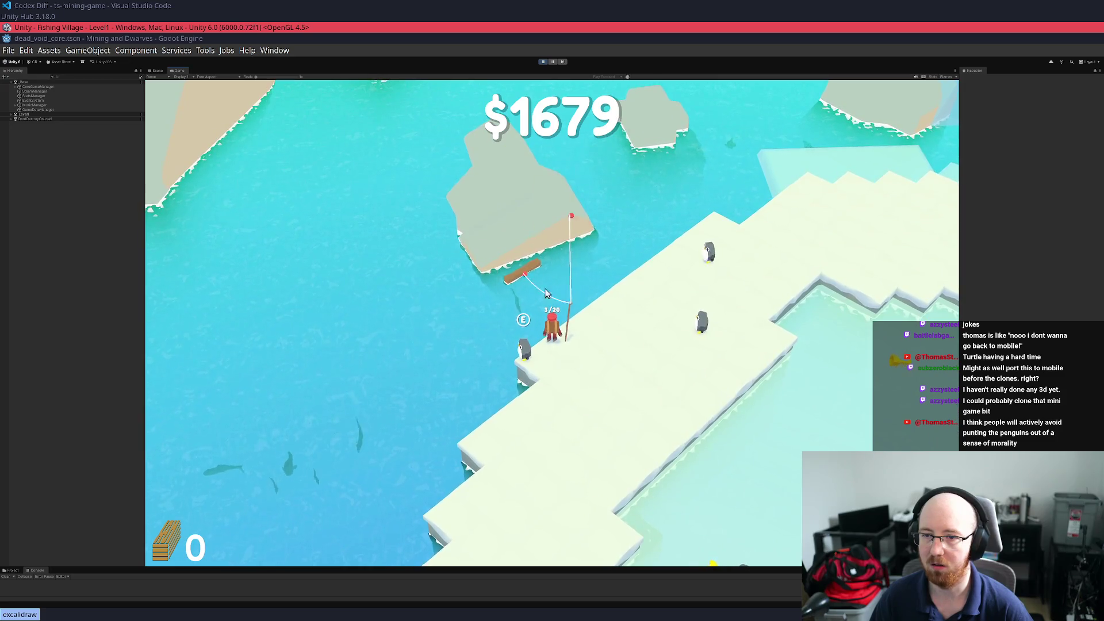
{"action": "left_click", "coordinate": [484, 312]}
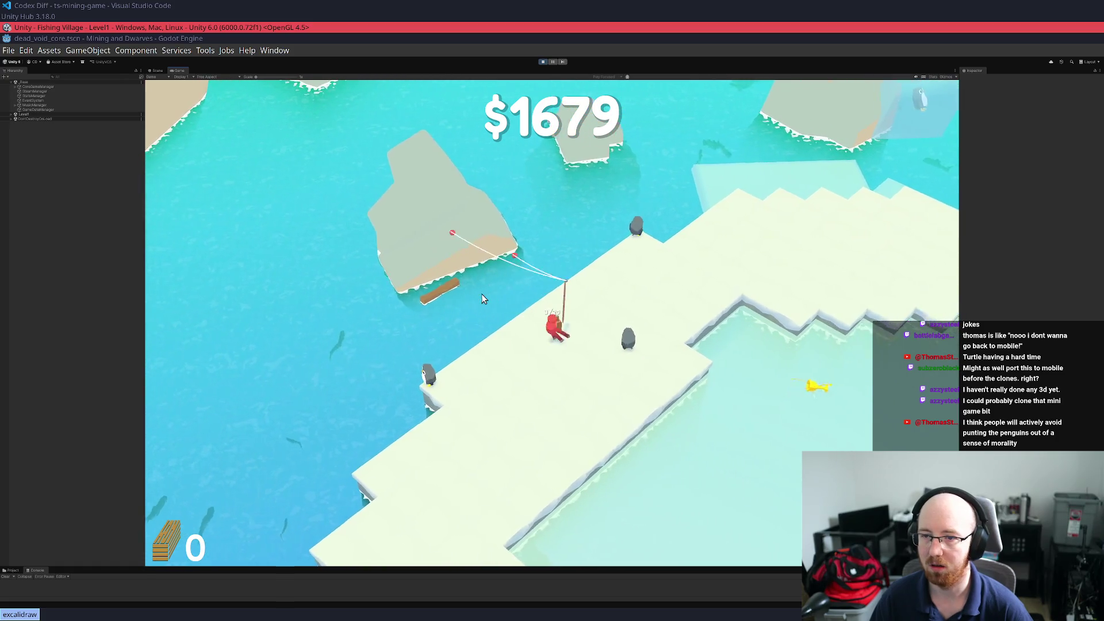
{"action": "left_click", "coordinate": [465, 320]}
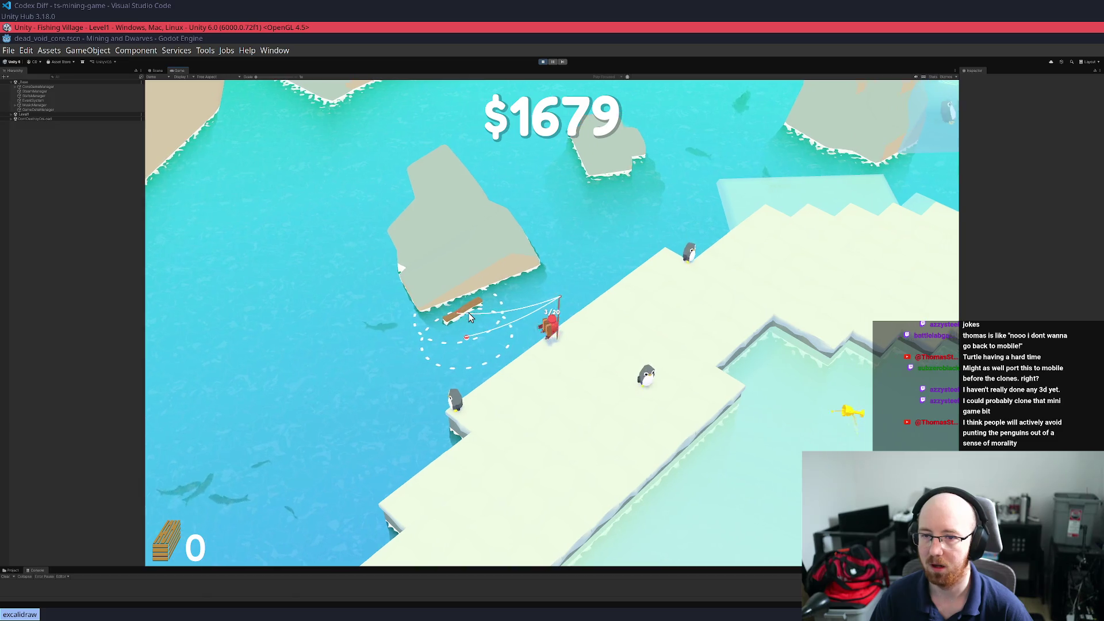
Walk past the house to the floating log and carry the caught wood back to the ice edge
{"action": "key", "text": "w"}
{"action": "key", "text": "d"}
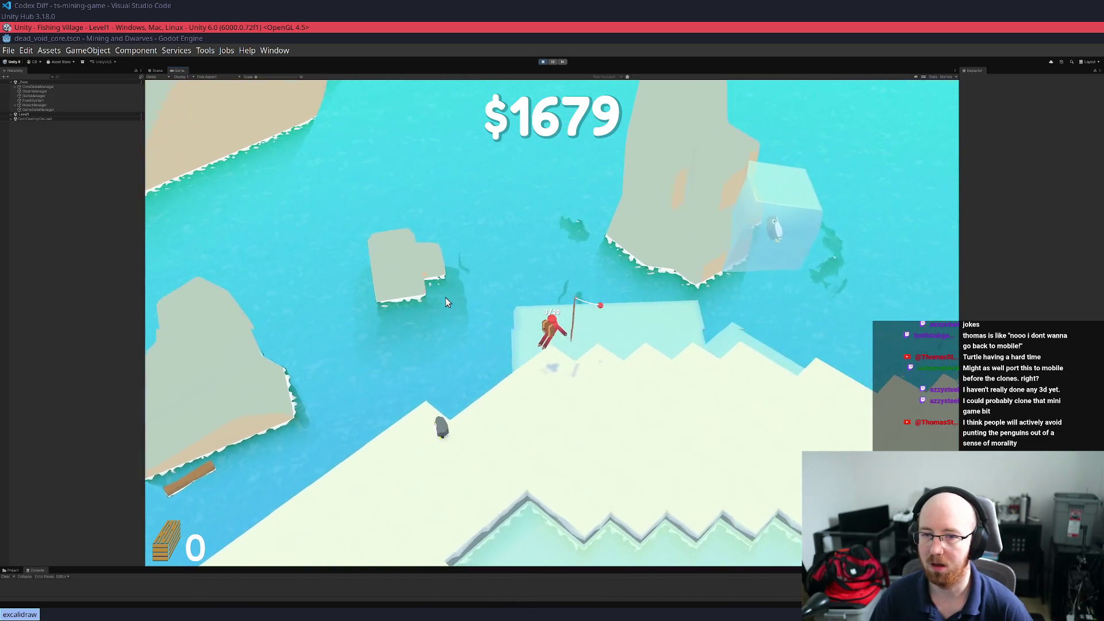
{"action": "key", "text": "s"}
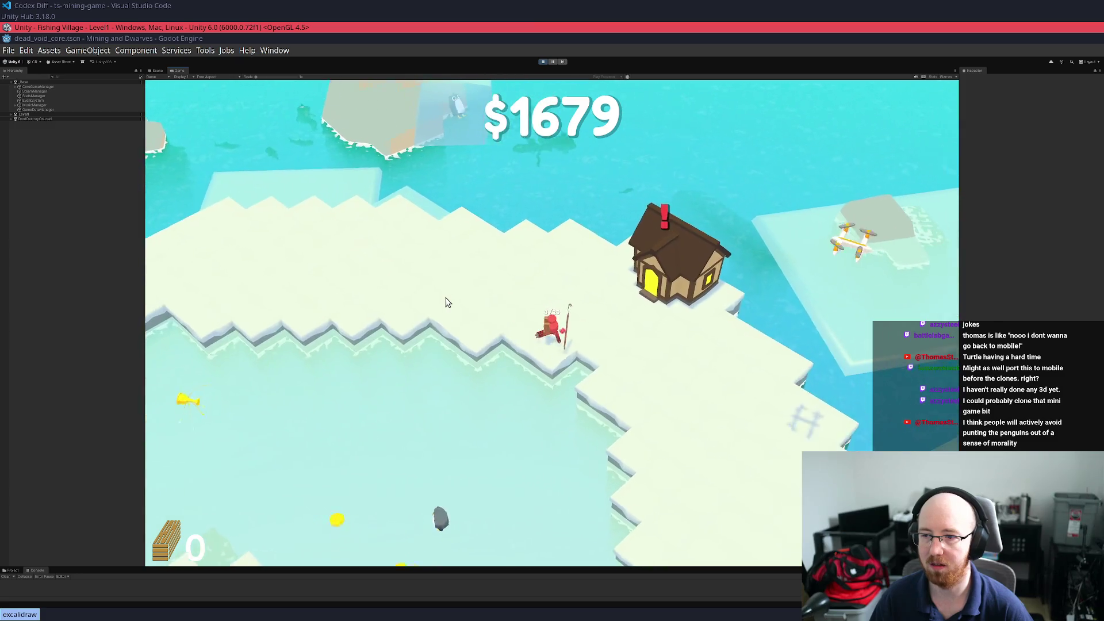
{"action": "key", "text": "s"}
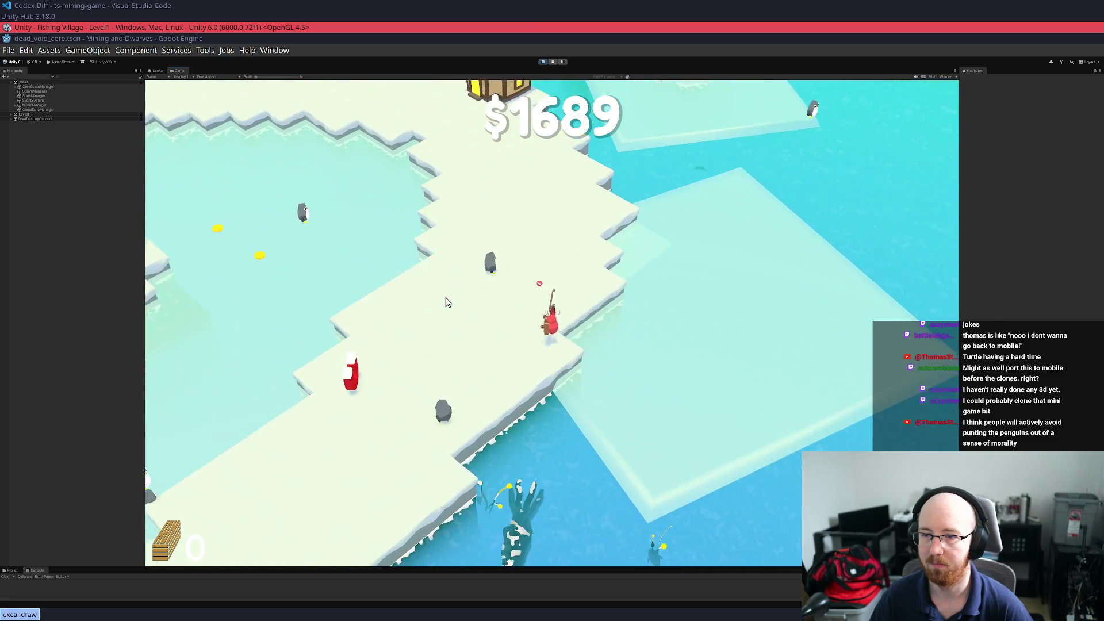
{"action": "key", "text": "s"}
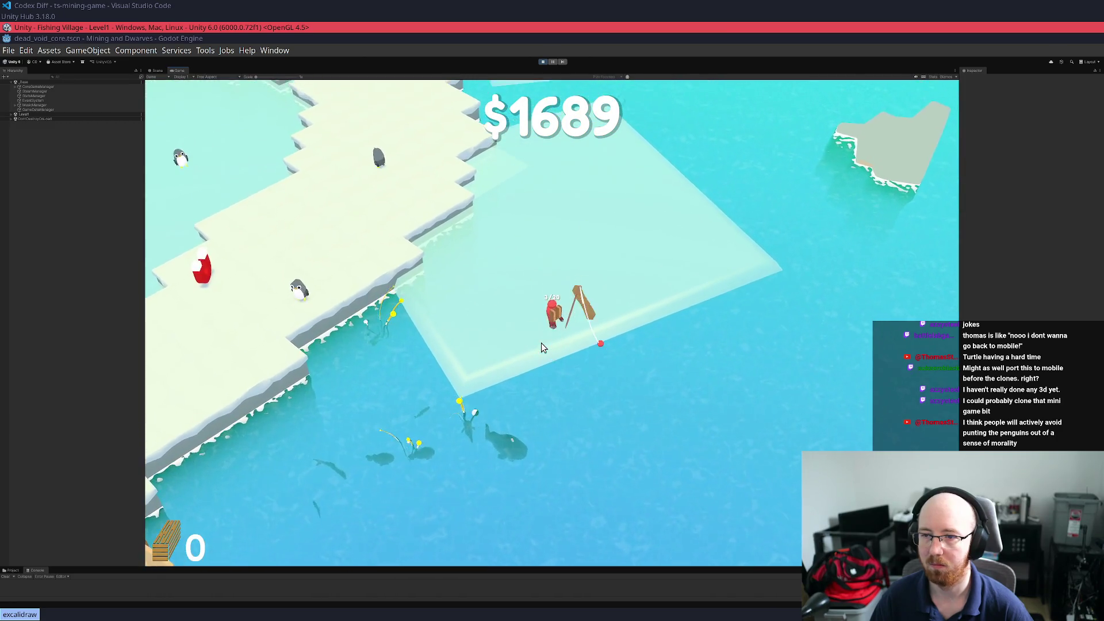
{"action": "key", "text": "w"}
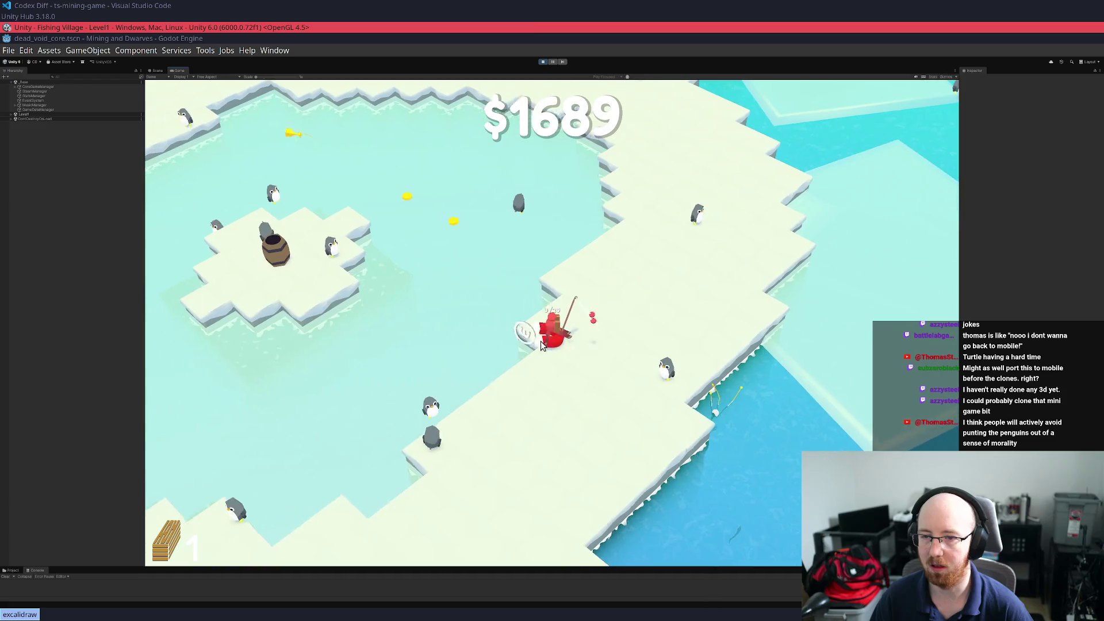
{"action": "key", "text": "a"}
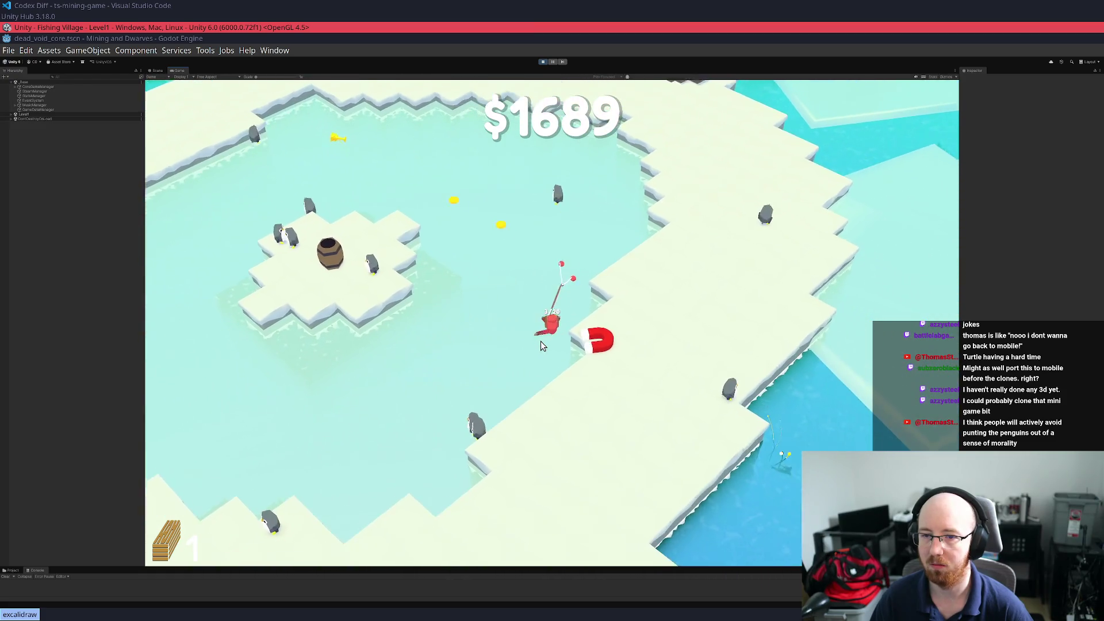
Open the barrel on the barrel island, then deliver wood at the dock to reach 19/20
{"action": "key", "text": "w"}
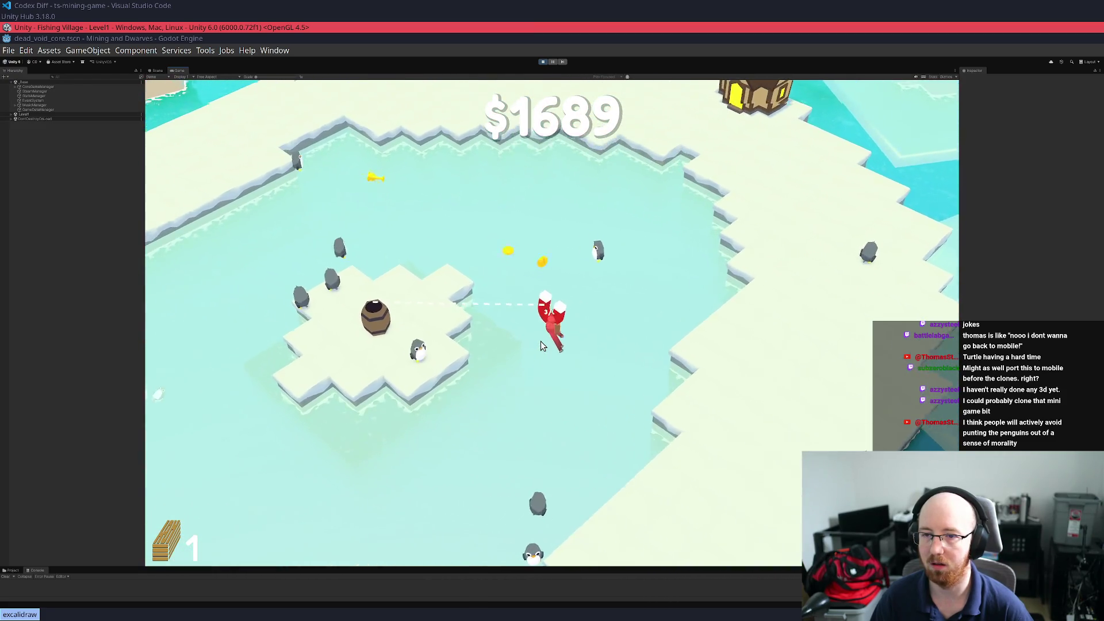
{"action": "key", "text": "a"}
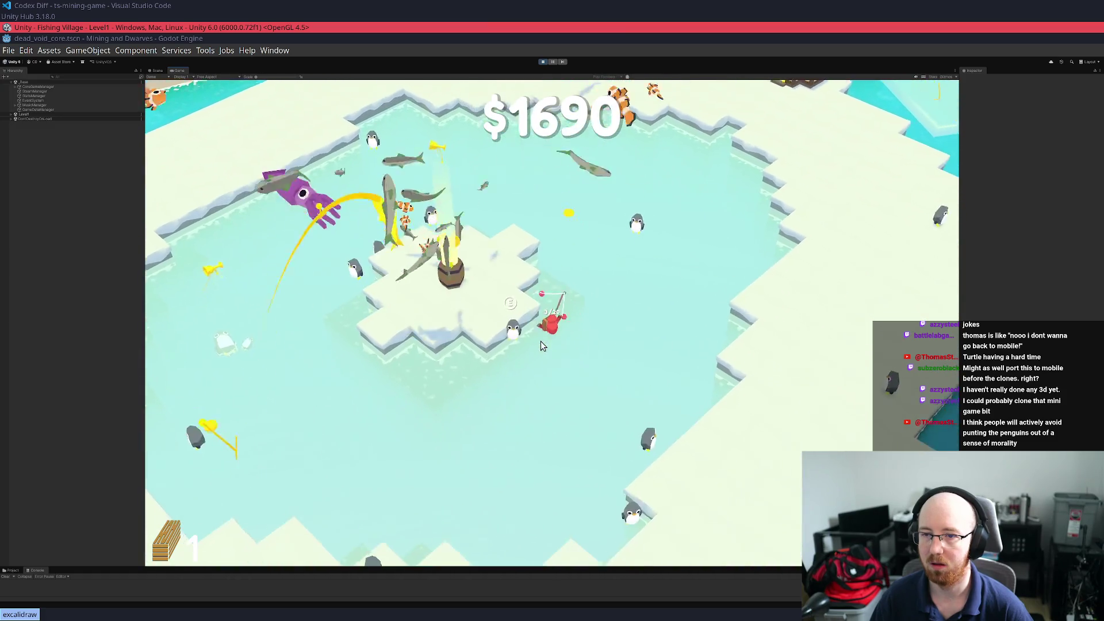
{"action": "key", "text": "s"}
{"action": "key", "text": "d"}
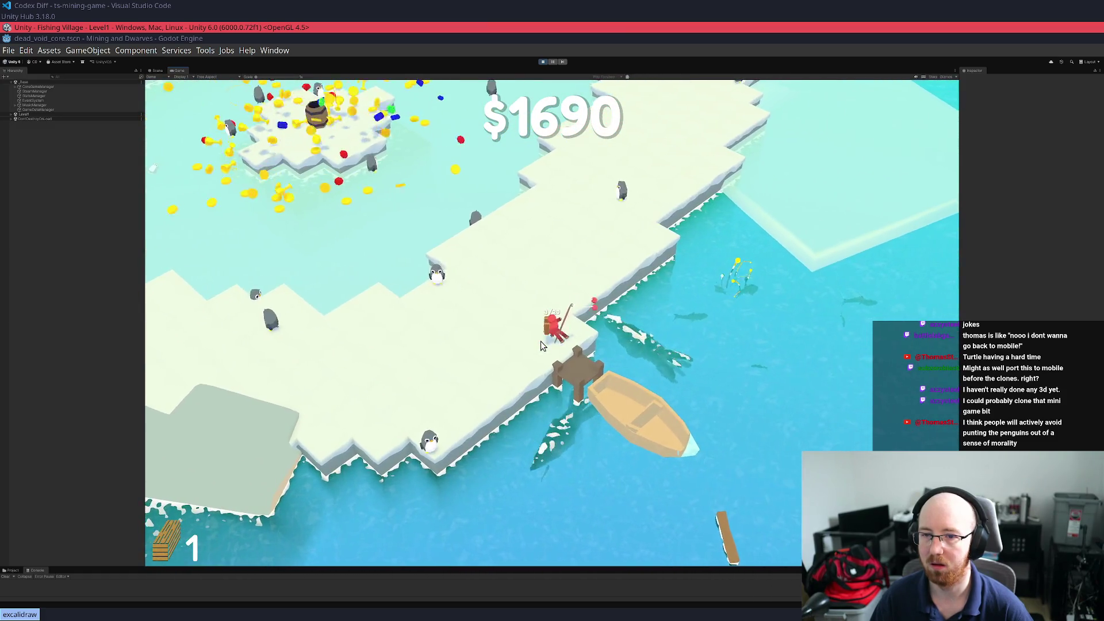
{"action": "key", "text": "s"}
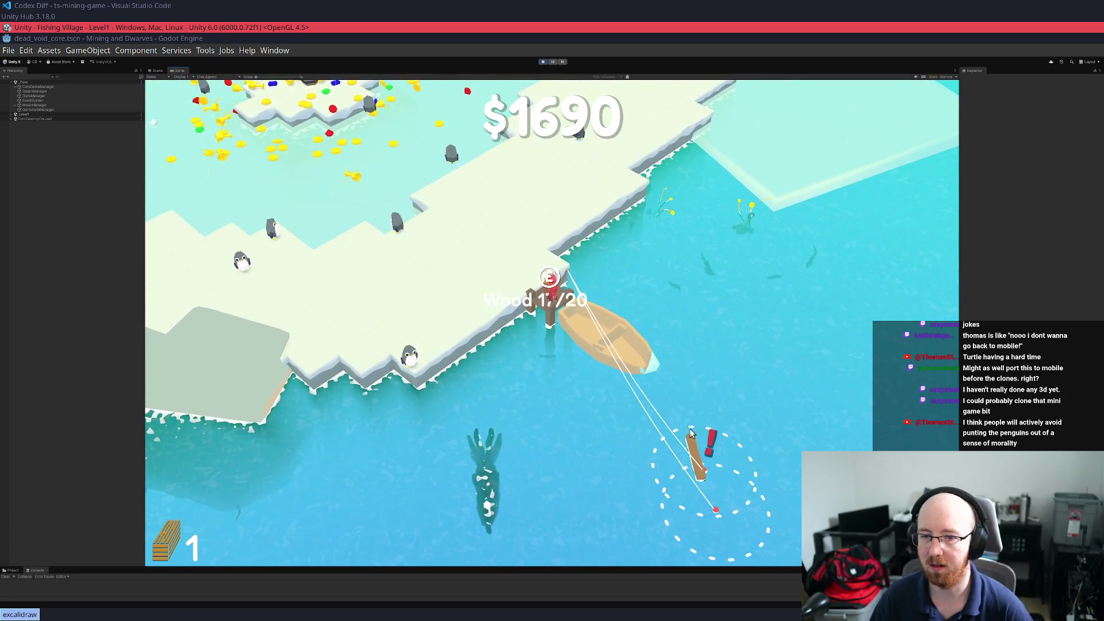
{"action": "key", "text": "w"}
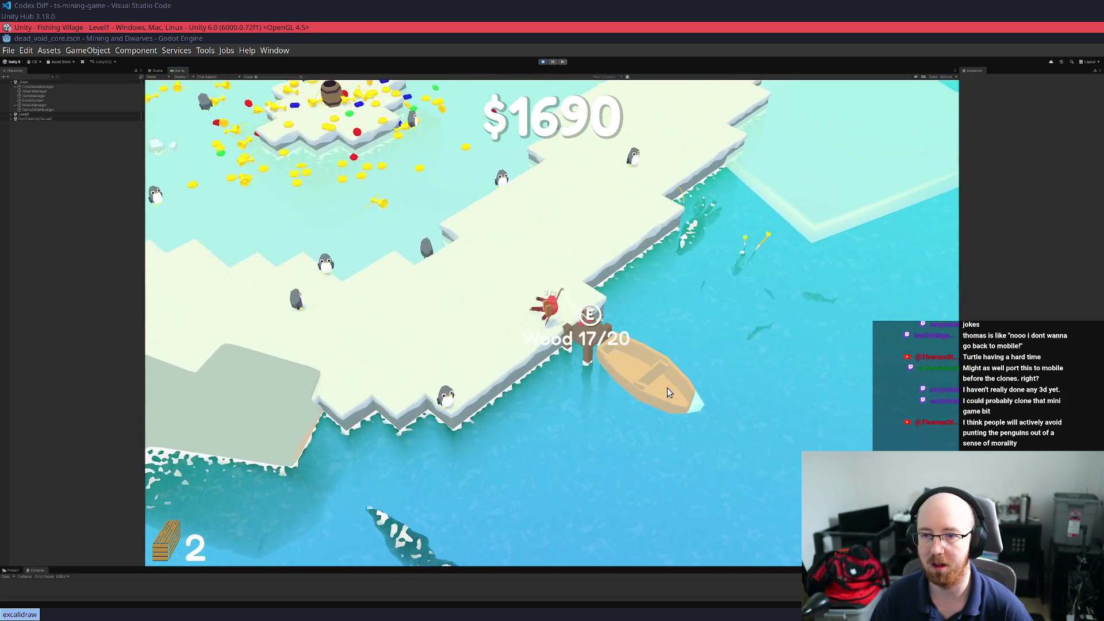
{"action": "key", "text": "e"}
Walk across the ice past the house and reel in a floating log for wood
{"action": "key", "text": "a"}
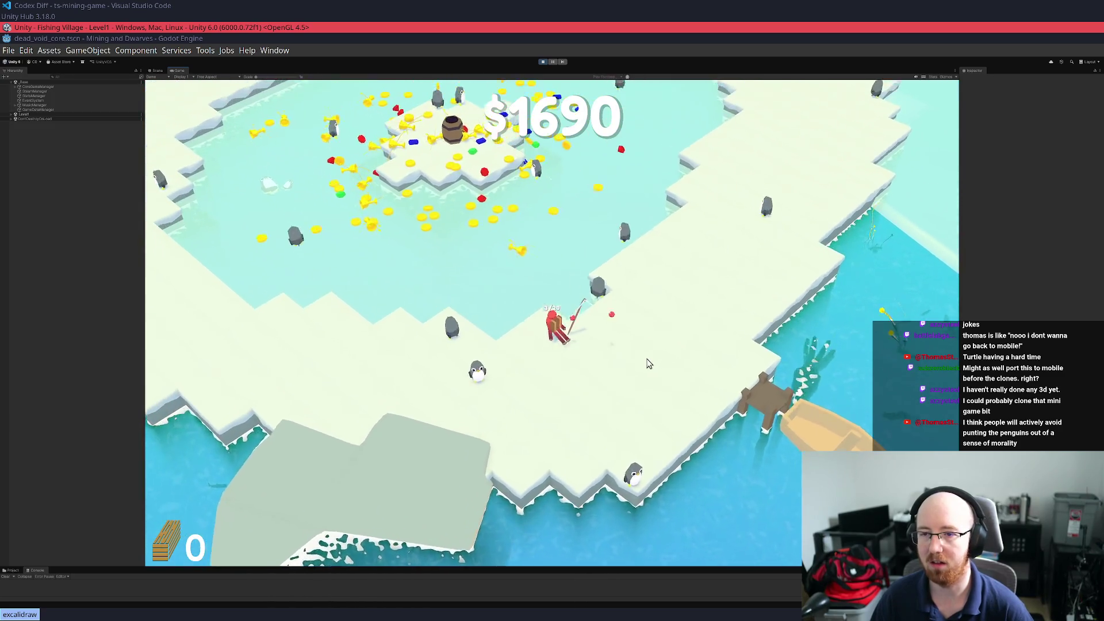
{"action": "key", "text": "a"}
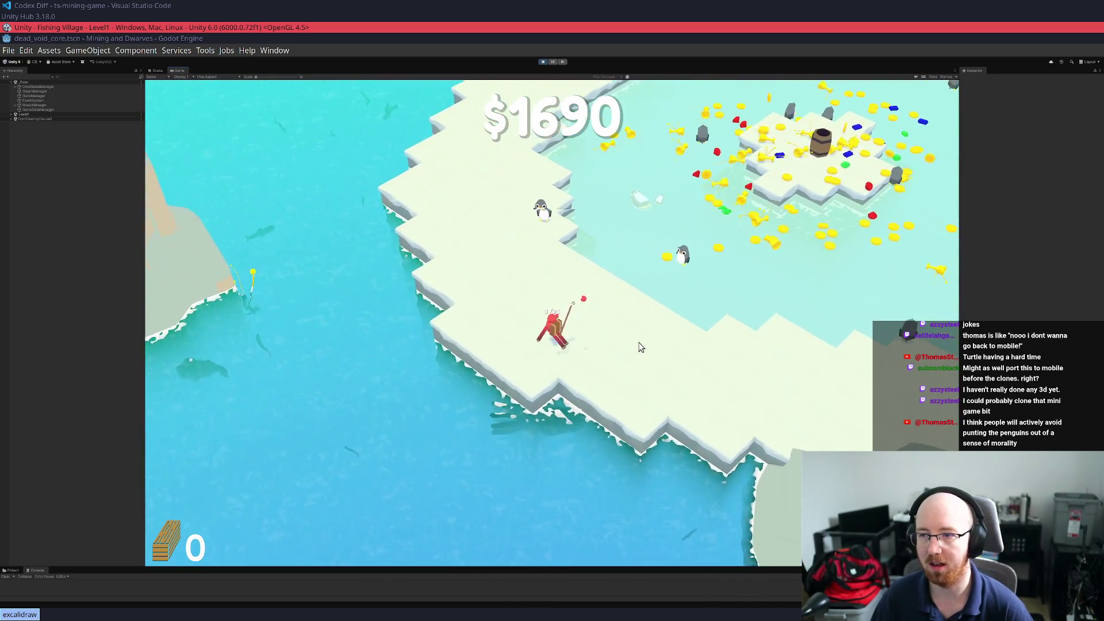
{"action": "key", "text": "w"}
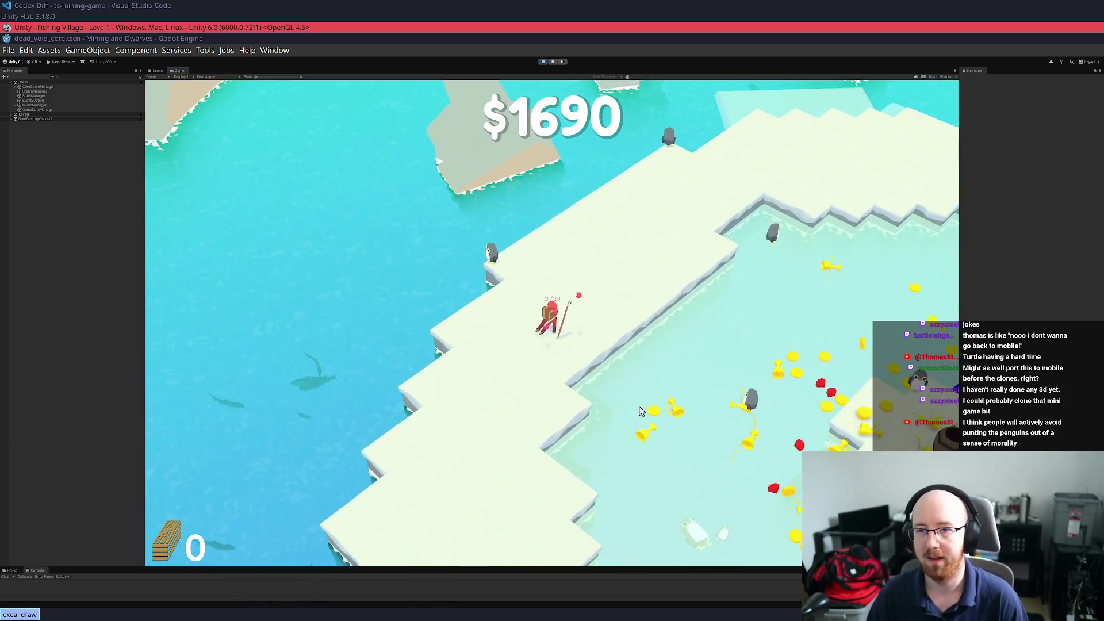
{"action": "key", "text": "w"}
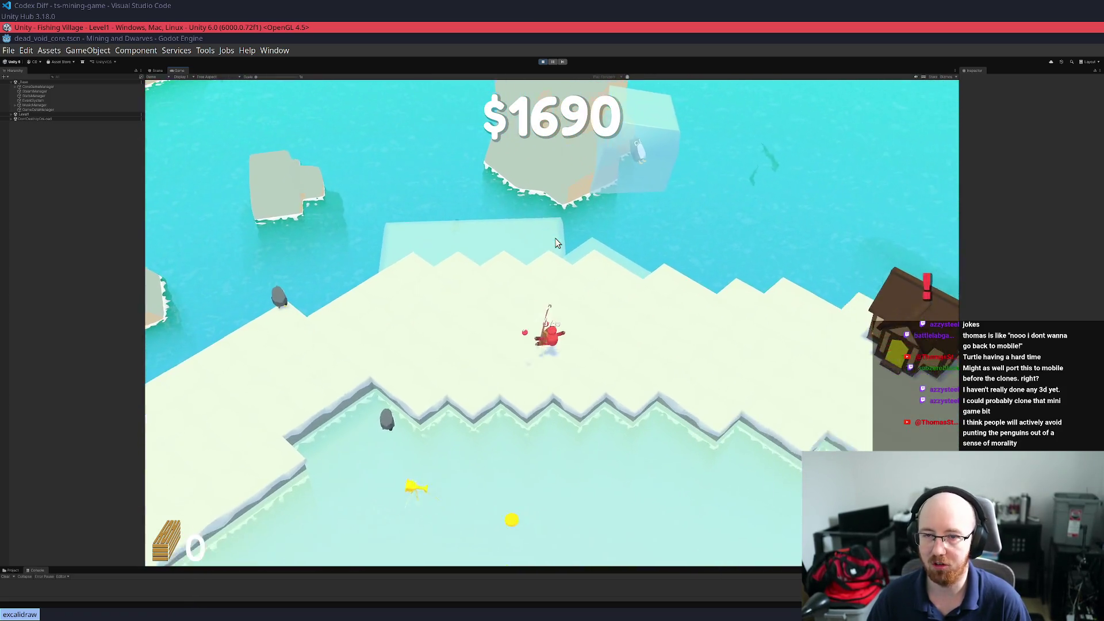
{"action": "key", "text": "d"}
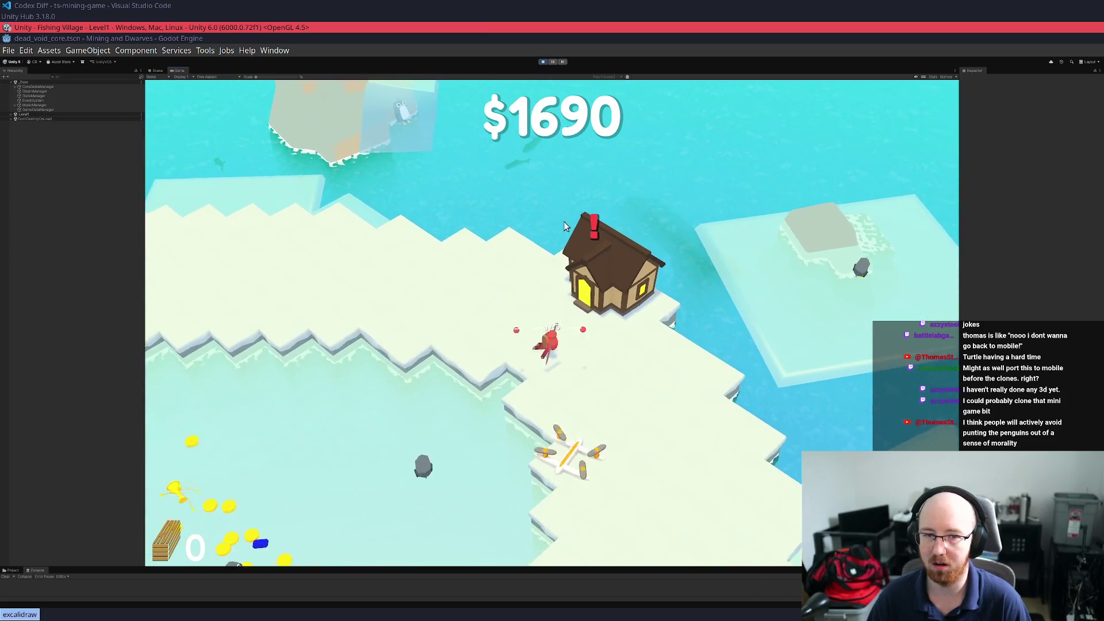
{"action": "key", "text": "s"}
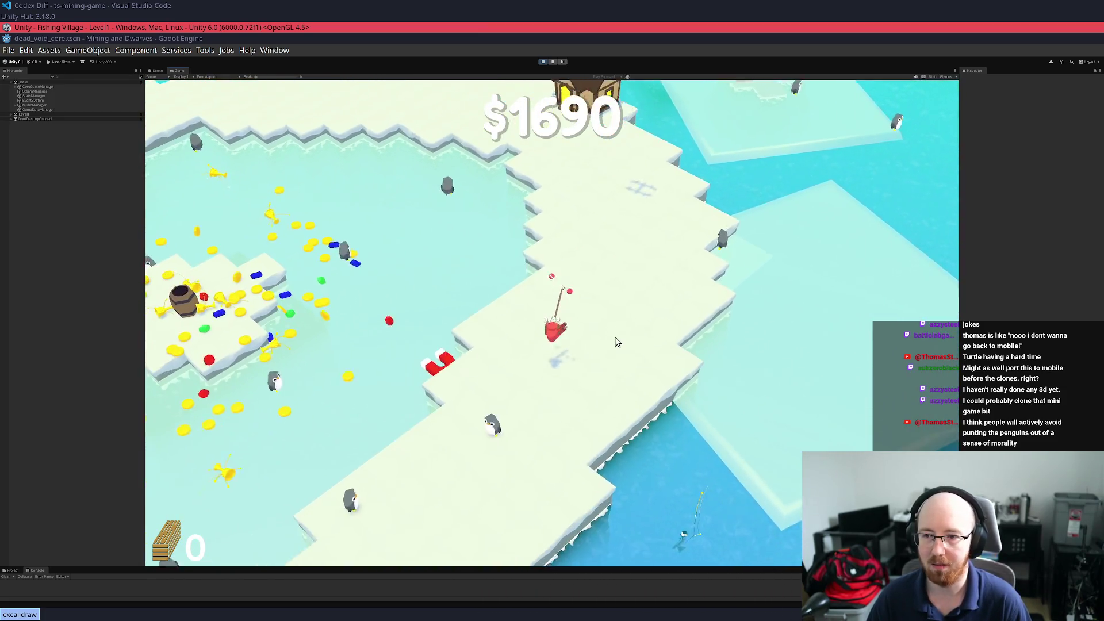
{"action": "key", "text": "a"}
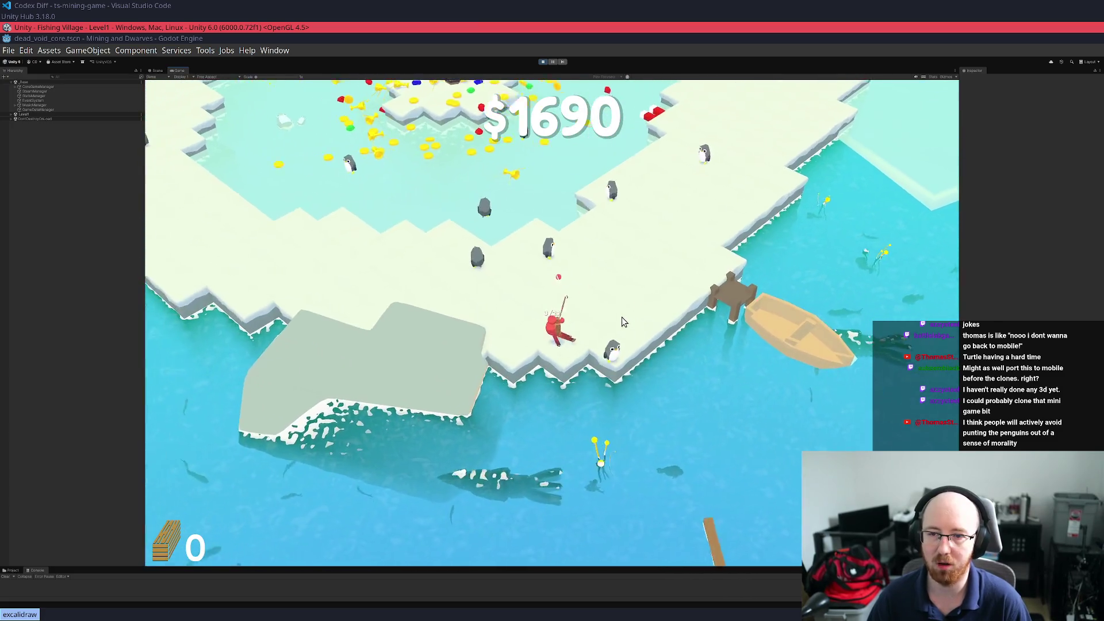
{"action": "key", "text": "d"}
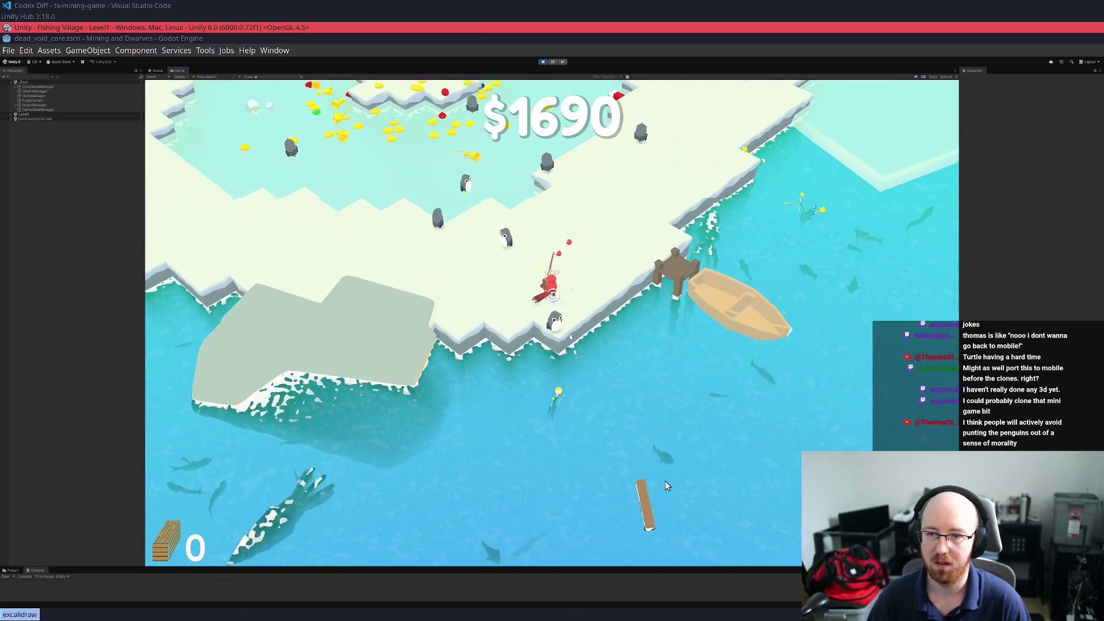
{"action": "left_click", "coordinate": [666, 486]}
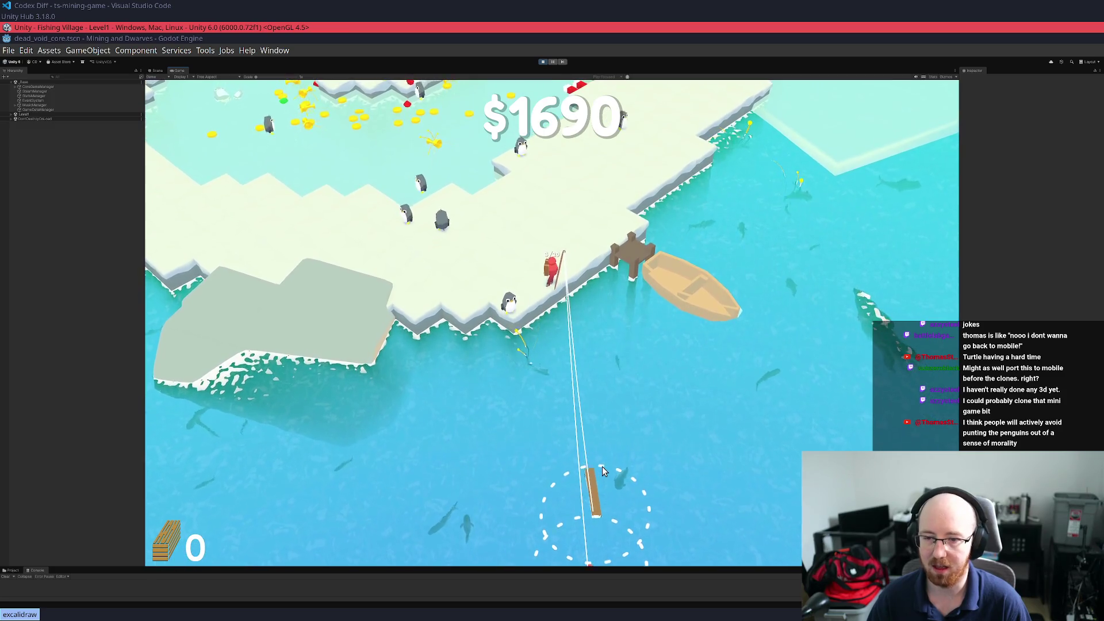
{"action": "left_click", "coordinate": [601, 468]}
Cash in at the barrel island to reach $2928, then dive down the ice to the dock
{"action": "key", "text": "w"}
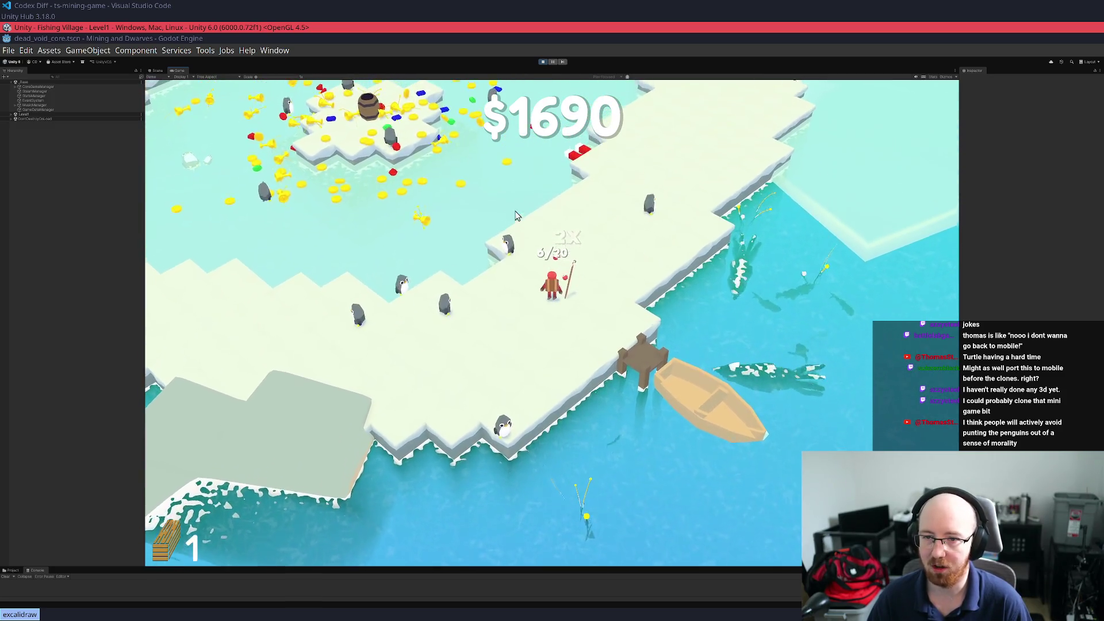
{"action": "key", "text": "w"}
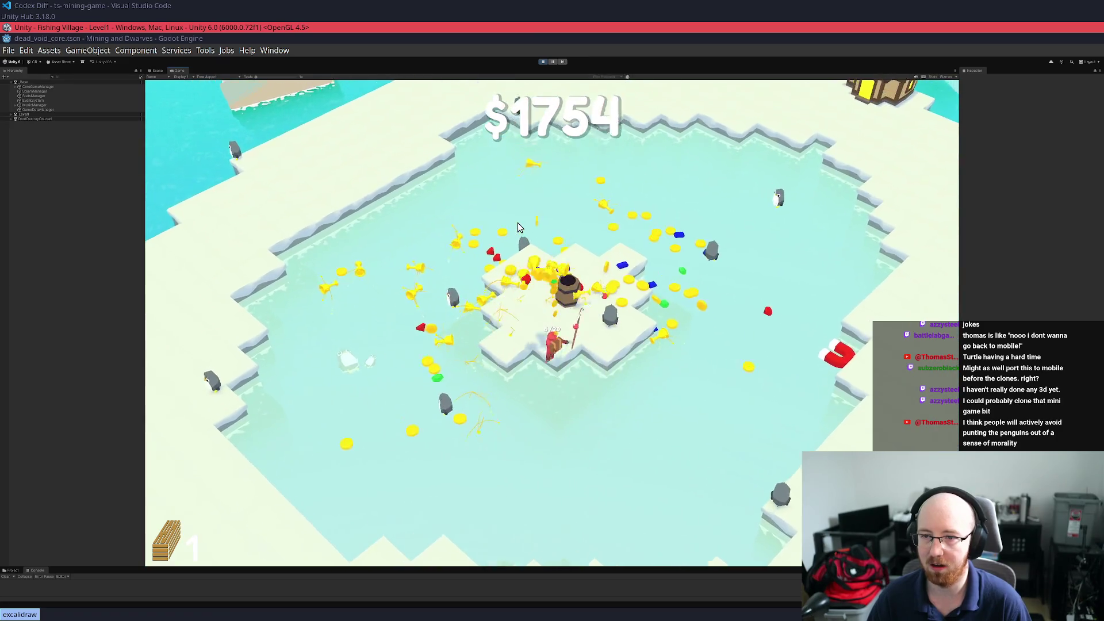
{"action": "key", "text": "d"}
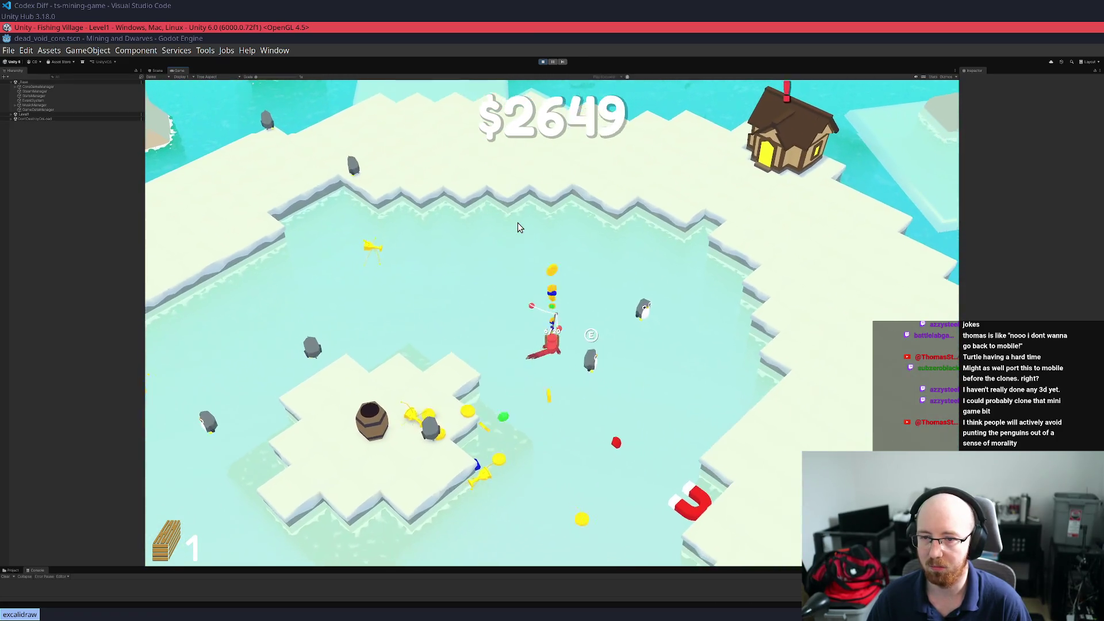
{"action": "key", "text": "a"}
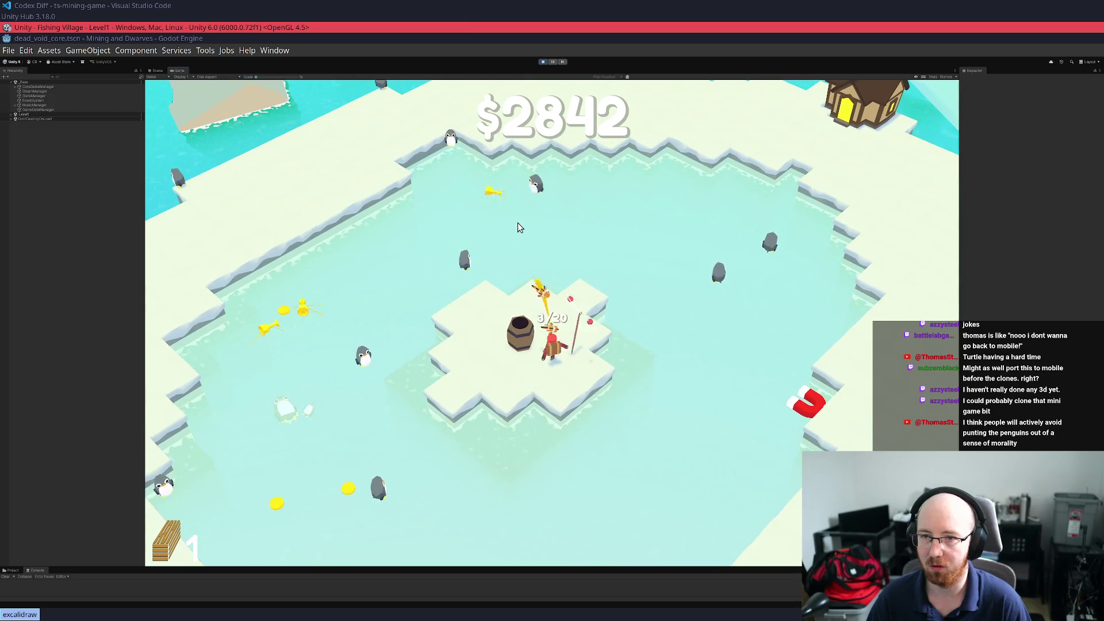
{"action": "key", "text": "d"}
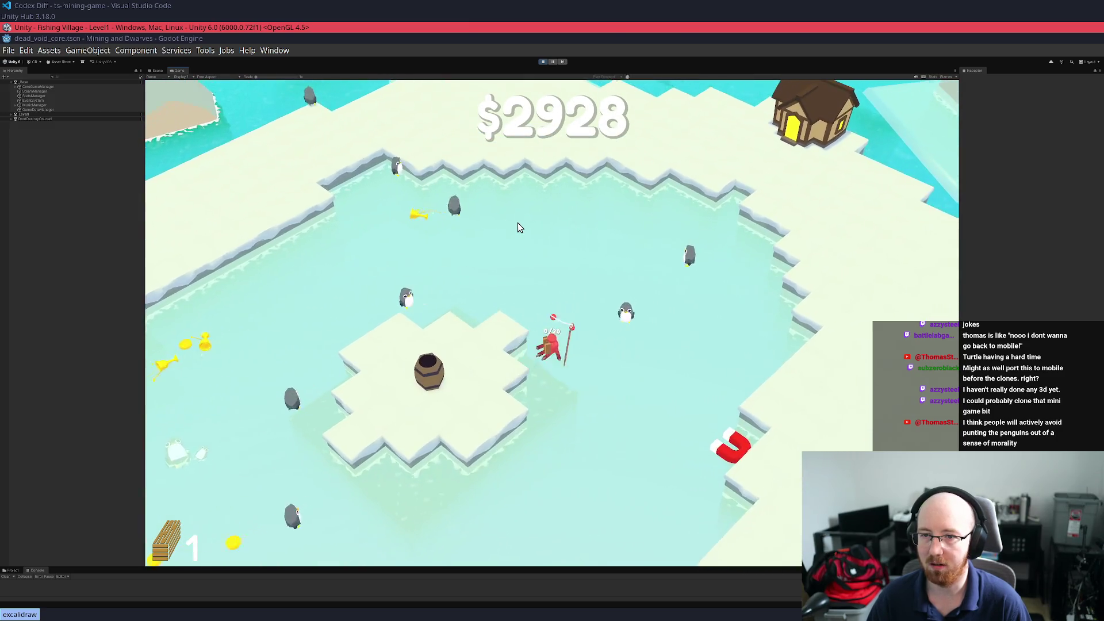
{"action": "key", "text": "d"}
{"action": "key", "text": "s"}
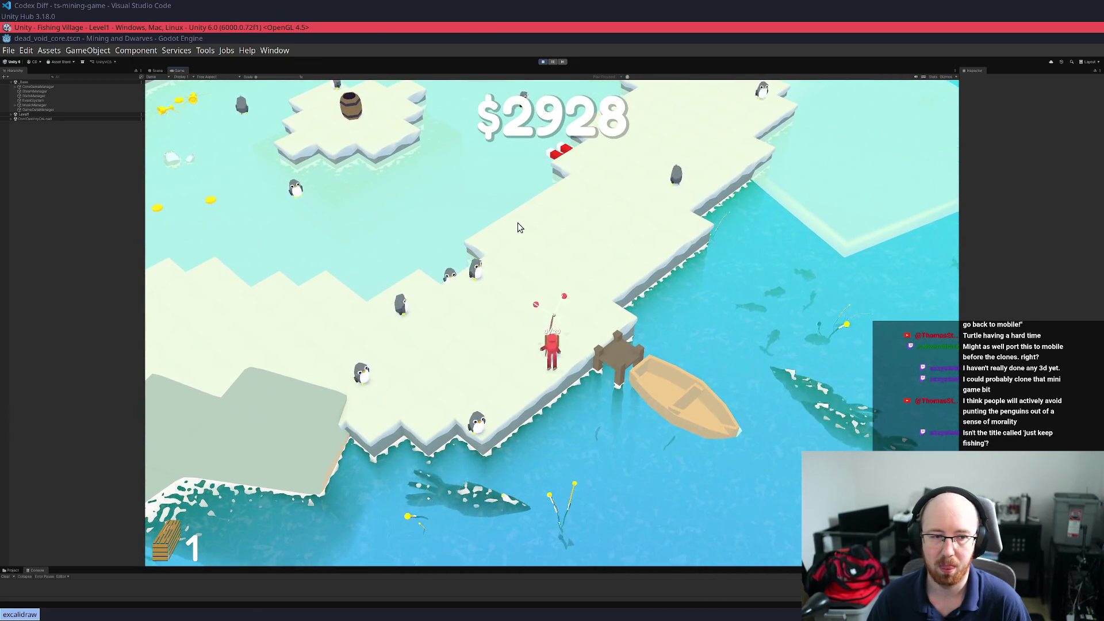
{"action": "key", "text": "space"}
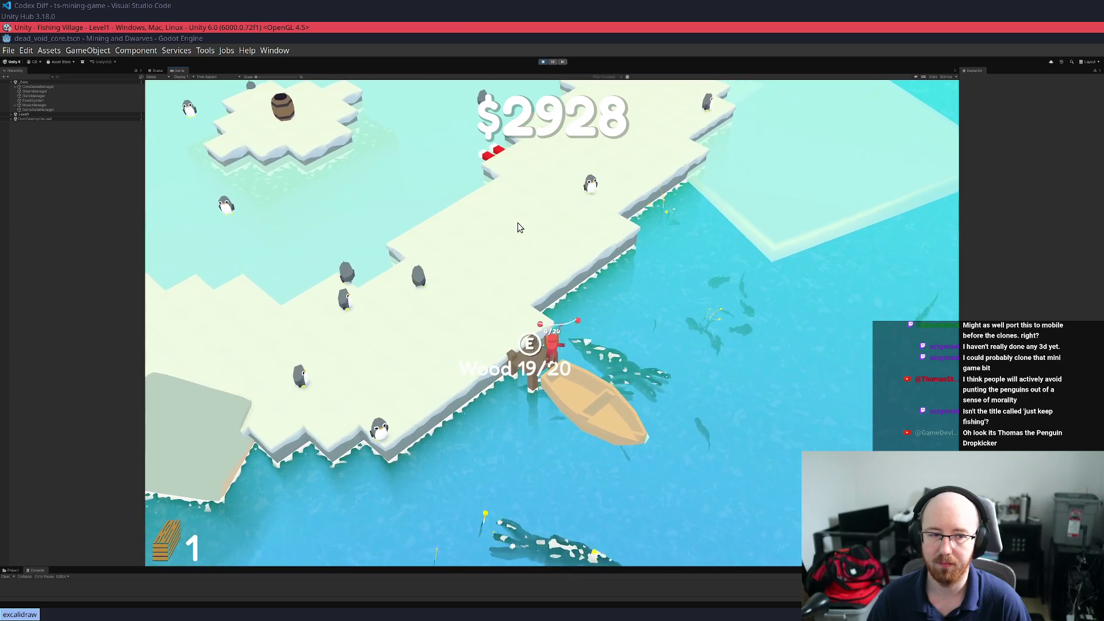
Place the last plank, sail away, and continue from the Island Complete summary (31 fish, $5415)
{"action": "key", "text": "s"}
{"action": "key", "text": "e"}
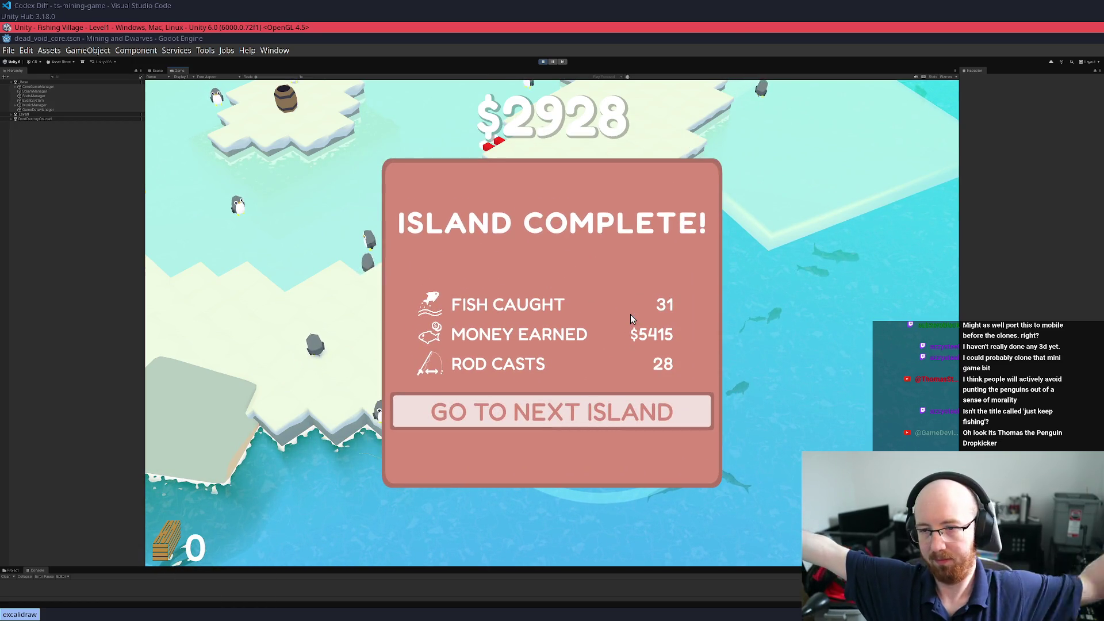
{"action": "left_click", "coordinate": [641, 417]}
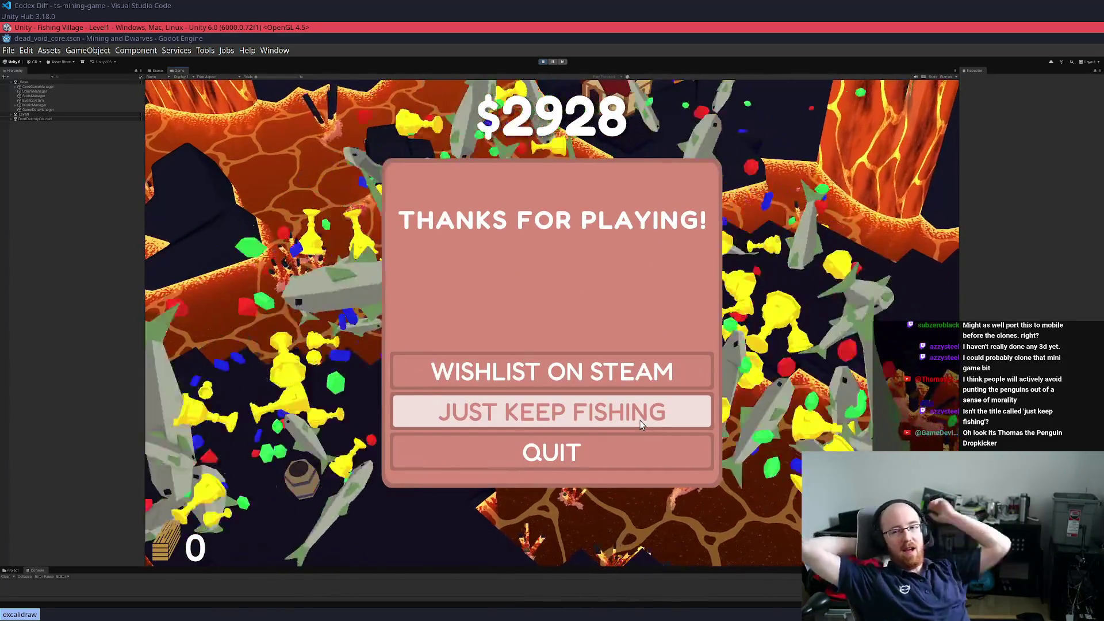
Quit the Thanks for Playing screen back to the Just Keep Fishing title menu
{"action": "left_click", "coordinate": [622, 446]}
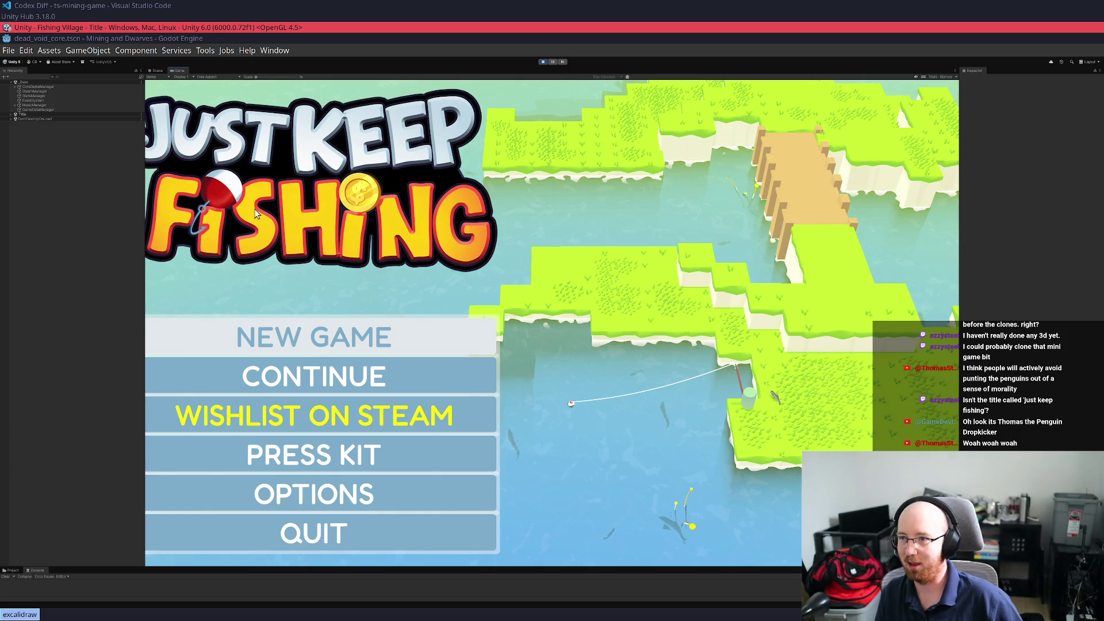
Widen the Game view and continue the saved game, reopening the end screen with $2928
{"action": "left_click_drag", "start_coordinate": [144, 188], "coordinate": [85, 198]}
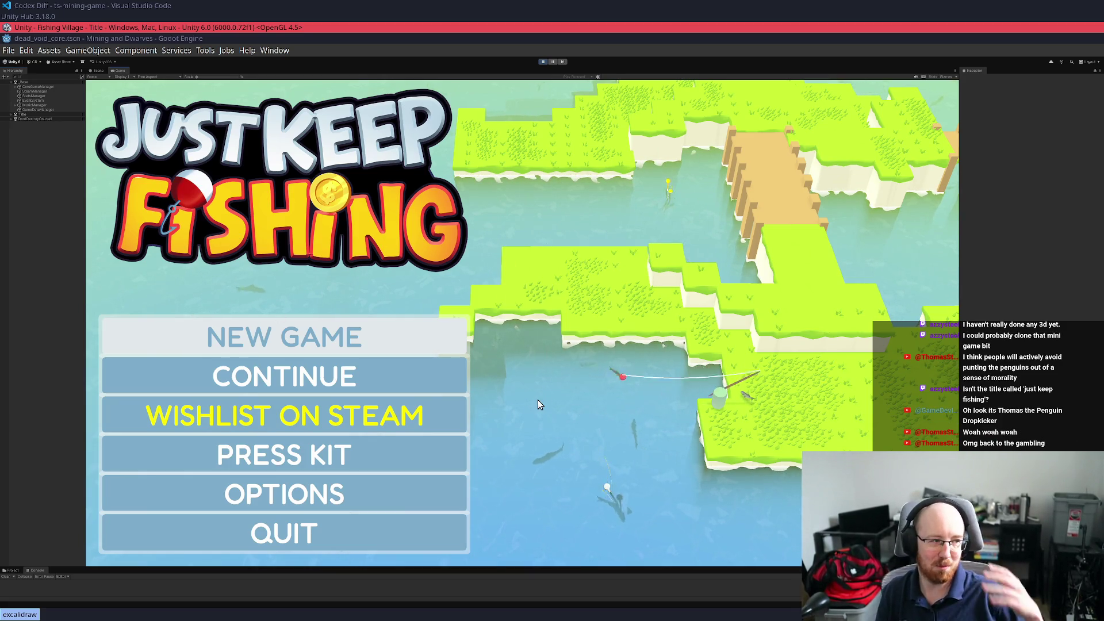
{"action": "left_click", "coordinate": [354, 381]}
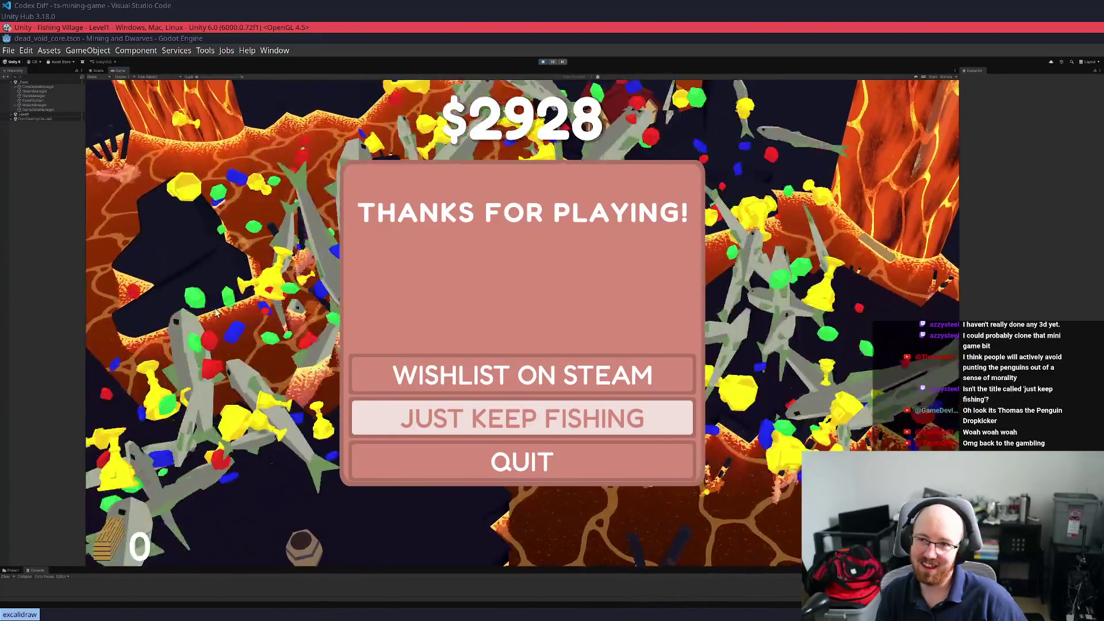
Quit the end panel to return to the Just Keep Fishing main menu
{"action": "left_click", "coordinate": [477, 460]}
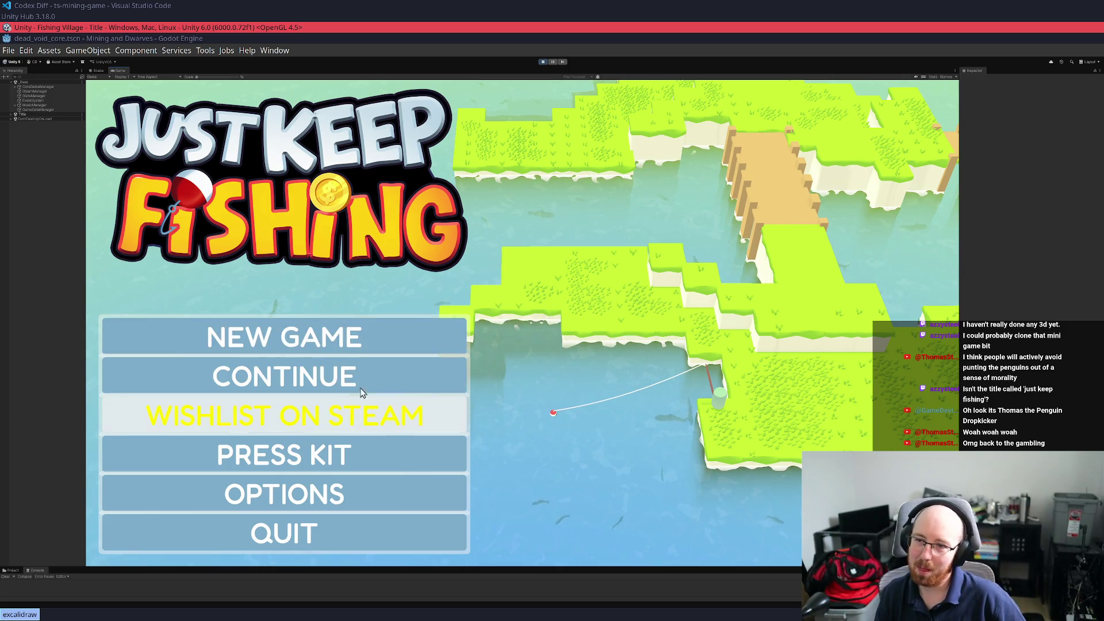
Start a new game on the grassy starting island with $0 and 0 wood
{"action": "left_click", "coordinate": [382, 337]}
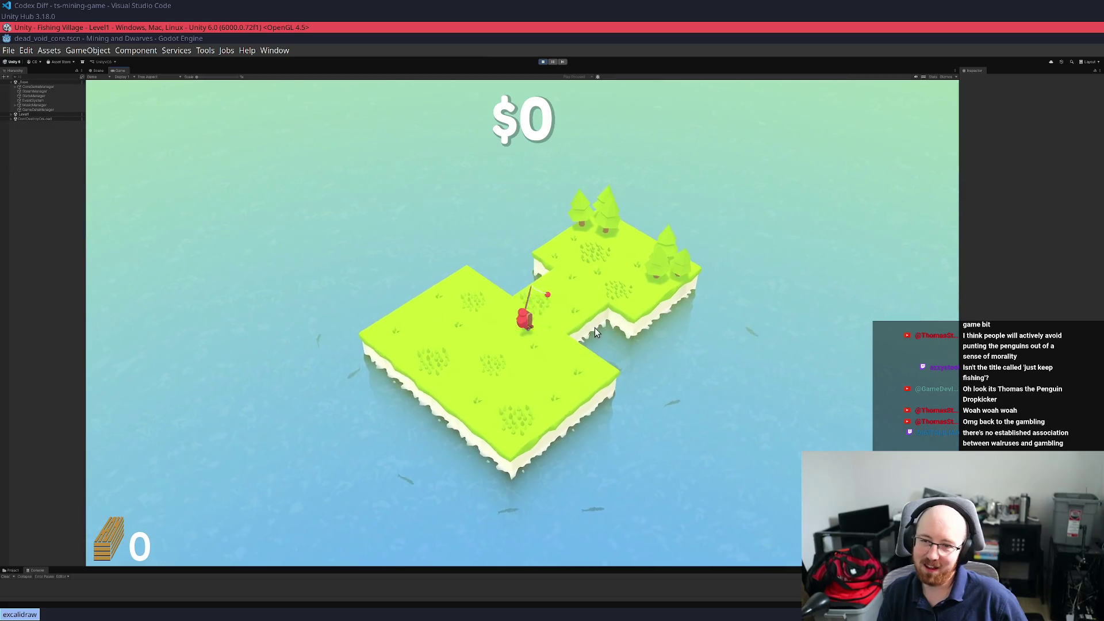
Cast and reel in fish below the island, then walk to the barrel to sell them for $2
{"action": "left_click", "coordinate": [564, 371]}
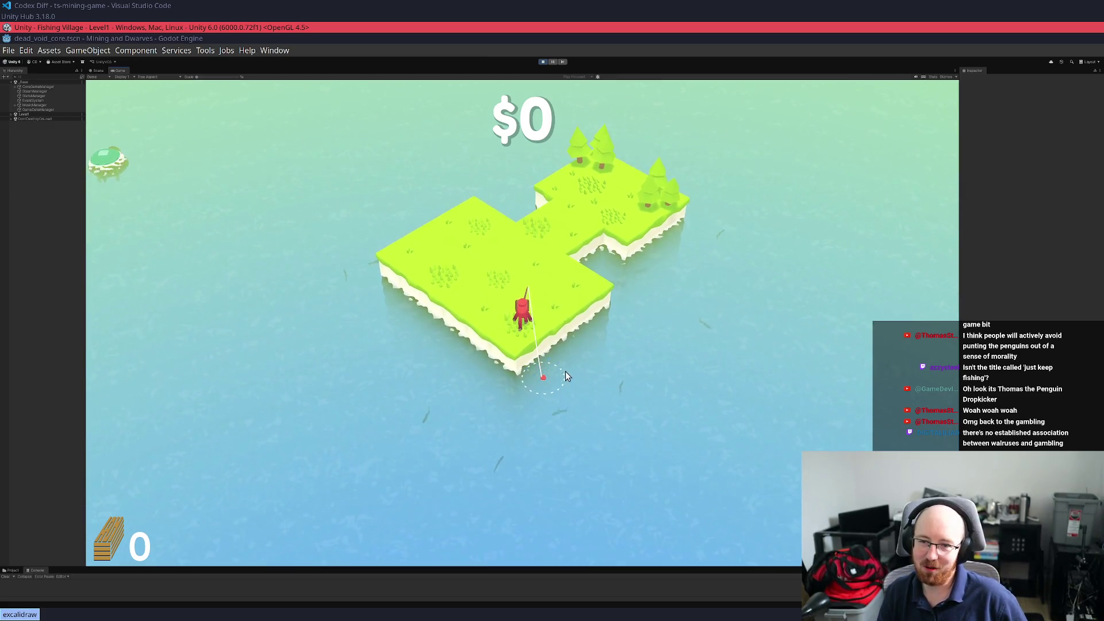
{"action": "left_click", "coordinate": [551, 397]}
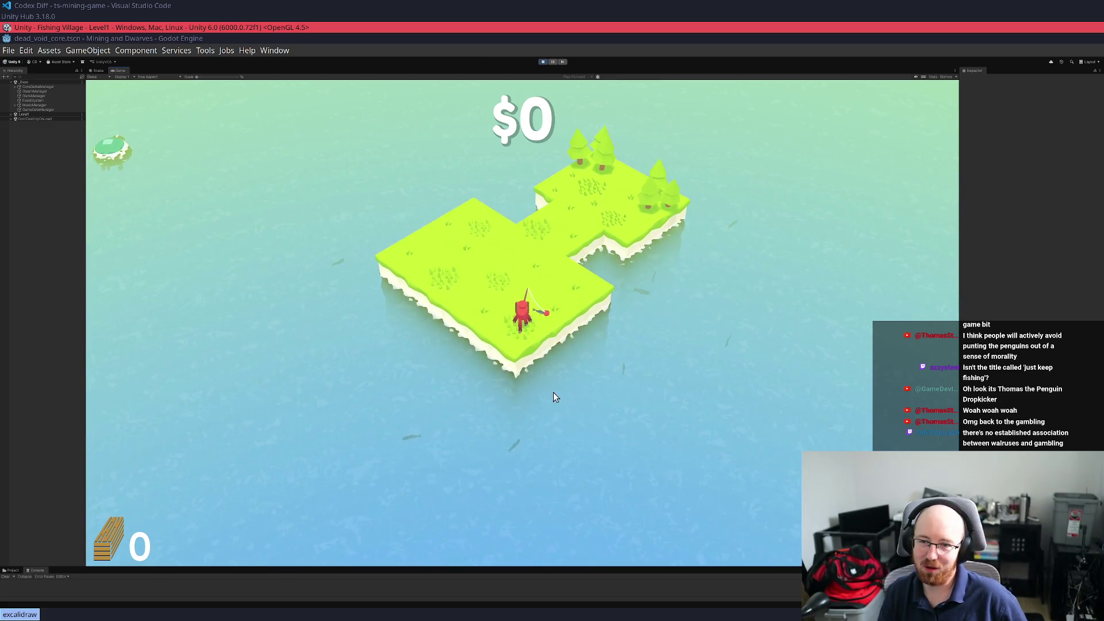
{"action": "left_click", "coordinate": [555, 457]}
{"action": "left_click", "coordinate": [588, 415]}
{"action": "key", "text": "w"}
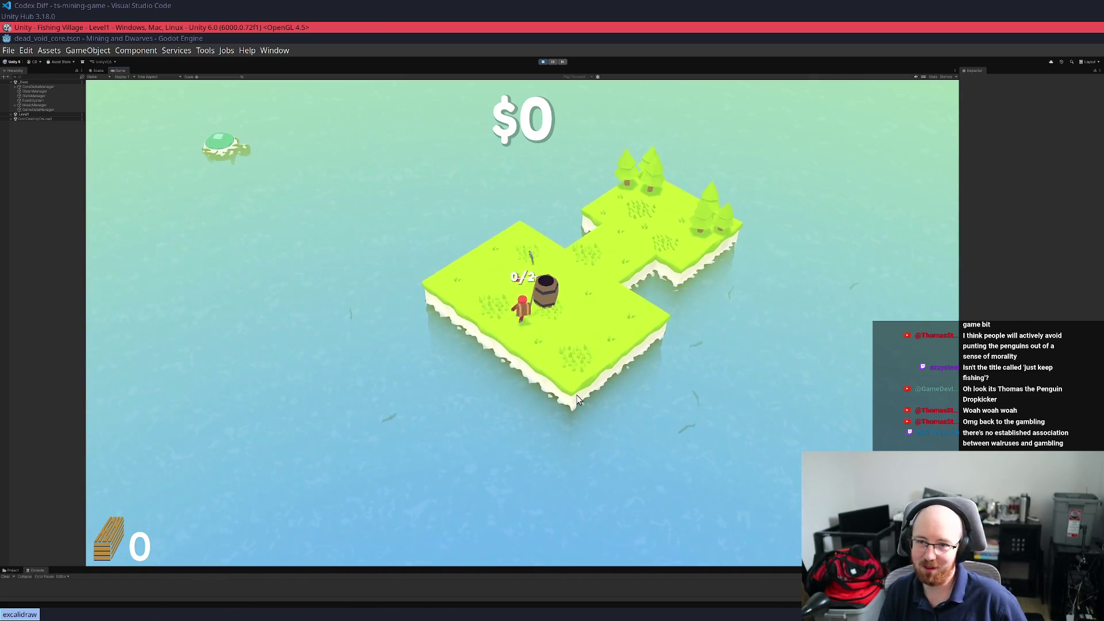
{"action": "key", "text": "w"}
{"action": "key", "text": "s"}
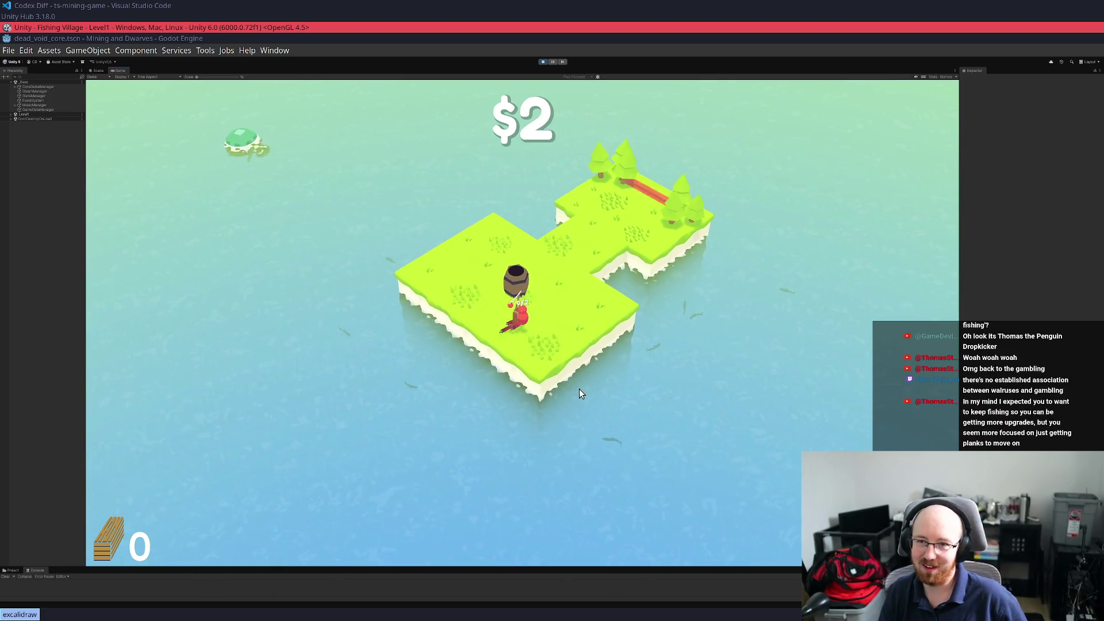
{"action": "key", "text": "d"}
Catch another fish (1/2 carried) and head back left toward the barrel
{"action": "left_click", "coordinate": [622, 365]}
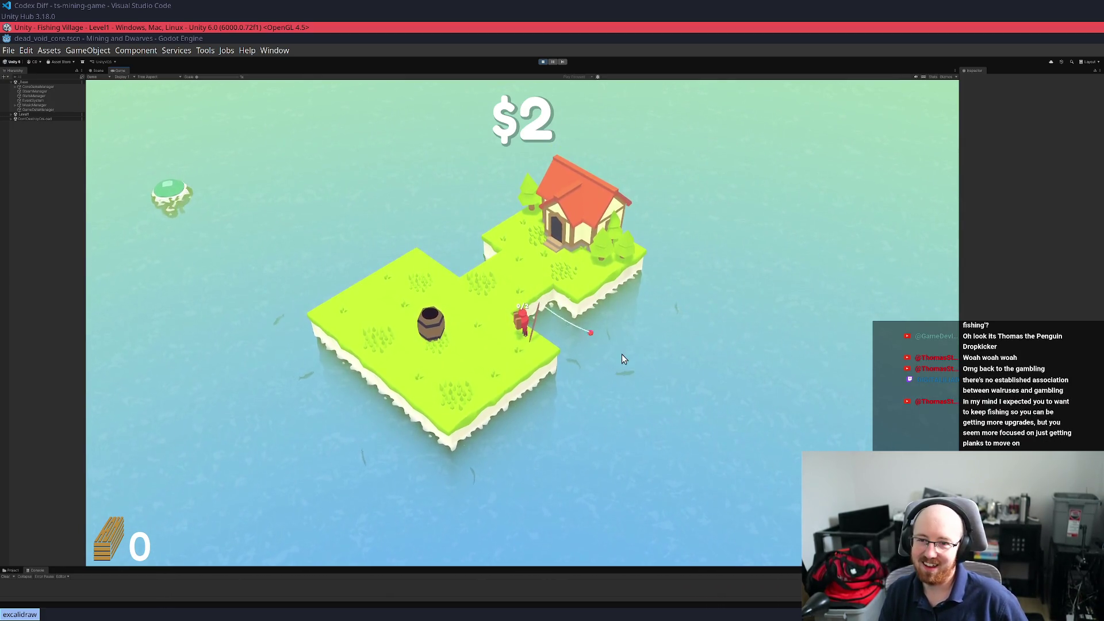
{"action": "left_click", "coordinate": [621, 349]}
{"action": "key", "text": "a"}
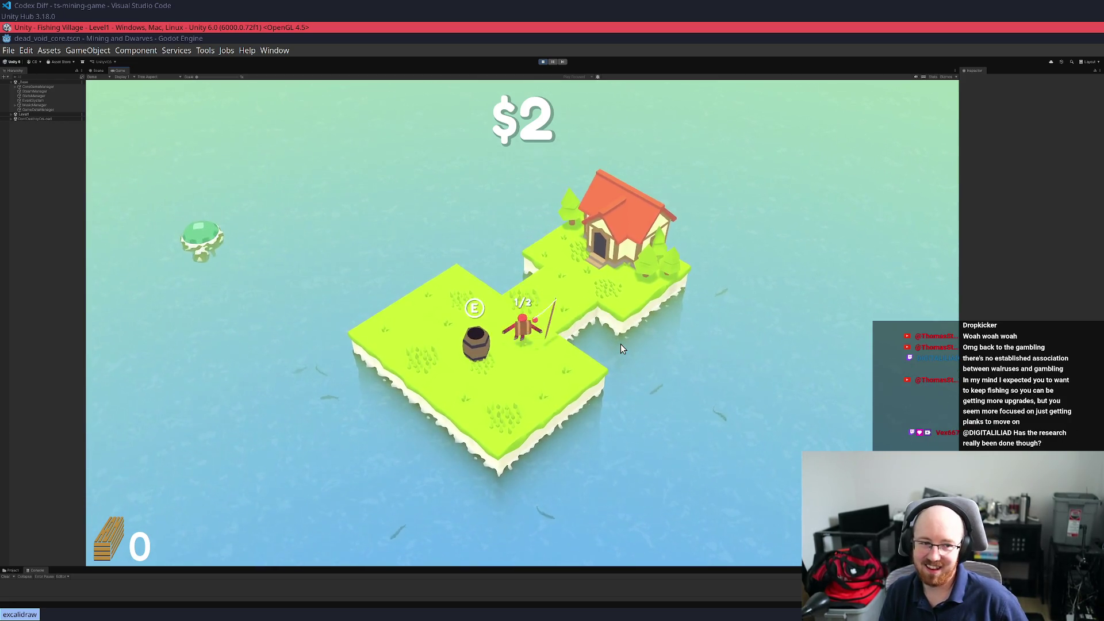